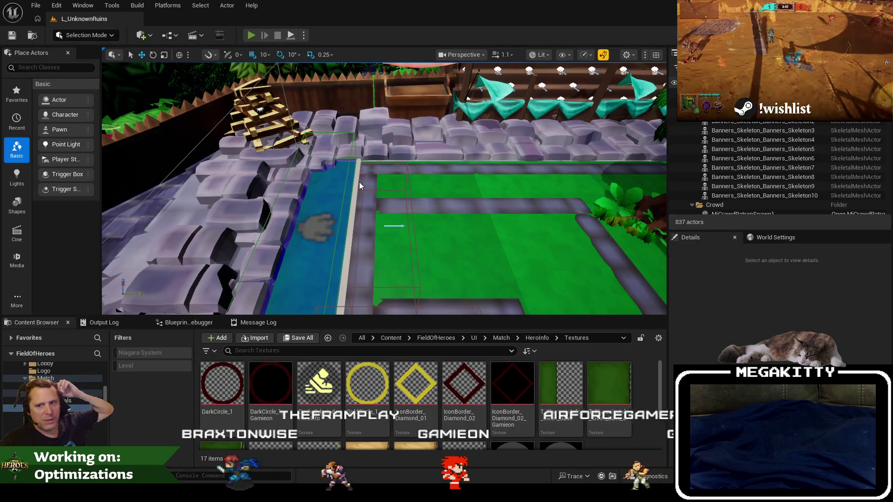
- Run a quick test play of the level, ready up, then stop it
key("alt+p")
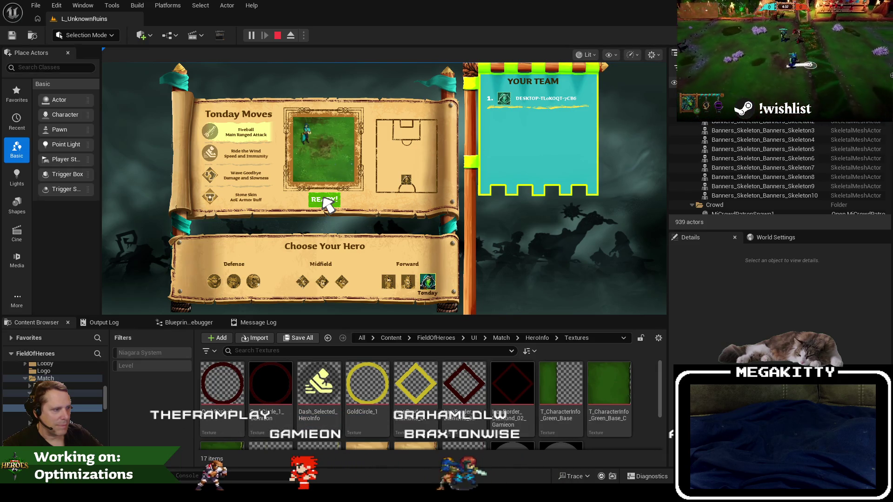
left_click(325, 198)
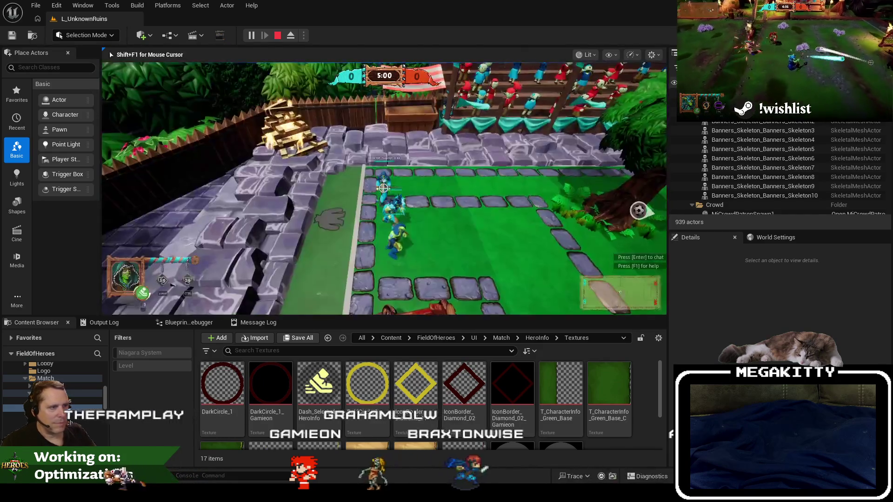
left_click(385, 189)
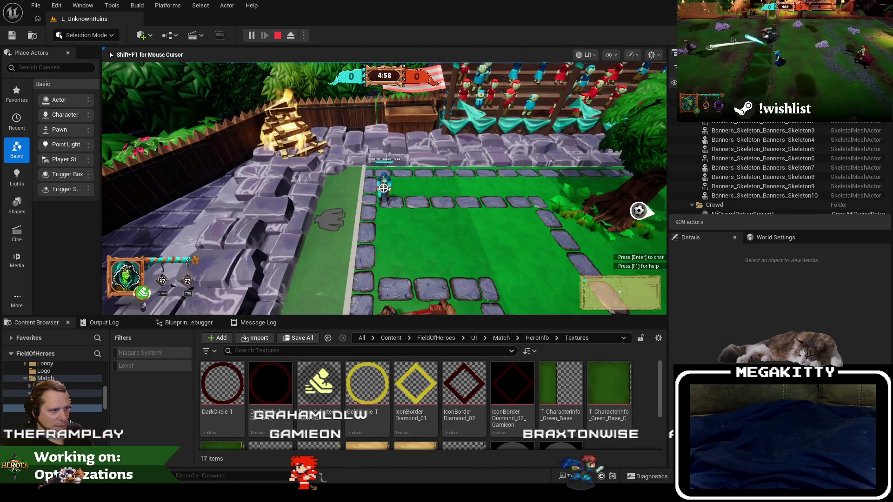
key("Escape")
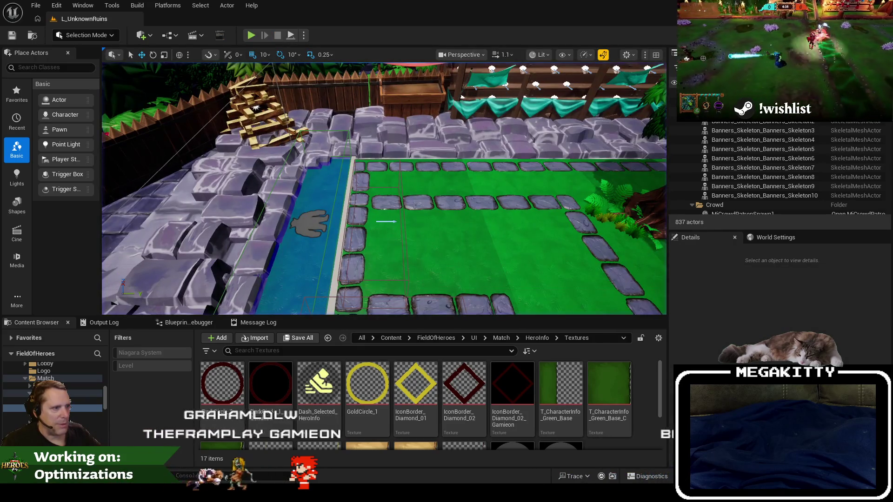
- Select LeftHeroSwitchTriggerBox, then play as Prowler fullscreen, use an ability, and stop
left_click(325, 242)
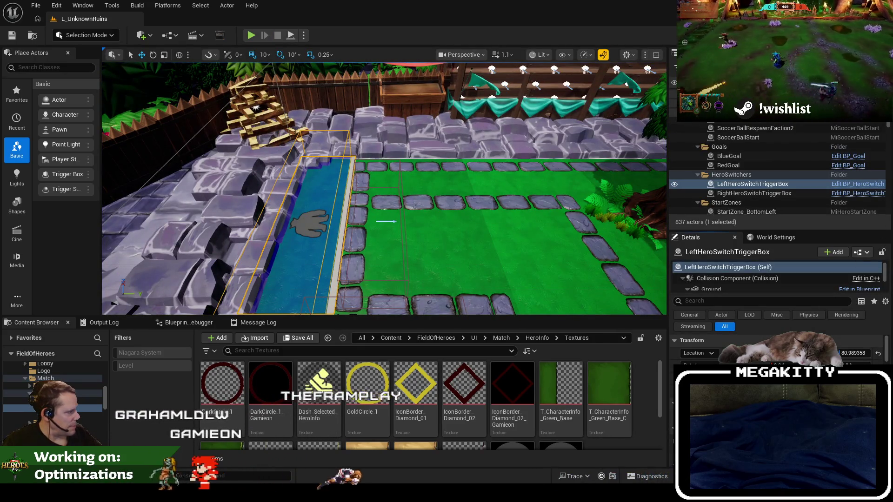
left_click(252, 36)
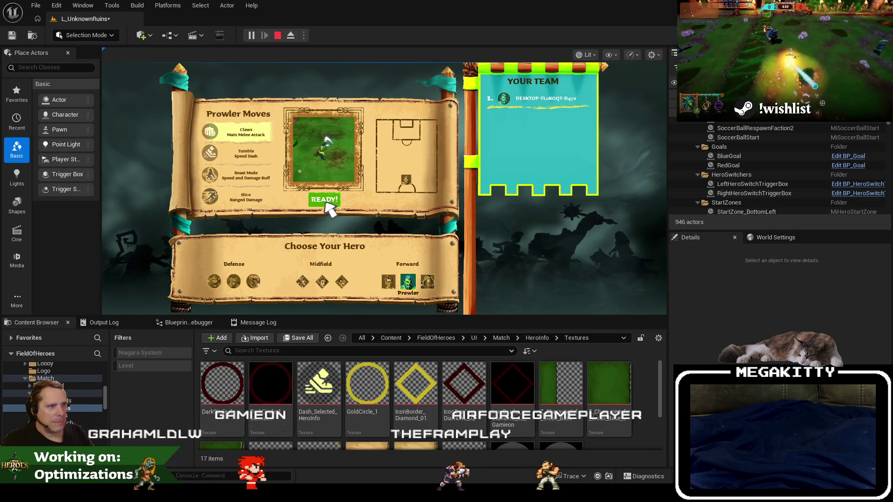
left_click(325, 204)
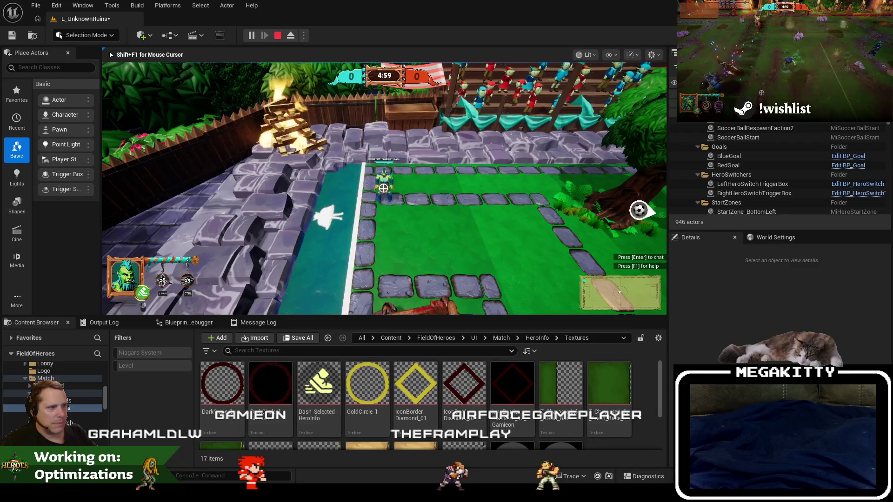
key("F11")
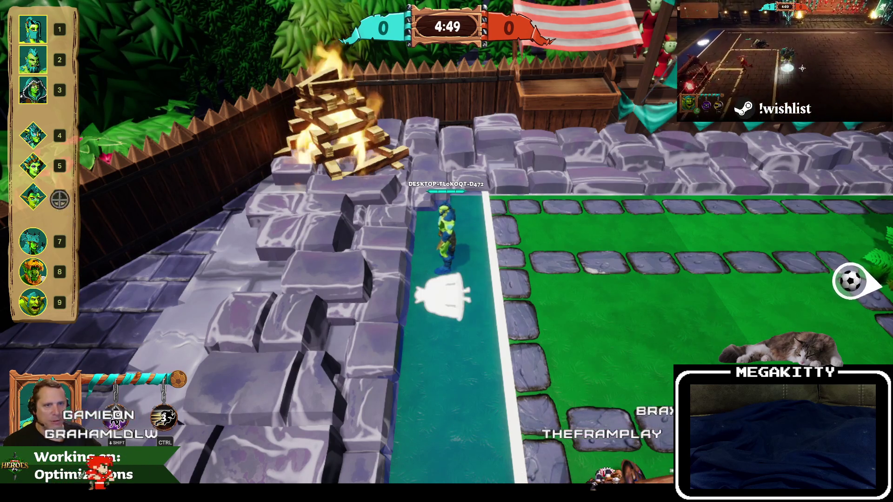
key("shift")
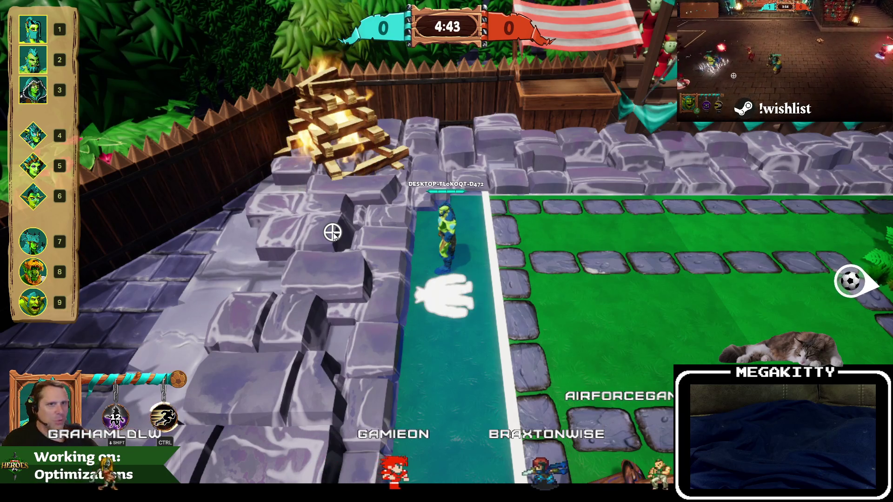
key("Escape")
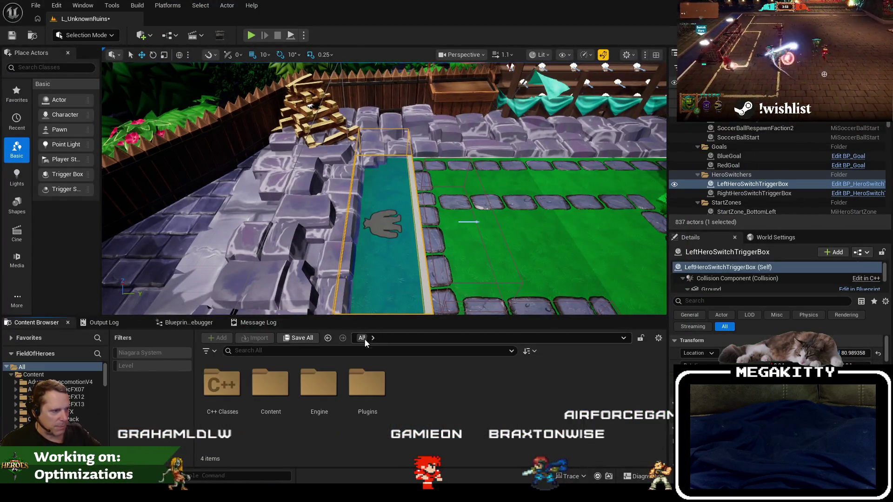
- Find WBP_HeroSwitch_Blue via a 'bp_ heroswi' search, dock it as a tab, and view its Designer
type("wbp_ heroswi")
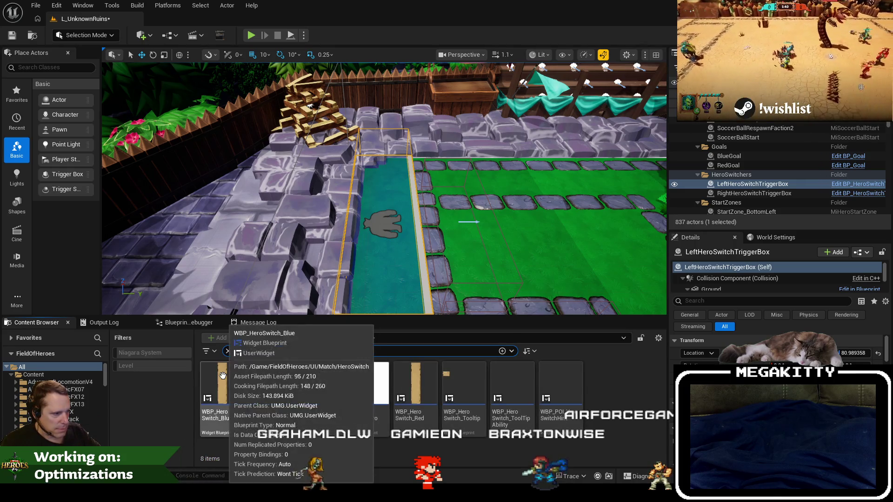
double_click(224, 378)
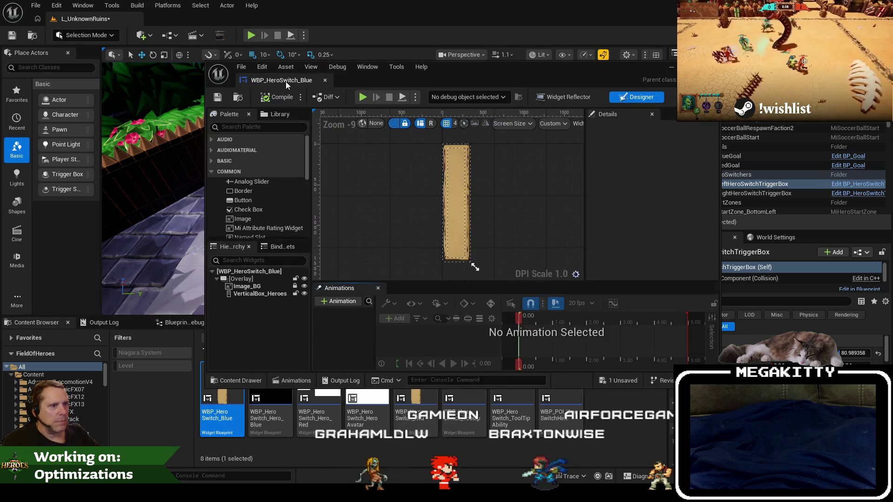
left_click_drag(285, 82, 198, 22)
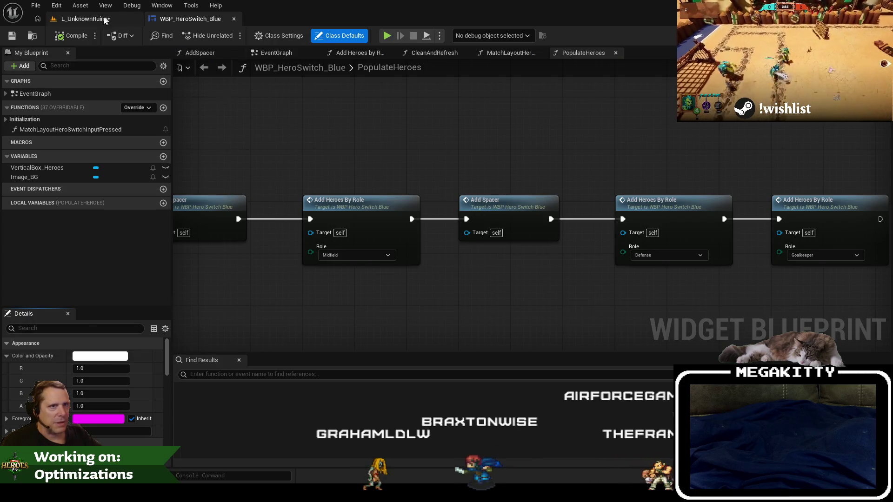
left_click(105, 21)
left_click(200, 19)
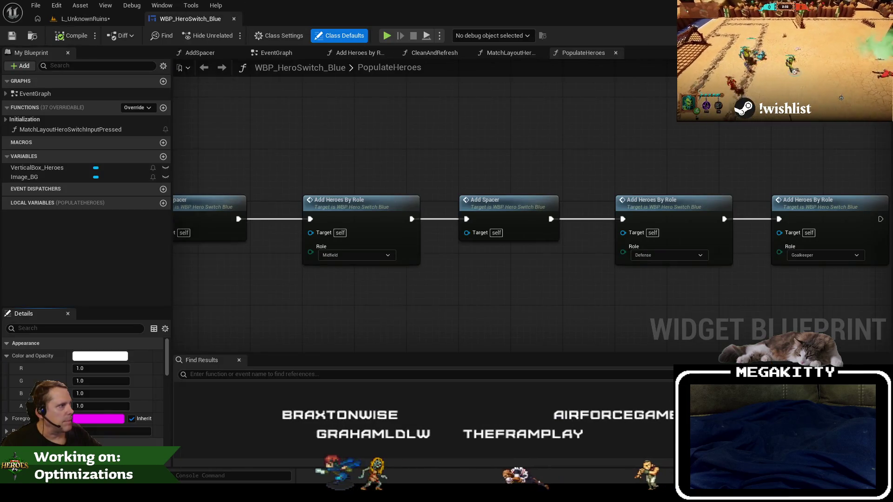
left_click(853, 35)
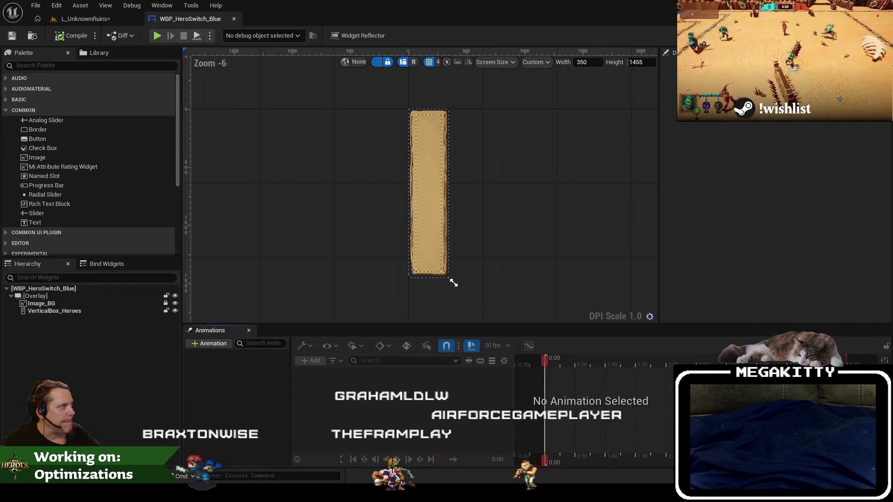
key("ctrl+b")
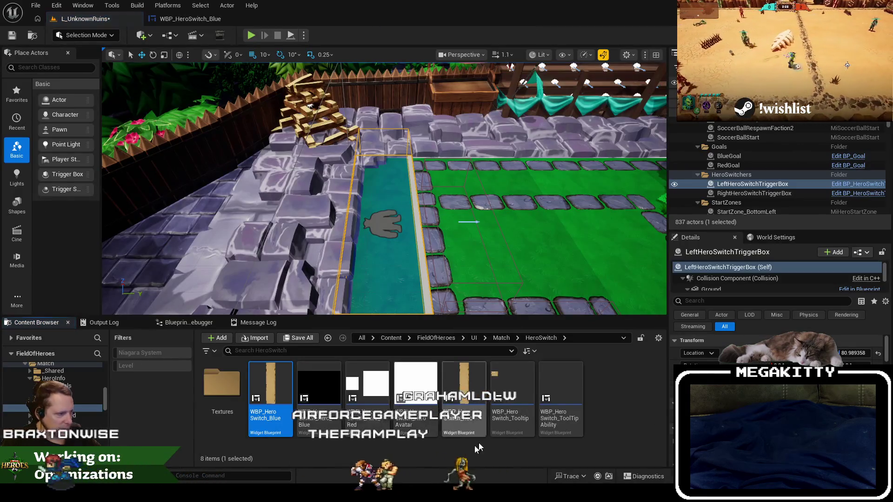
- Open WBP_HeroSwitch_Hero_Blue and inspect Image_Binding, Canvas Panel and Image_HeroAvatar in its hierarchy
left_click(333, 386)
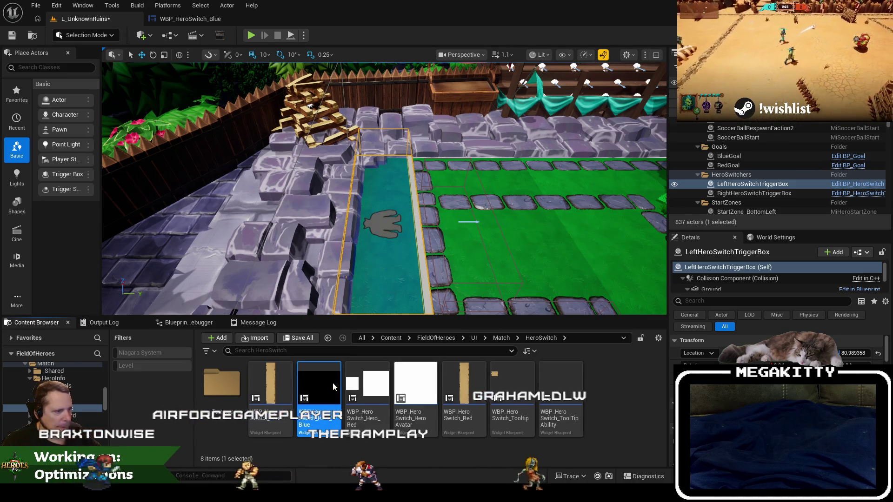
double_click(333, 387)
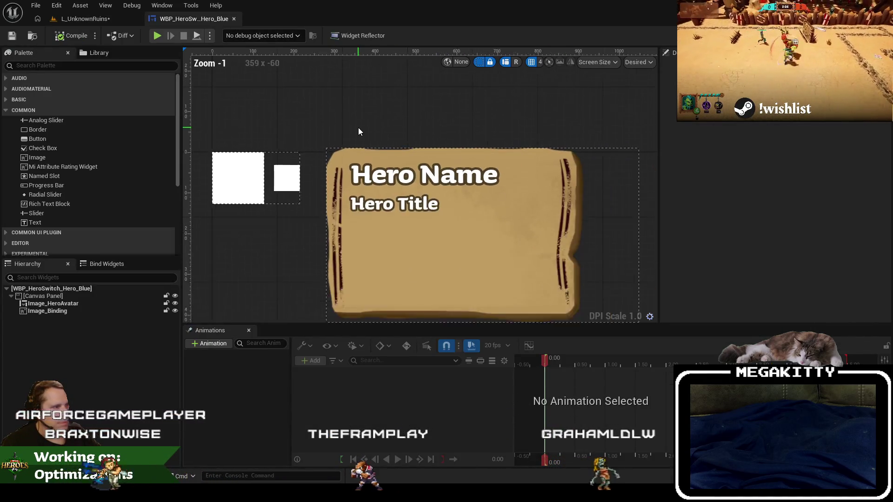
left_click(873, 35)
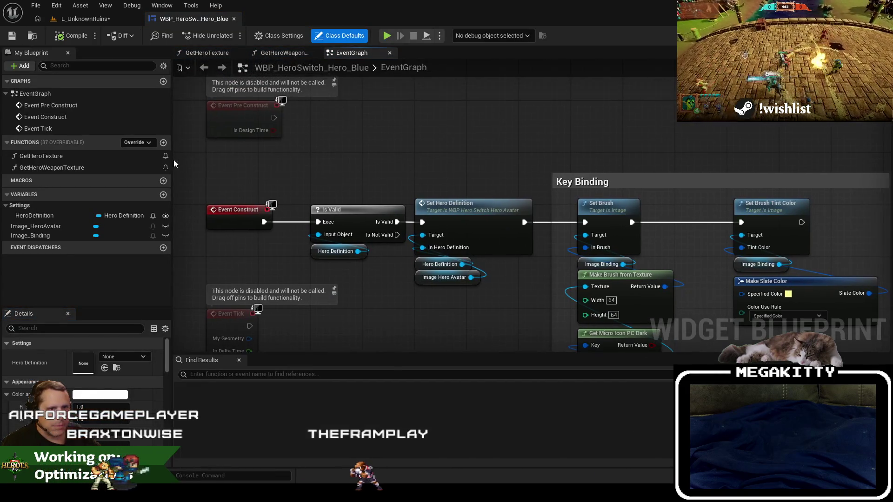
left_click(839, 35)
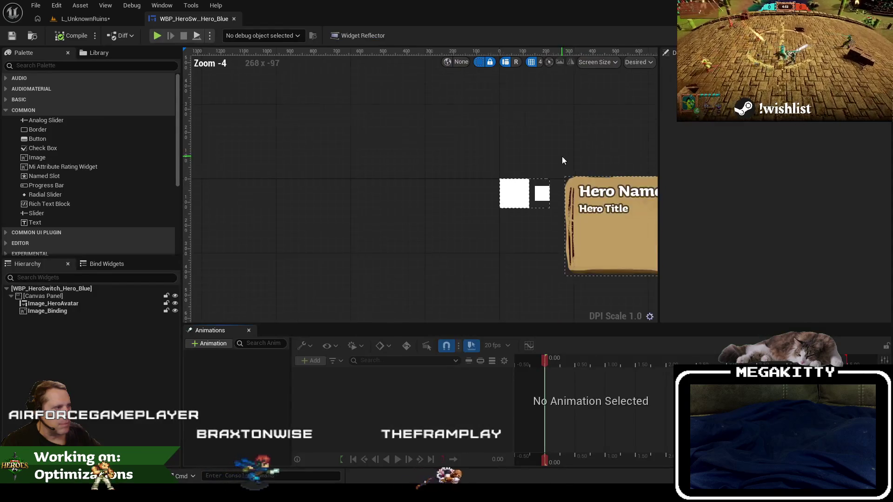
left_click(77, 310)
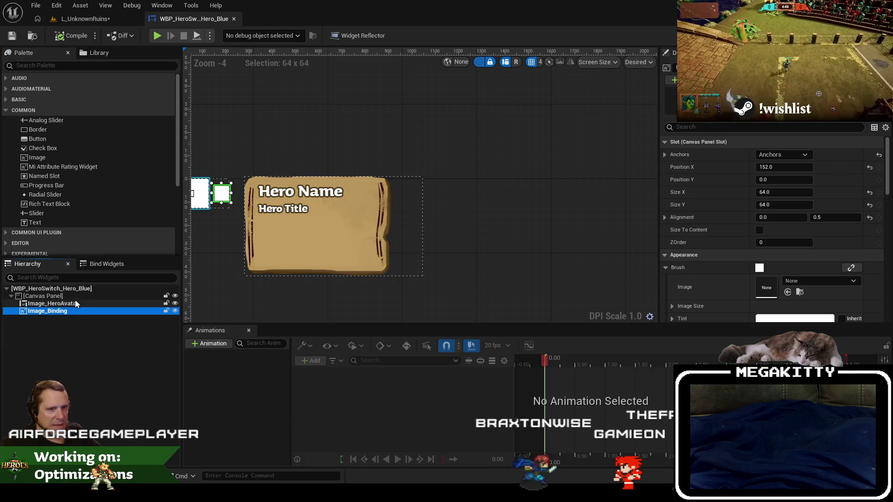
left_click(70, 297)
left_click(53, 304)
left_click(721, 124)
type("vis")
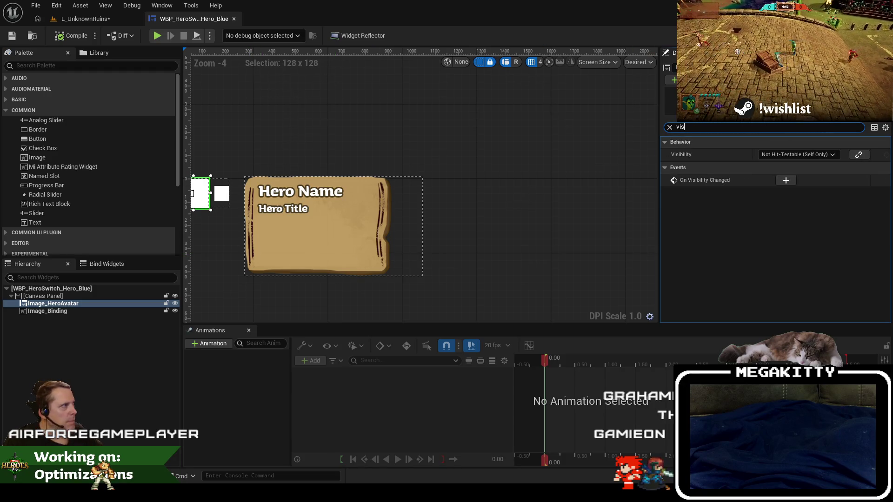
- Review Hero_Blue's event graph, reselect Image_HeroAvatar, and open WBP_HeroSwitch_HeroAvatar
left_click(877, 35)
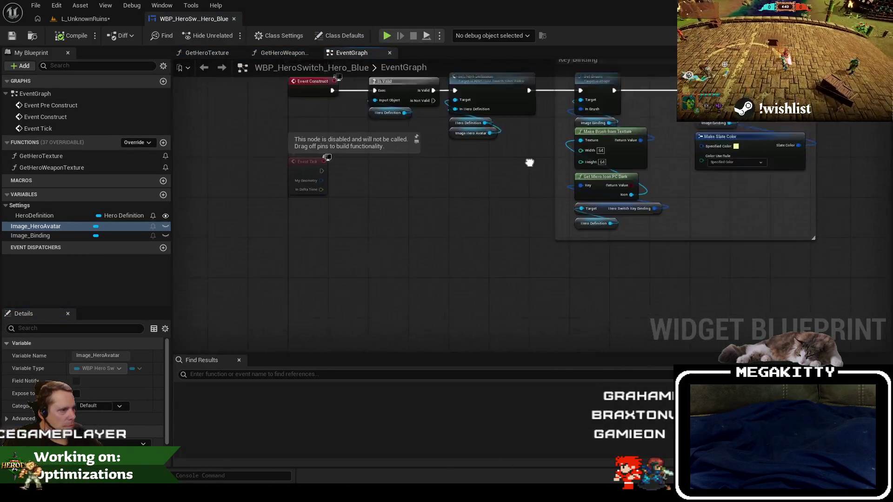
left_click_drag(519, 264, 507, 320)
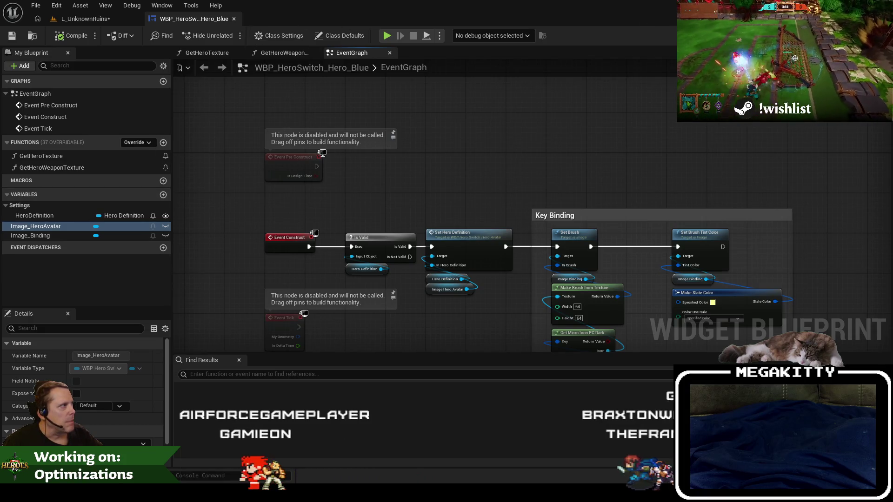
left_click(855, 35)
left_click_drag(518, 284, 372, 223)
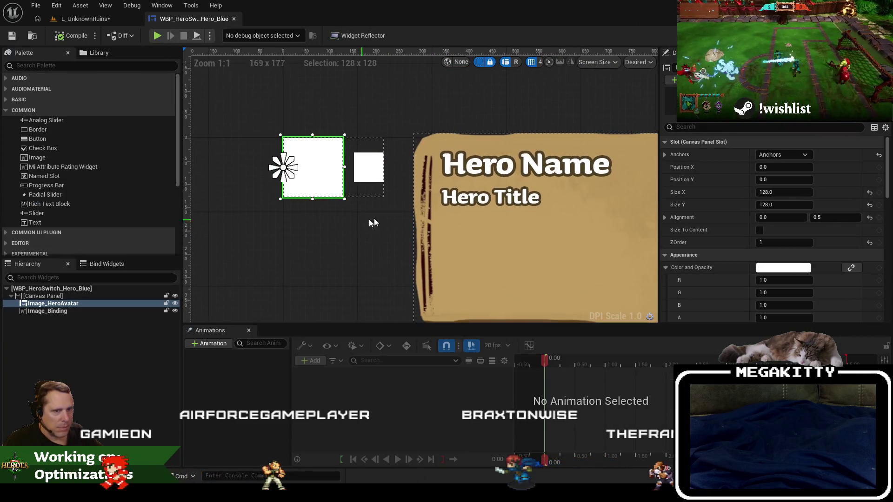
left_click(588, 240)
left_click(324, 178)
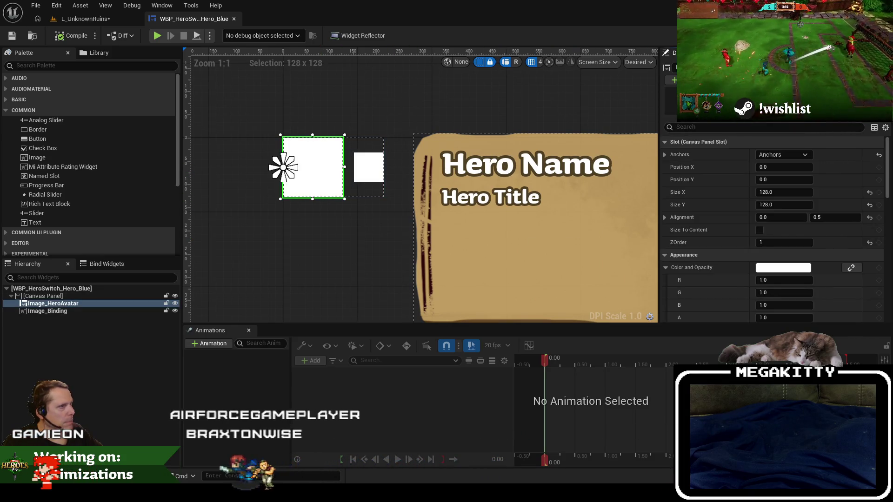
left_click_drag(504, 149, 331, 135)
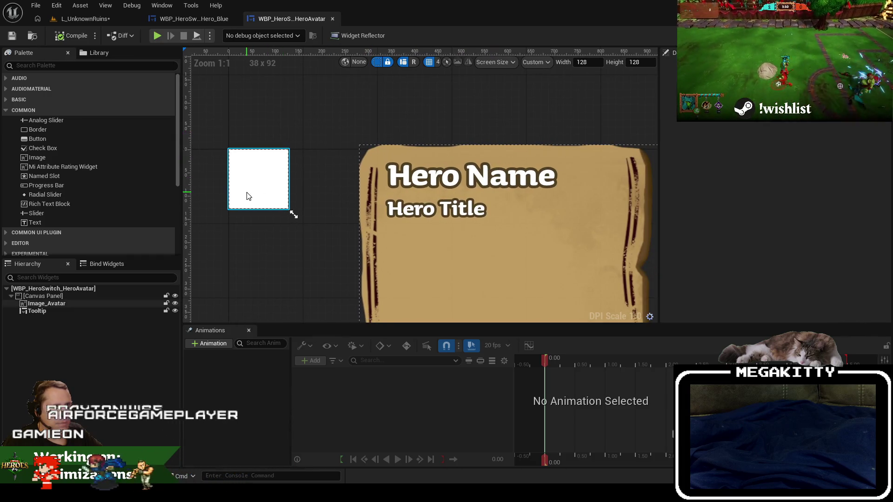
- Locate the Tooltip variable in HeroAvatar's event graph and delete the TODO comment
scroll(353, 184, "down", 2)
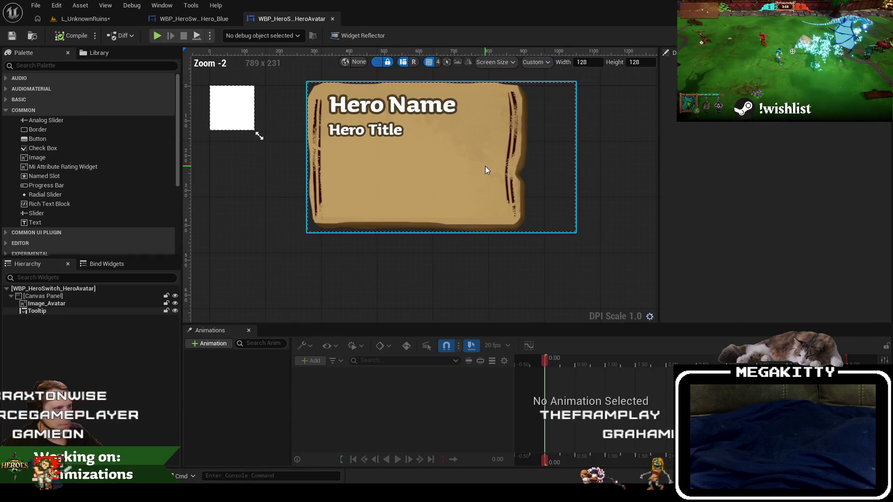
left_click(485, 166)
scroll(754, 231, "down", 10)
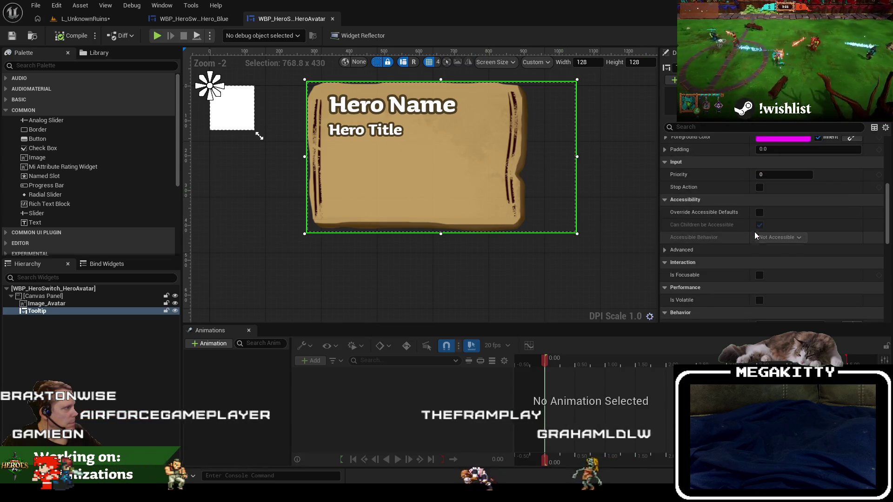
scroll(754, 232, "down", 4)
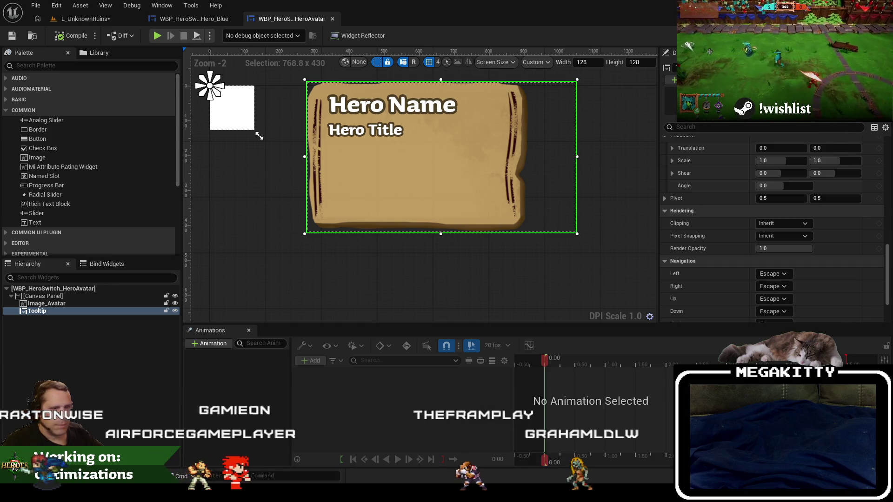
double_click(38, 310)
scroll(325, 227, "up", 3)
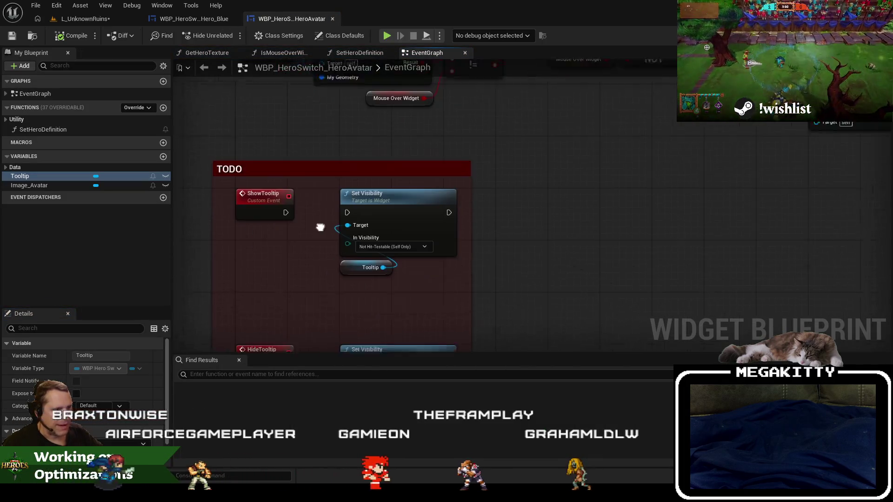
left_click(285, 158)
key("Delete")
- Wire ShowTooltip and HideTooltip into their Set Visibility nodes, then compile and save
mouse_move(282, 200)
left_mouse_down()
mouse_move(357, 205)
mouse_move(286, 204)
left_mouse_up()
key("Escape")
left_click(281, 290)
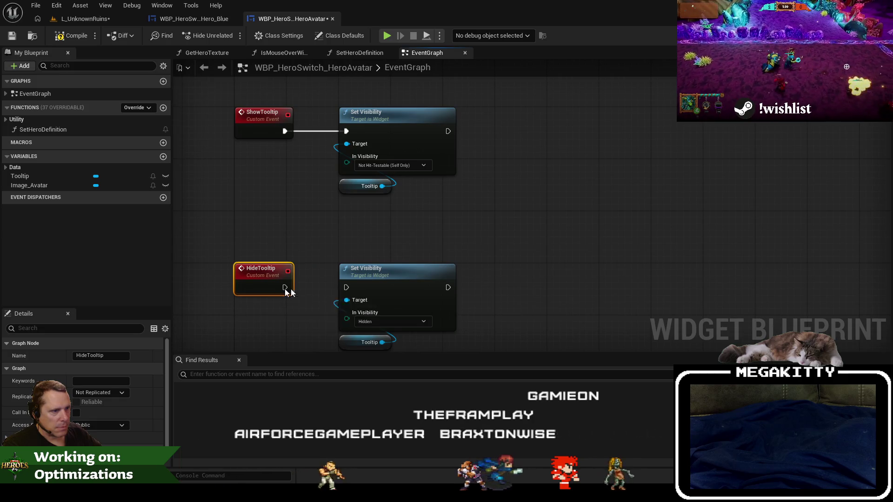
left_click_drag(285, 288, 339, 288)
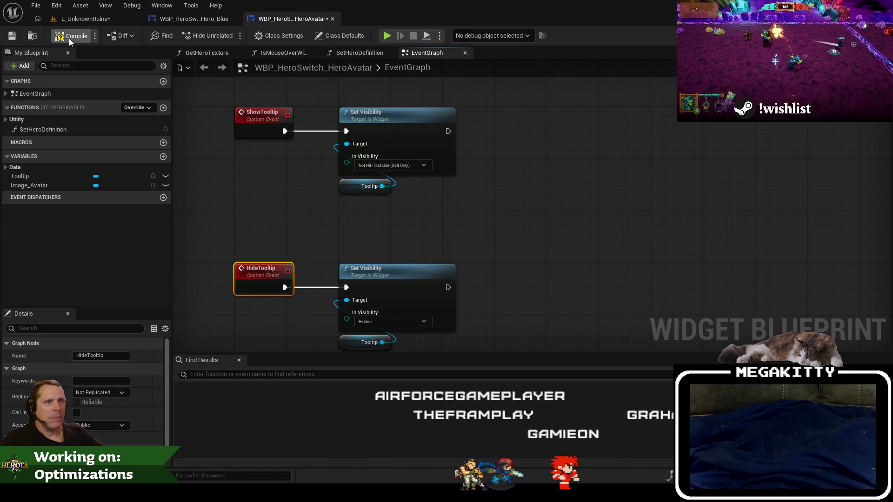
left_click(12, 36)
left_click(84, 19)
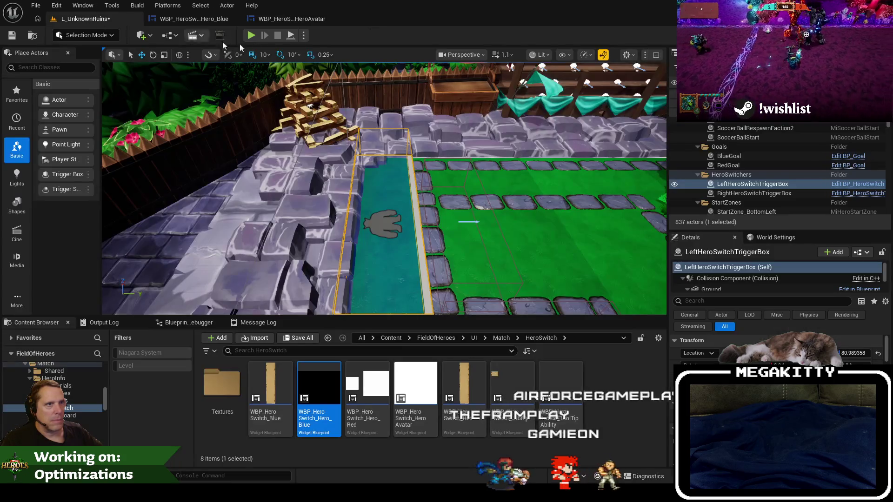
- Play-test fullscreen, hovering hero-switch slots to see the tooltip, then open Hero_Blue's designer
key("alt+p")
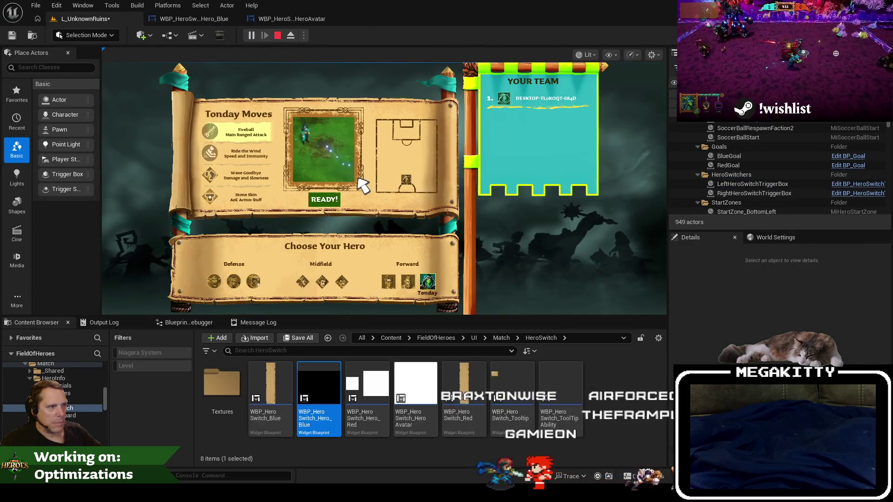
left_click(328, 200)
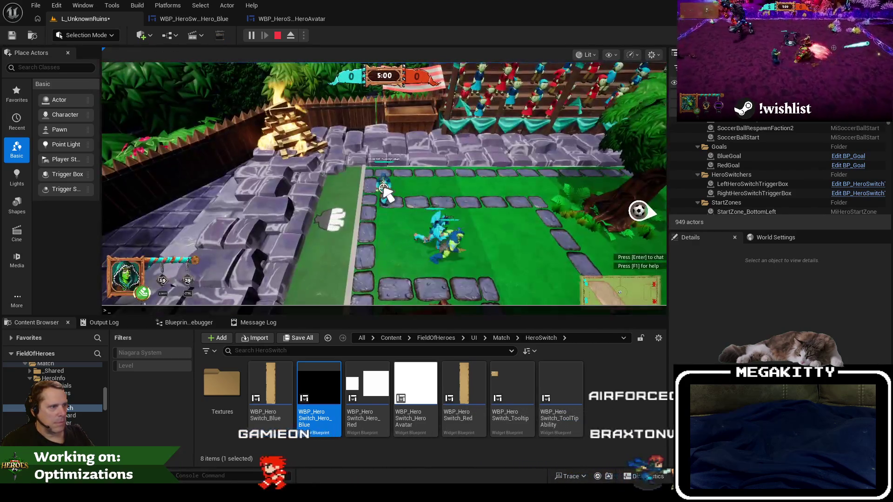
key("a")
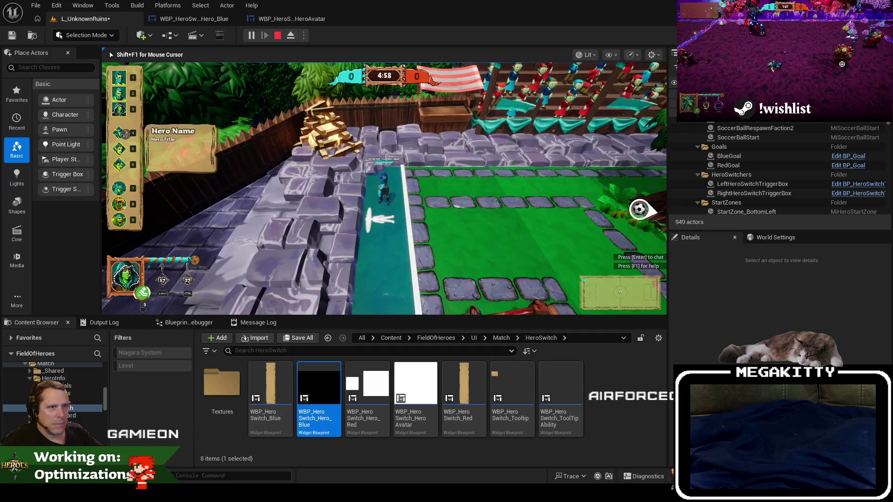
mouse_move(134, 80)
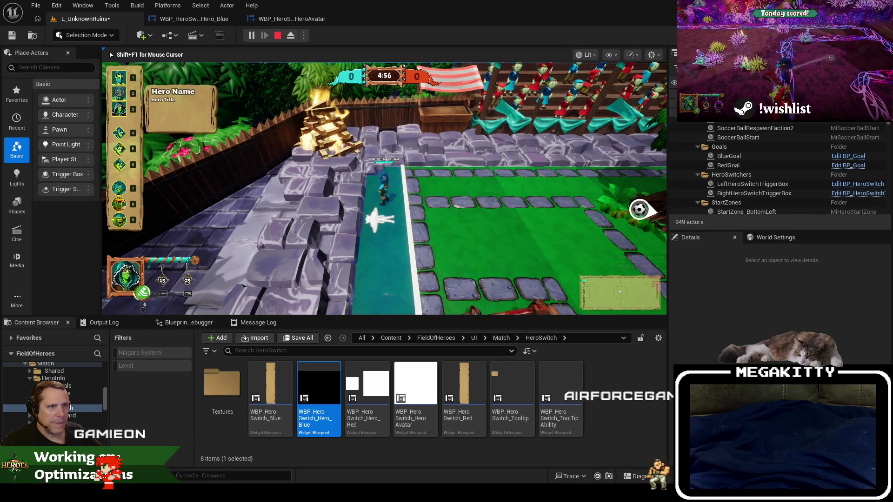
key("F11")
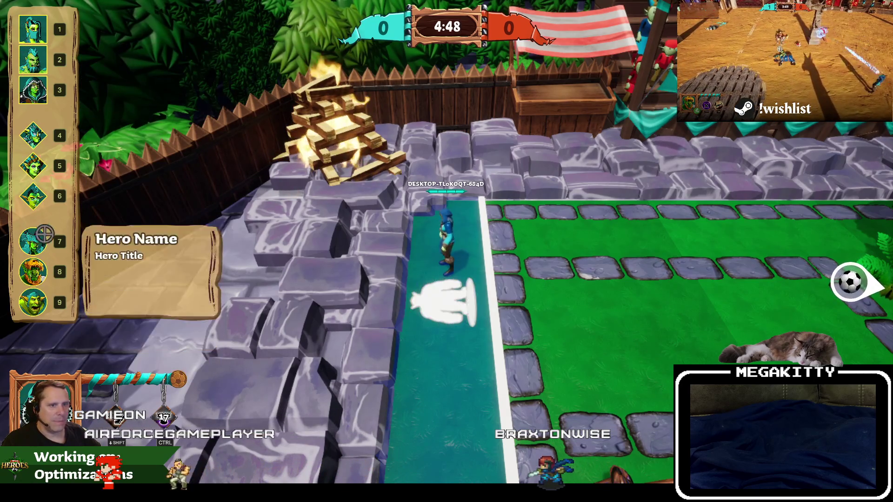
key("Escape")
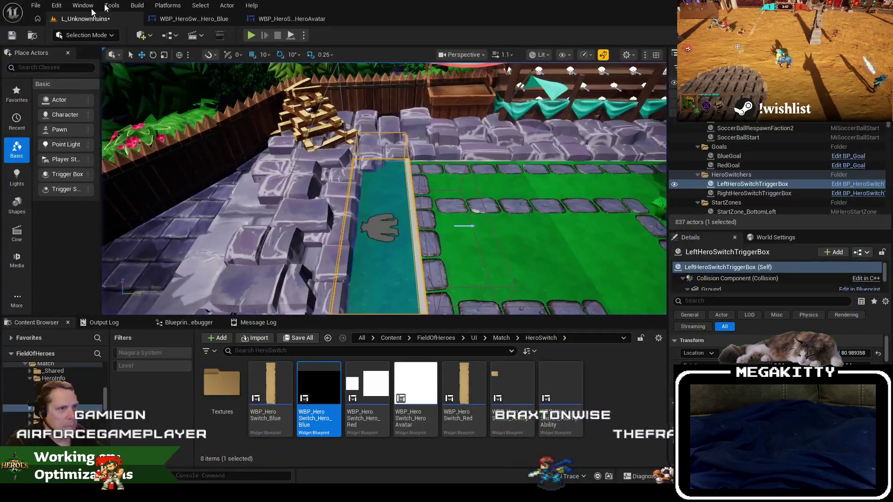
left_click(190, 21)
left_click(497, 171)
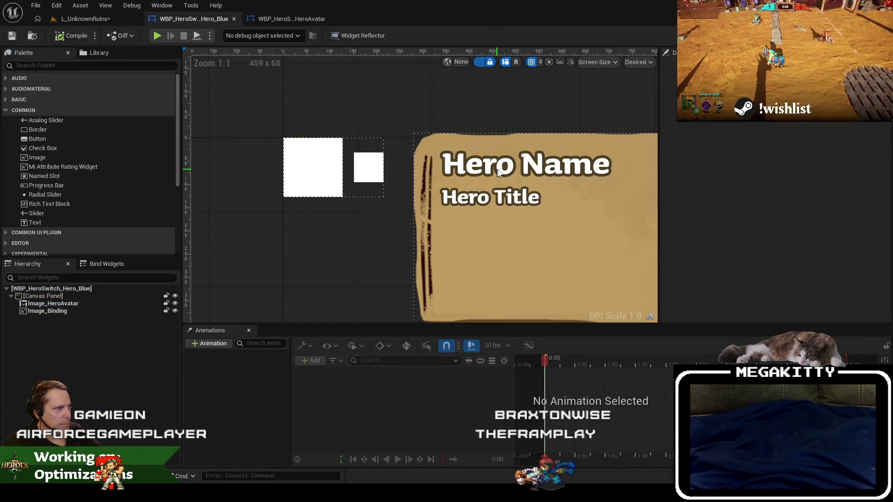
- Open WBP_HeroSwitch_Tooltip from the content browser and select its Hero Name text
left_click(297, 18)
left_click(33, 39)
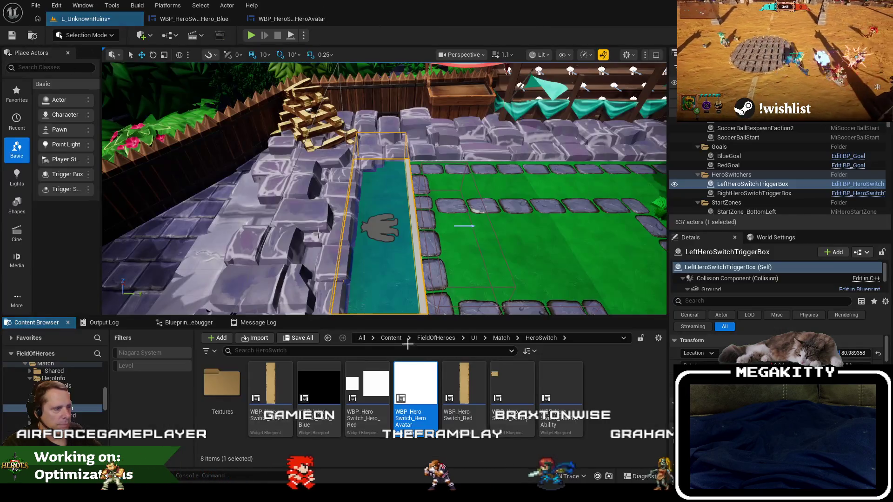
left_click(524, 384)
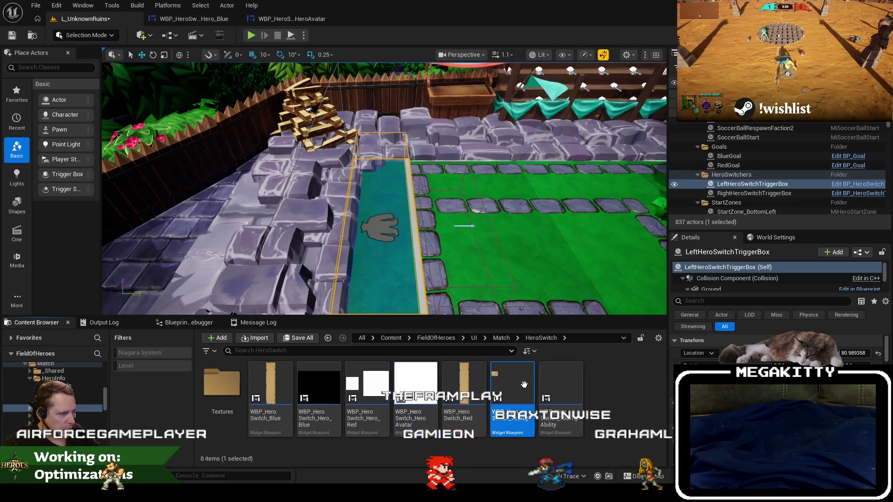
double_click(524, 384)
scroll(292, 192, "up", 8)
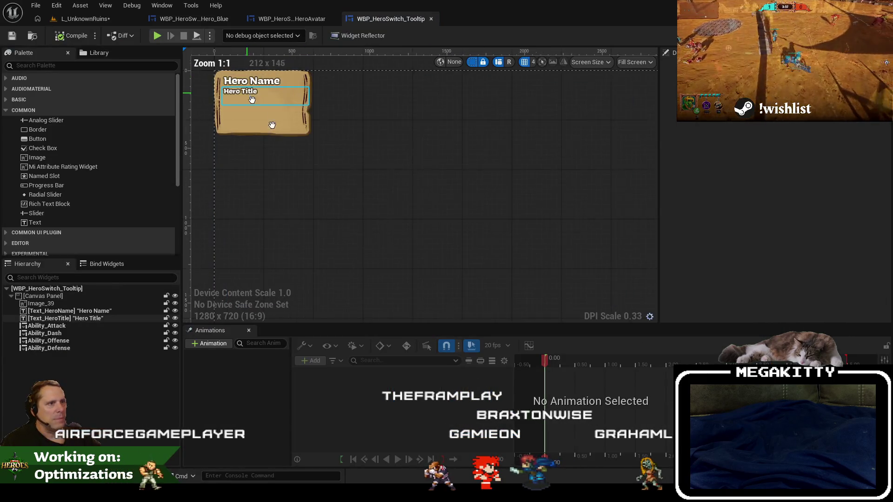
left_click(321, 169)
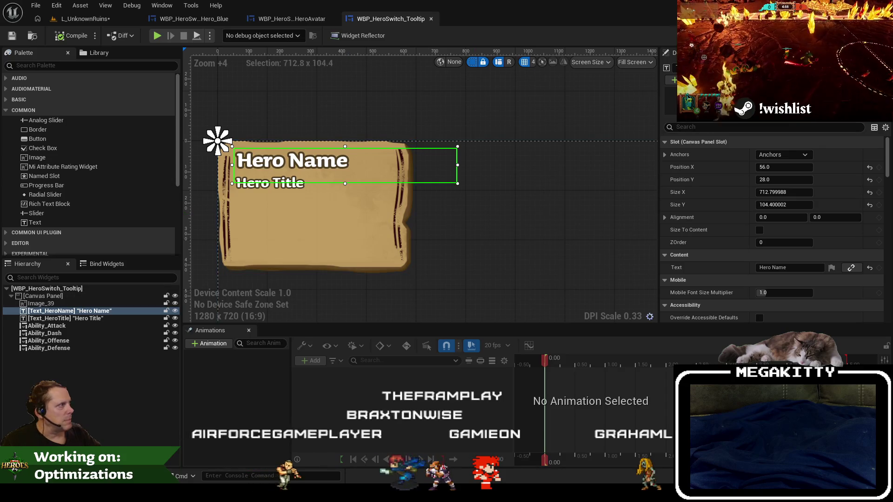
- Compare the tooltip's event graph with HeroAvatar's mouse-over logic, then add a new function
left_click(874, 35)
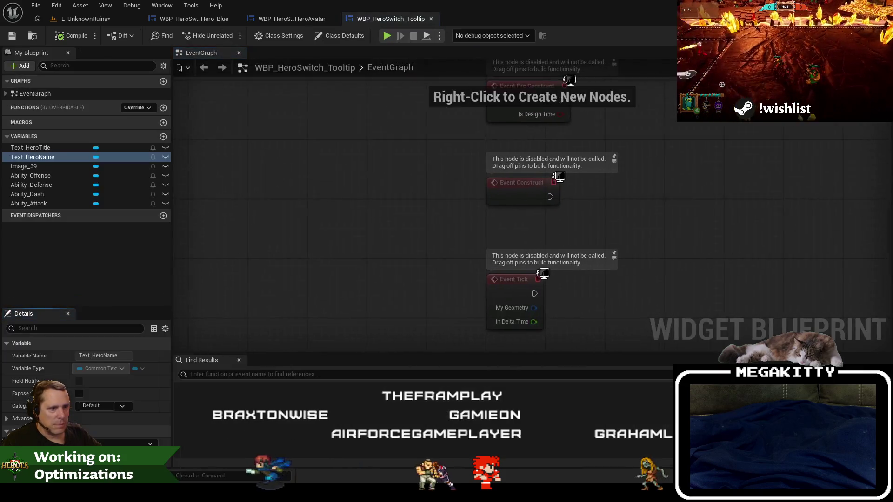
left_click_drag(513, 201, 467, 139)
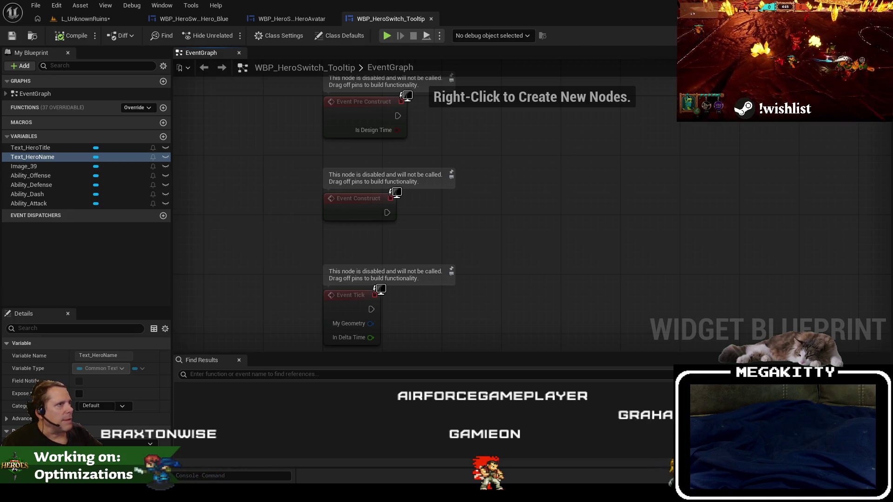
left_click(306, 21)
left_click(397, 22)
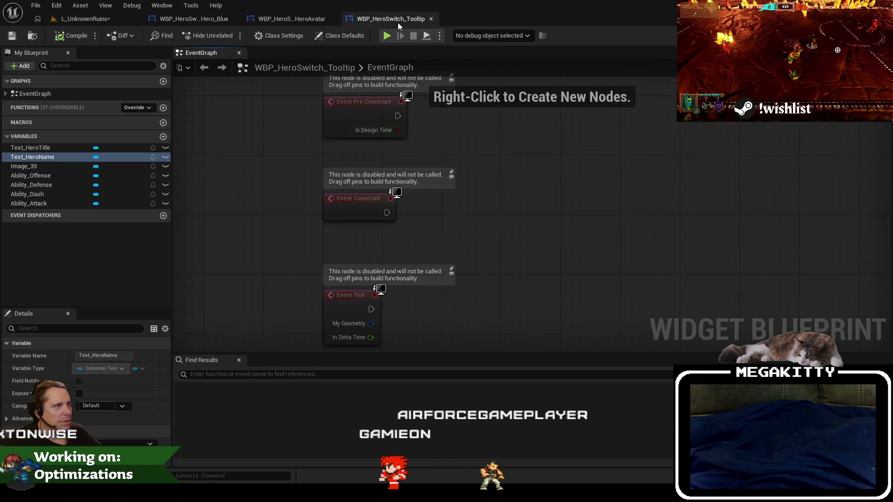
left_click(848, 35)
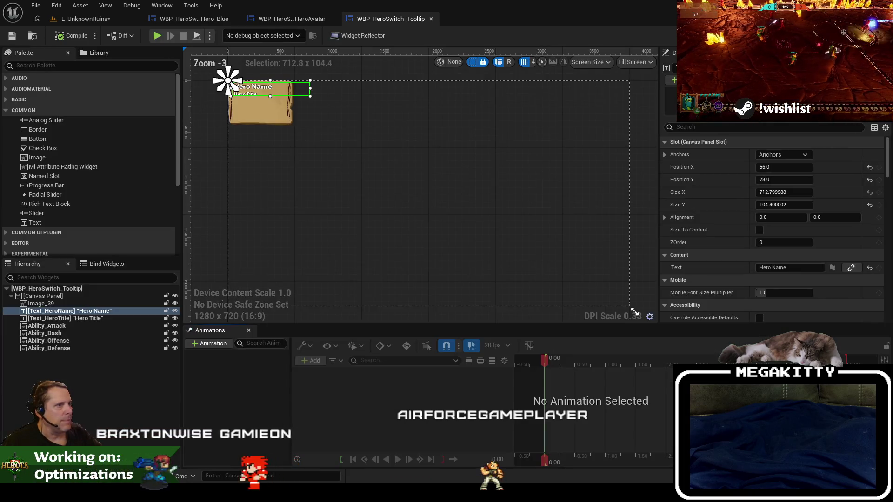
left_click(293, 19)
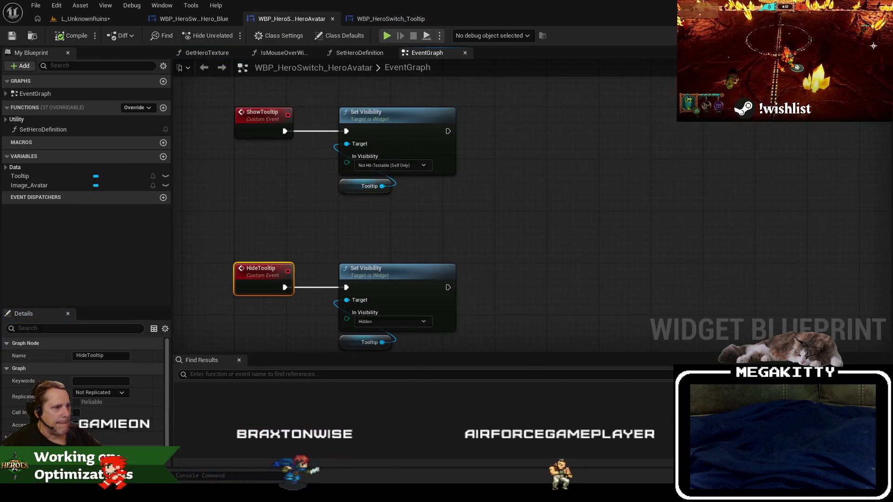
mouse_move(446, 264)
left_mouse_down()
mouse_move(424, 327)
mouse_move(454, 195)
mouse_move(429, 231)
mouse_move(461, 309)
mouse_move(438, 175)
mouse_move(421, 257)
left_mouse_up()
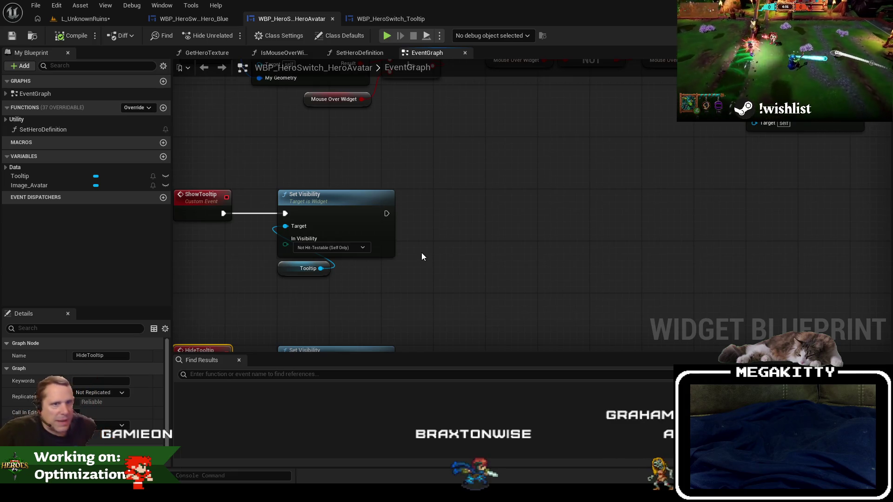
left_click(388, 20)
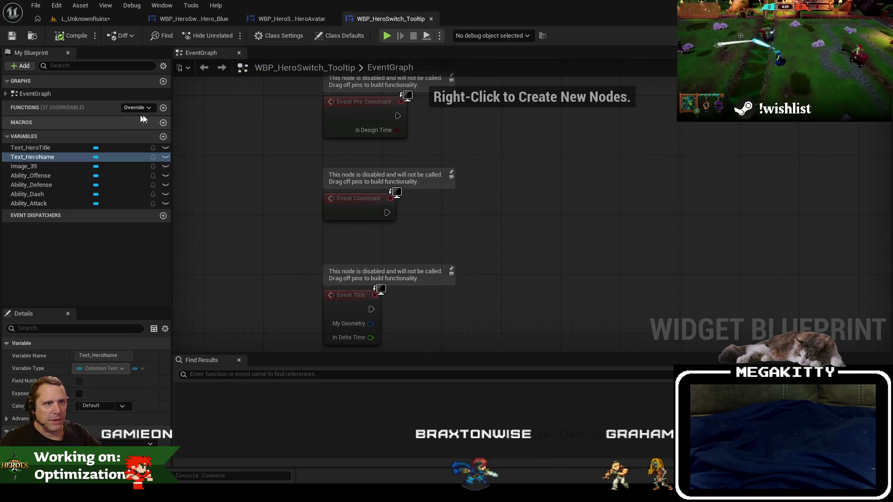
left_click(164, 108)
- Name the new function SetHeroDefinition and inspect HeroAvatar's HeroDefinition variable in its Data group
type("SetHeroDefini")
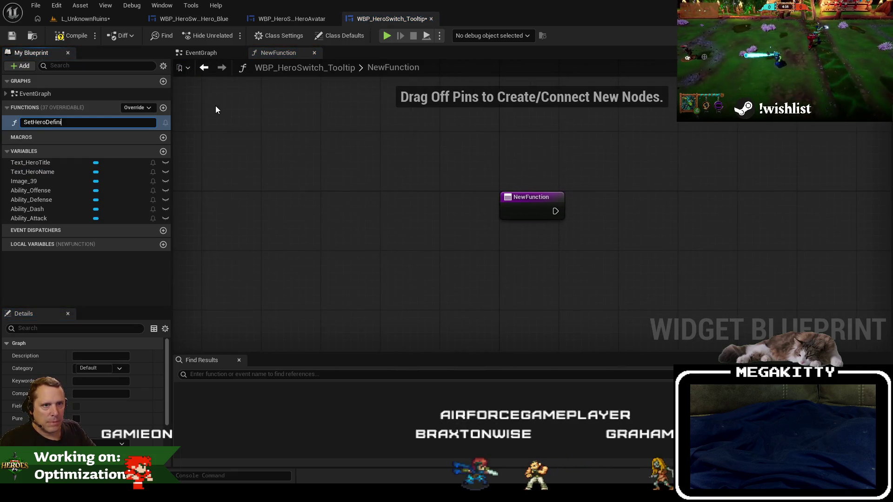
type("tion")
key("Return")
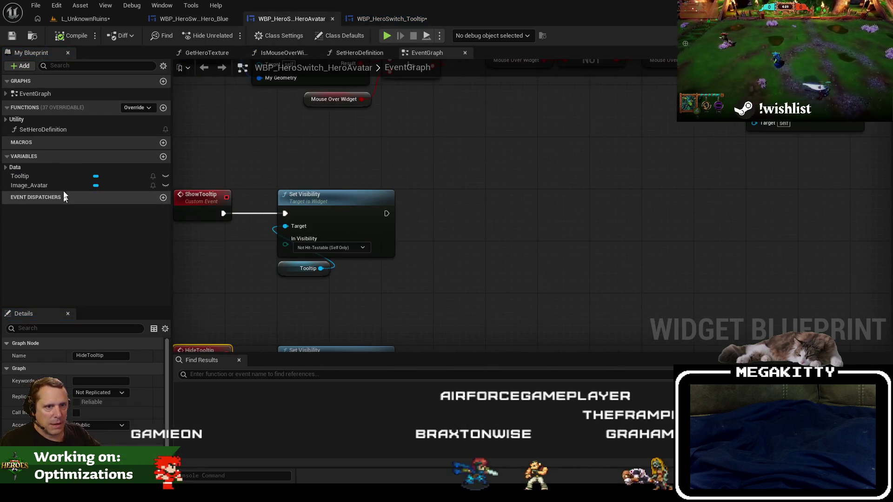
left_click(6, 120)
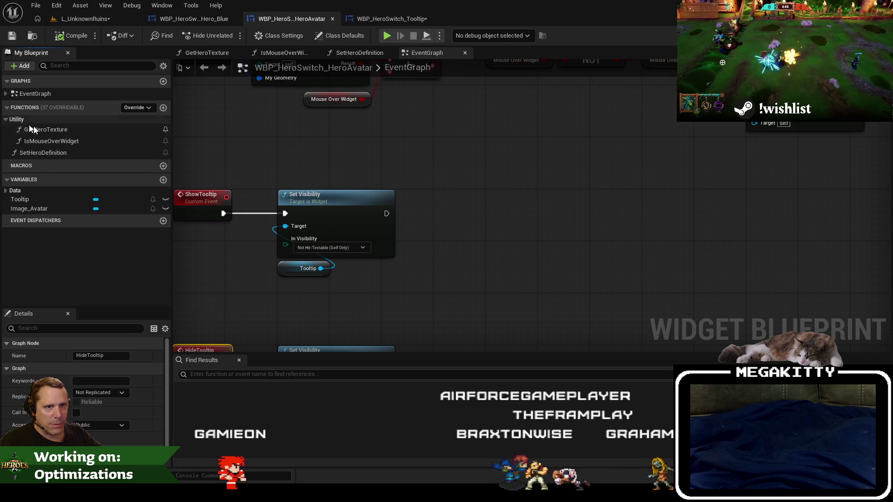
left_click(14, 191)
right_click(38, 199)
left_click(85, 255)
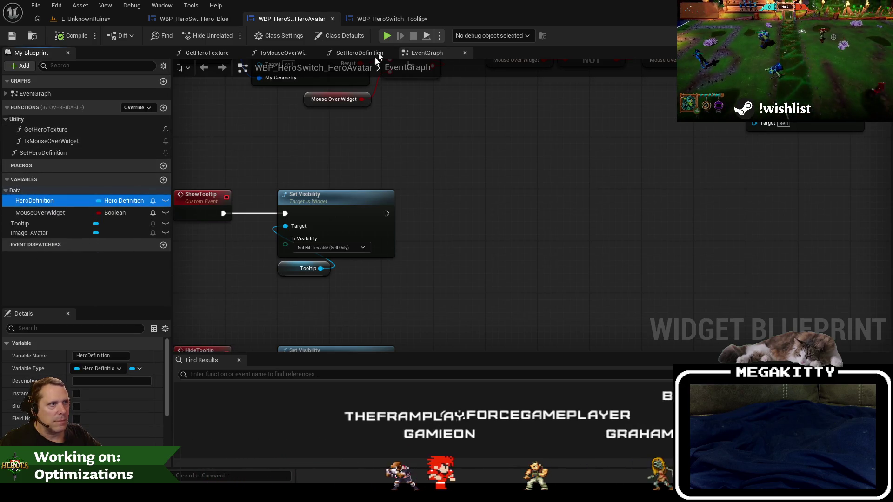
- Add a HeroDefinition variable to the tooltip under the Data category and save
left_click(375, 20)
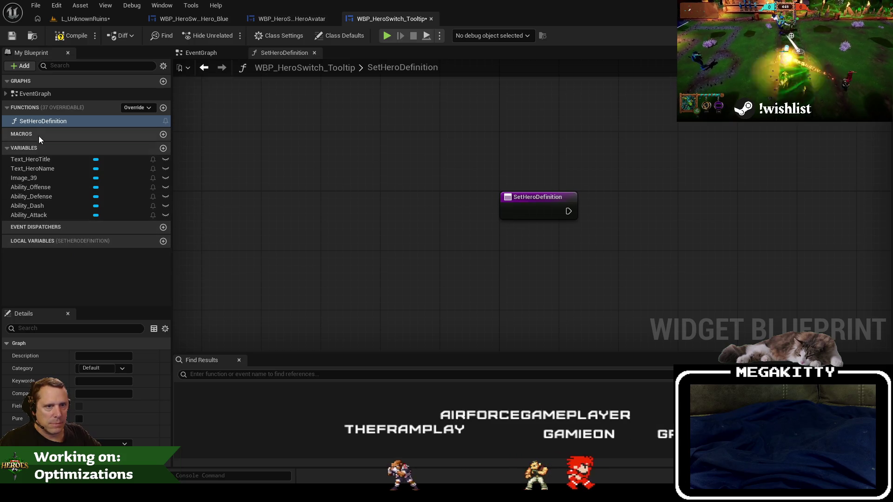
right_click(34, 148)
left_click(61, 189)
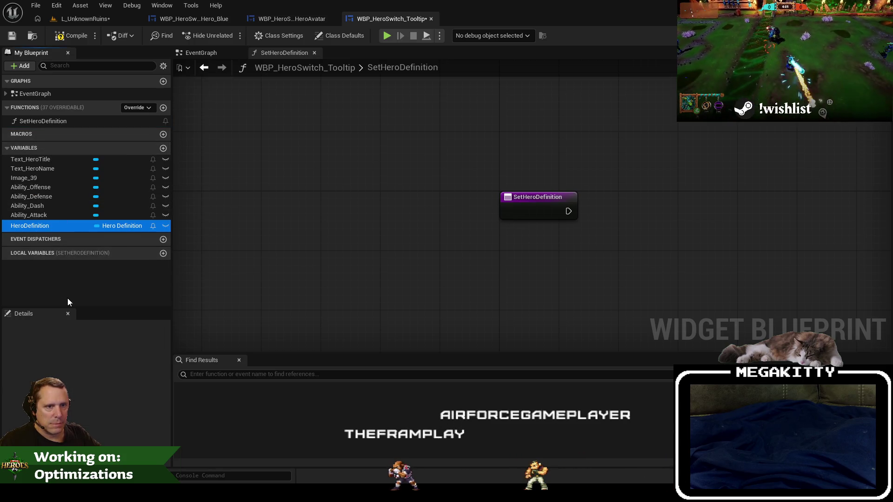
left_click(40, 226)
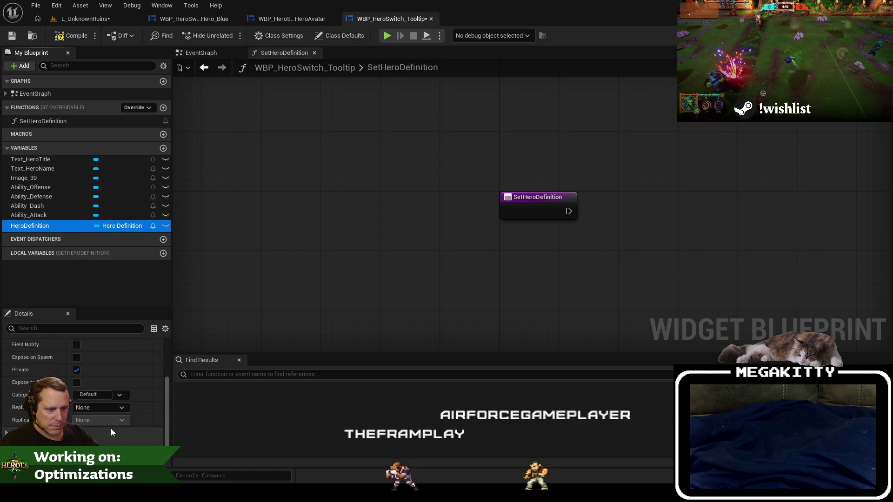
left_click(102, 396)
type("D")
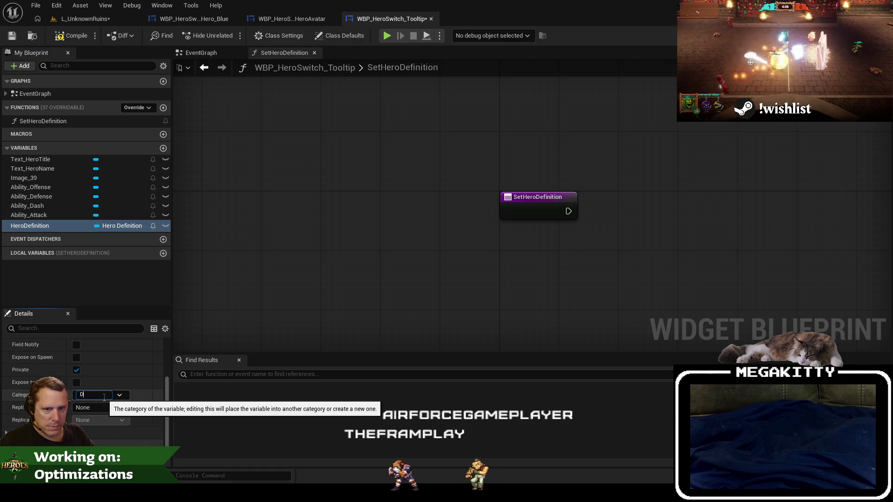
type("ata")
key("Return")
mouse_move(402, 168)
left_mouse_down()
mouse_move(359, 188)
mouse_move(314, 193)
left_mouse_up()
left_click(11, 35)
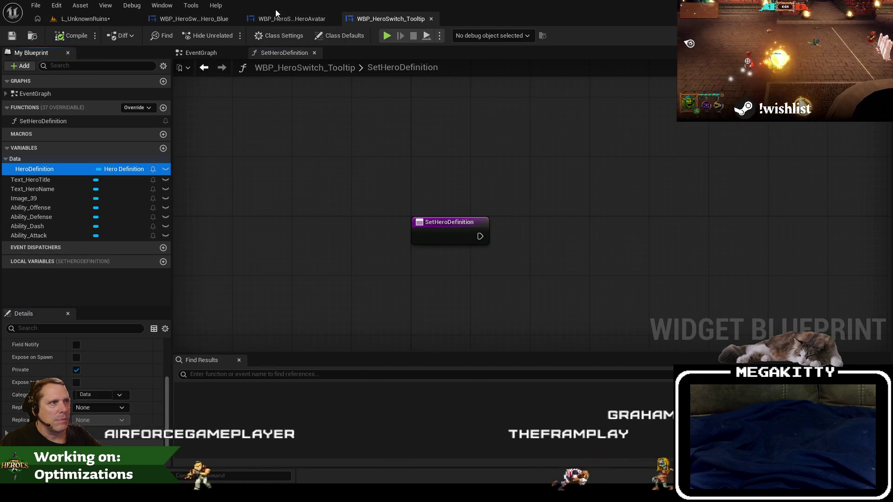
- Compare HeroAvatar's ShowTooltip and HideTooltip events against the tooltip's SetHeroDefinition function
left_click(289, 19)
left_click(381, 21)
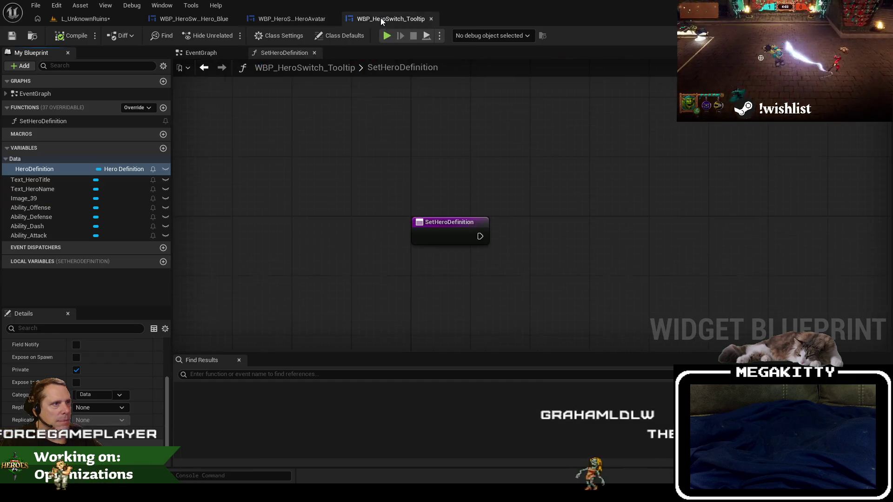
left_click(288, 18)
scroll(368, 155, "down", 3)
scroll(380, 149, "up", 3)
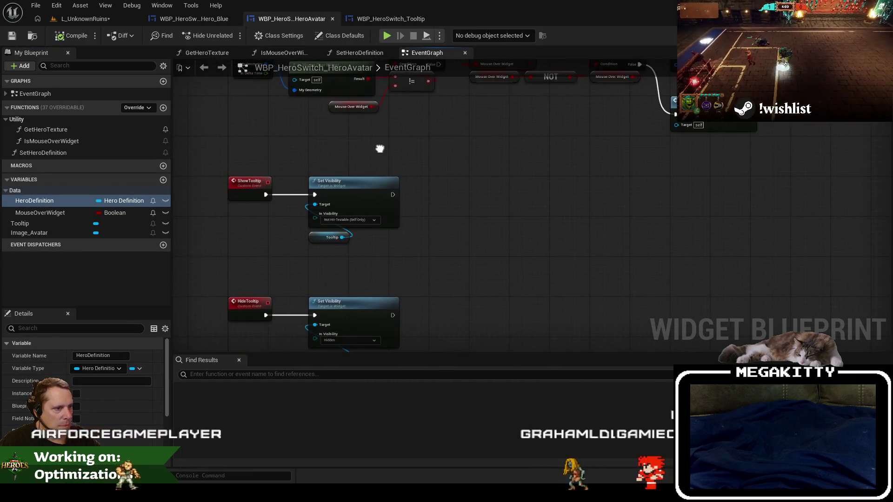
left_click_drag(380, 149, 366, 80)
scroll(353, 188, "up", 1)
left_click_drag(353, 187, 366, 245)
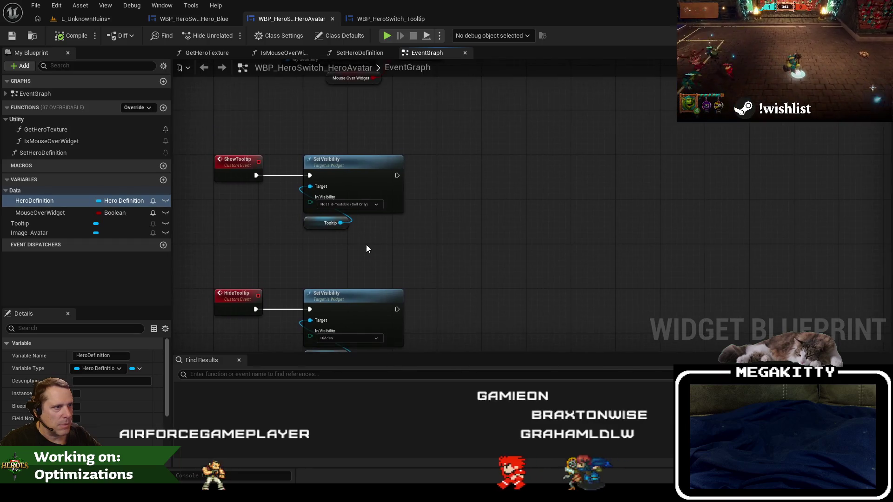
left_click(390, 19)
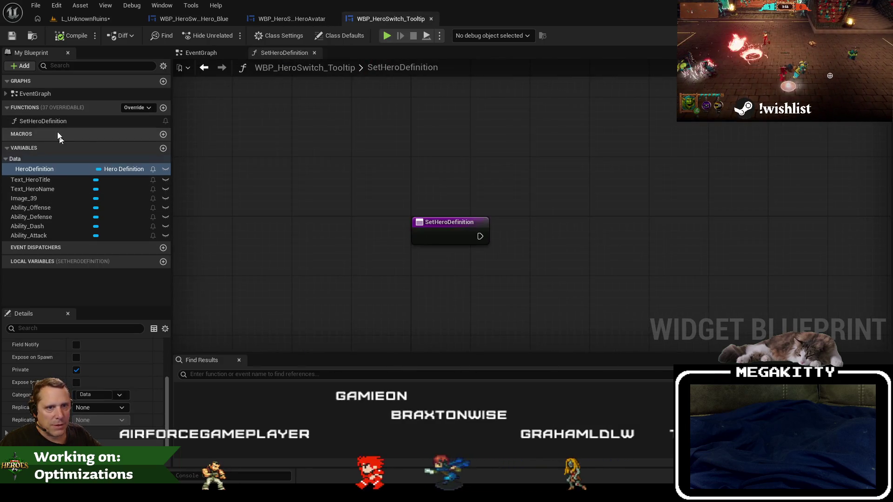
left_click(46, 122)
left_click(292, 18)
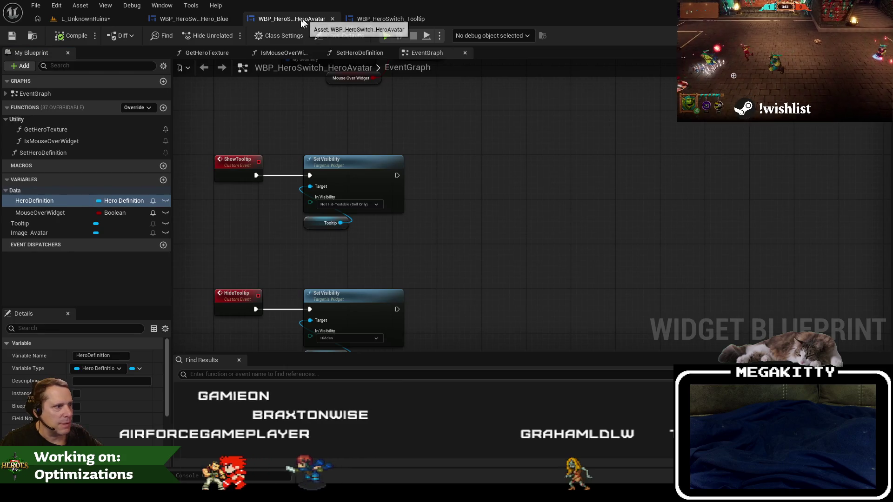
left_click(390, 18)
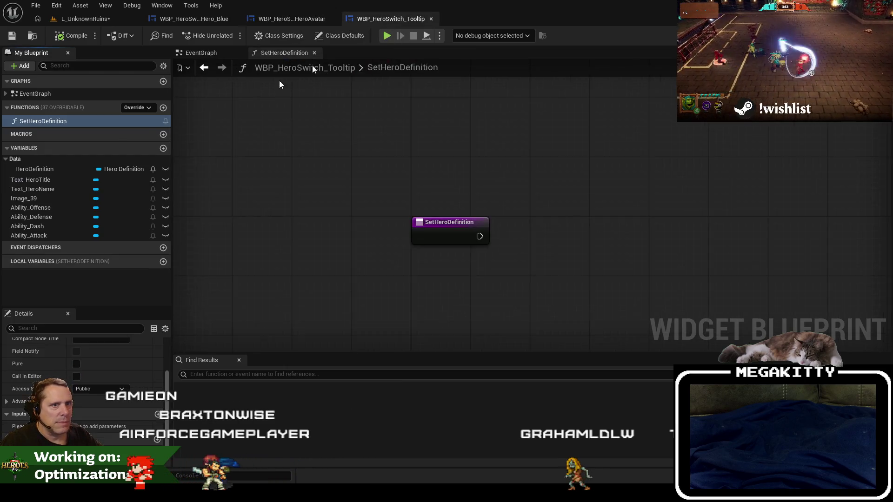
- Rename the SetHeroDefinition function to Show
left_click(36, 120)
type("Show")
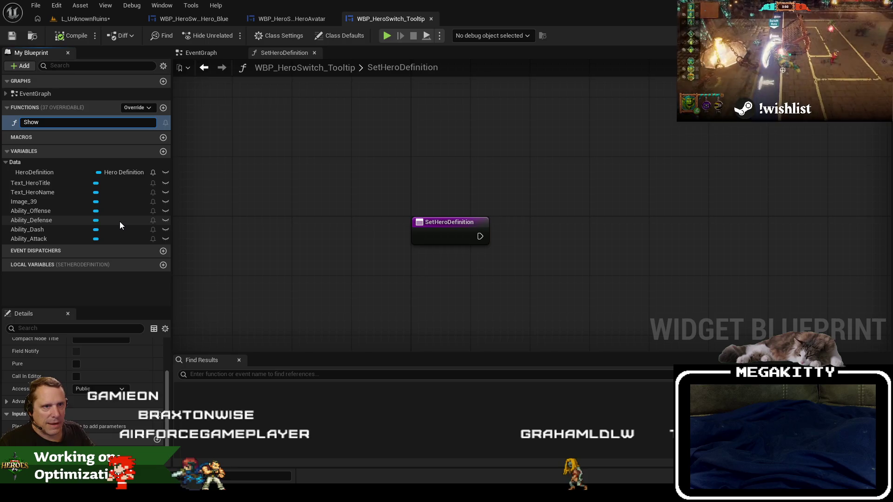
key("Return")
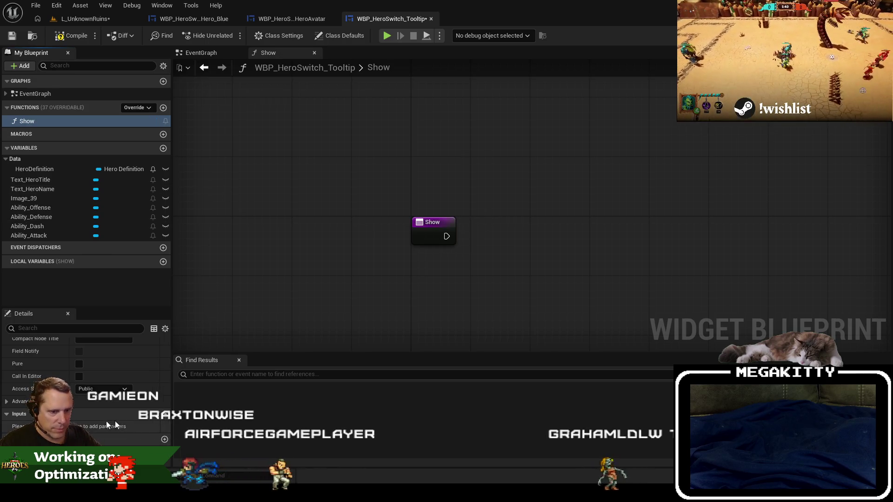
- Give Show an In Hero Definition input of Hero Definition object-reference type, and bring HeroDefinition into the graph
left_click(165, 440)
left_click(100, 427)
type("herodefin")
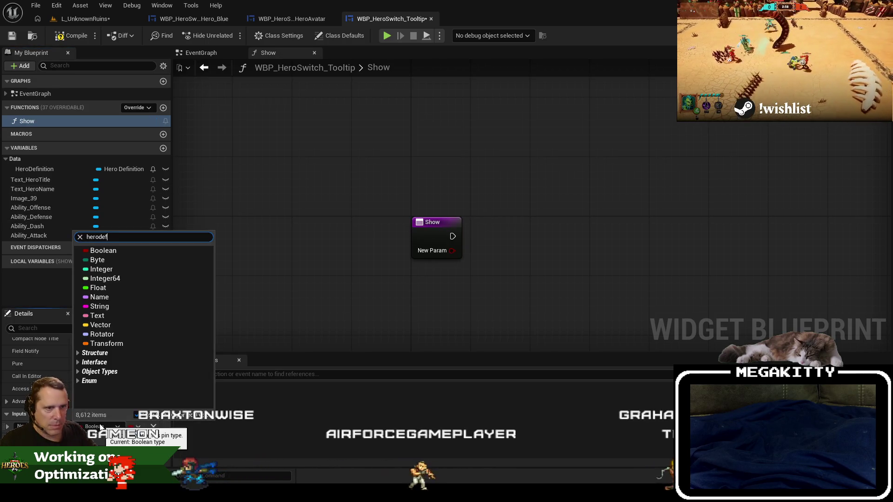
mouse_move(149, 289)
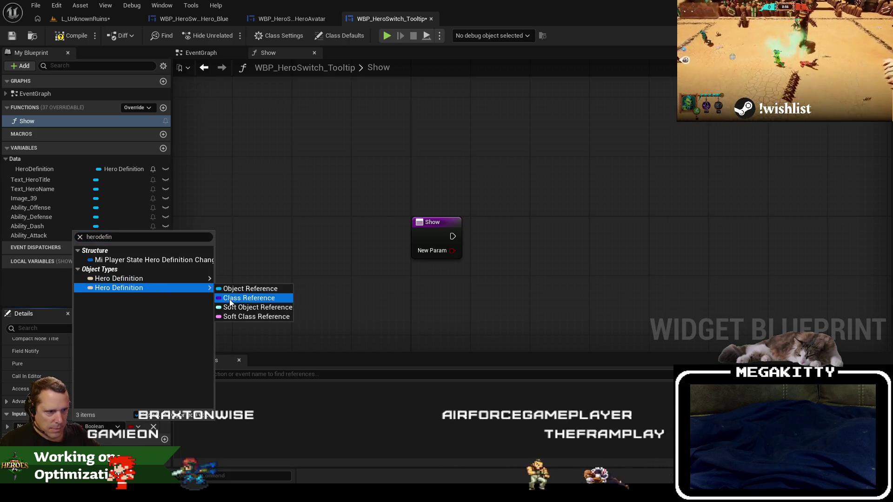
left_click(237, 297)
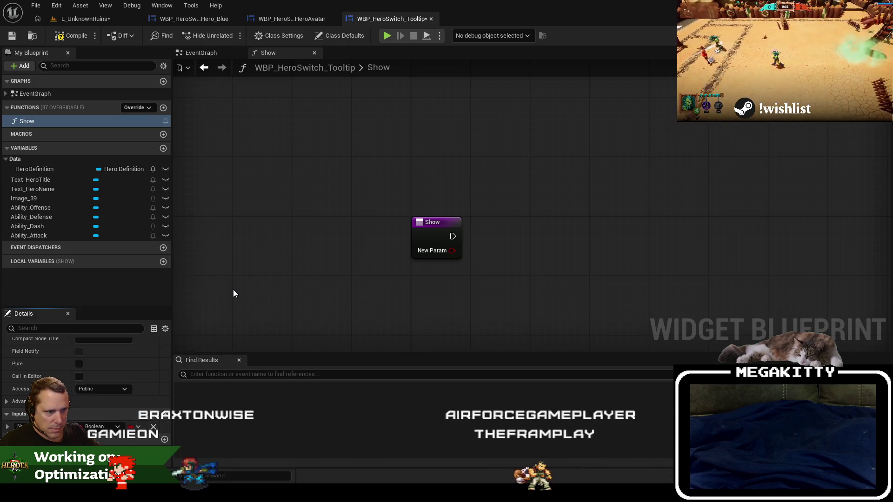
left_click(107, 427)
type("on")
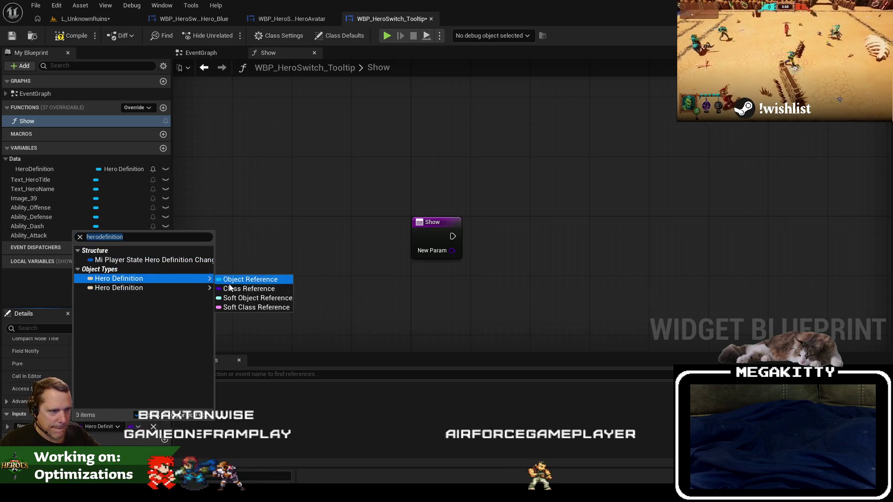
left_click(226, 289)
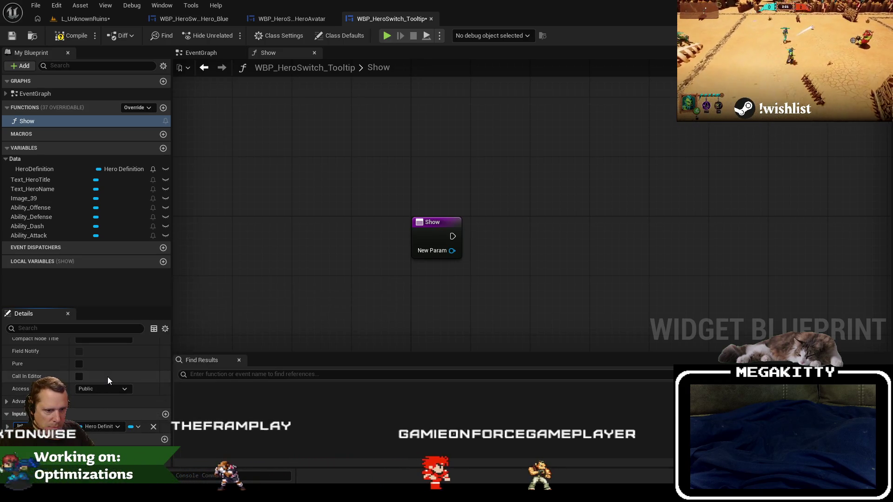
key("Return")
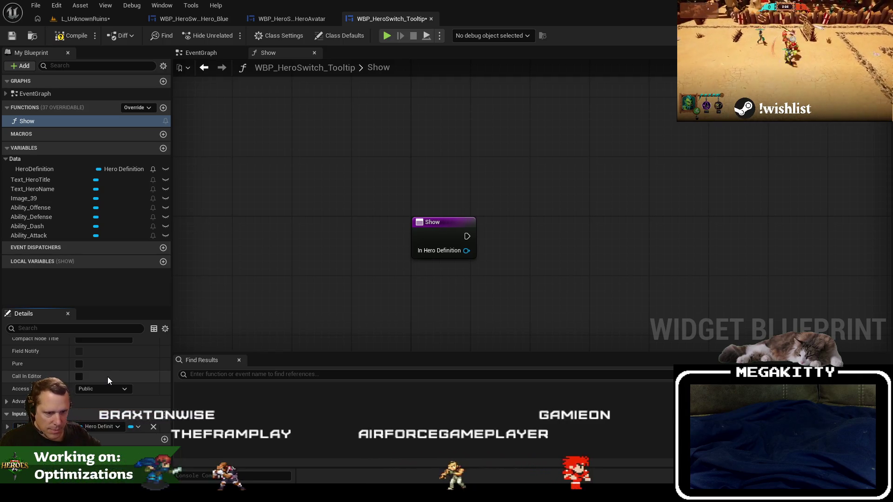
left_click_drag(396, 259, 264, 246)
mouse_move(34, 169)
left_mouse_down()
mouse_move(191, 194)
mouse_move(401, 206)
left_mouse_up()
- Create a Set HeroDefinition node fed by Show's In Hero Definition input
left_click(420, 237)
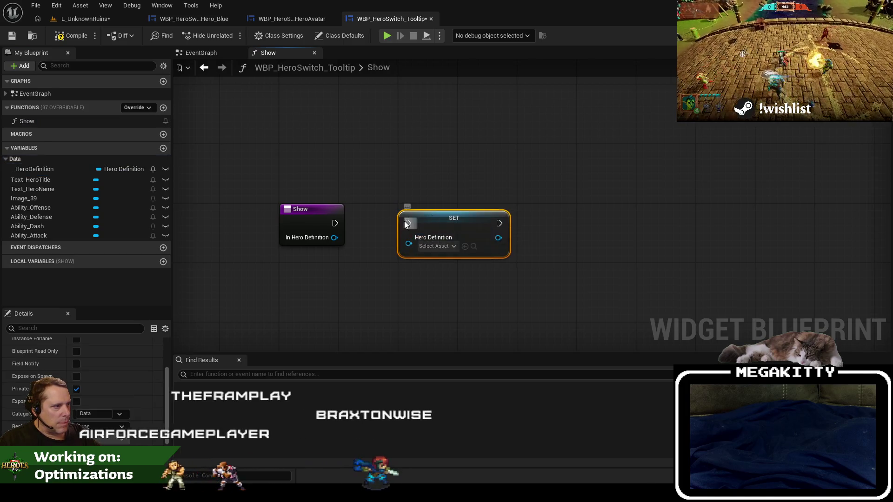
left_click_drag(408, 243, 406, 270)
type("get in hero")
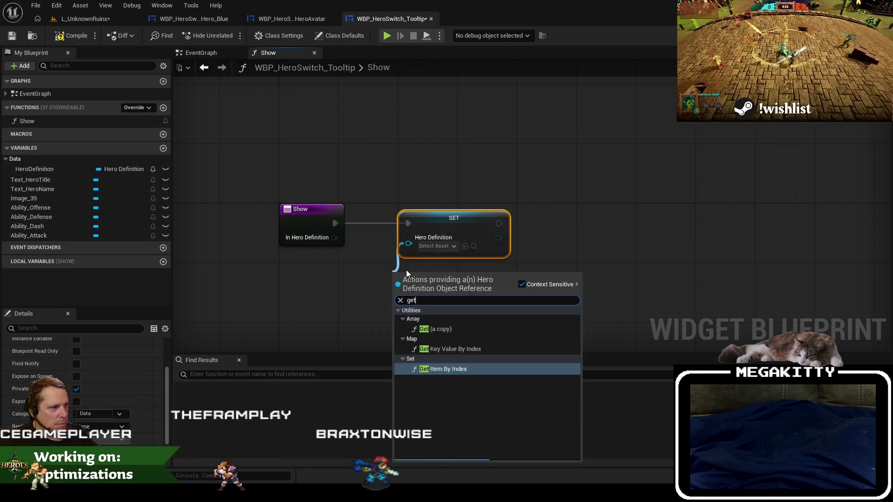
key("Escape")
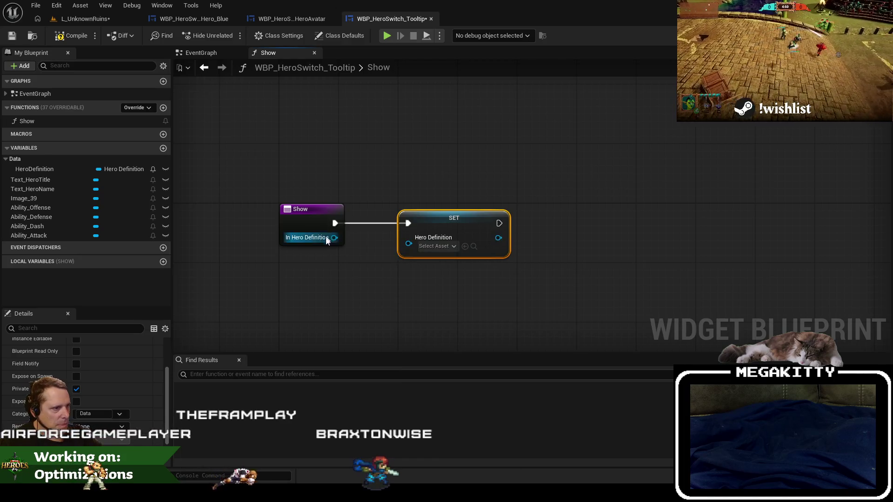
left_click_drag(325, 236, 416, 250)
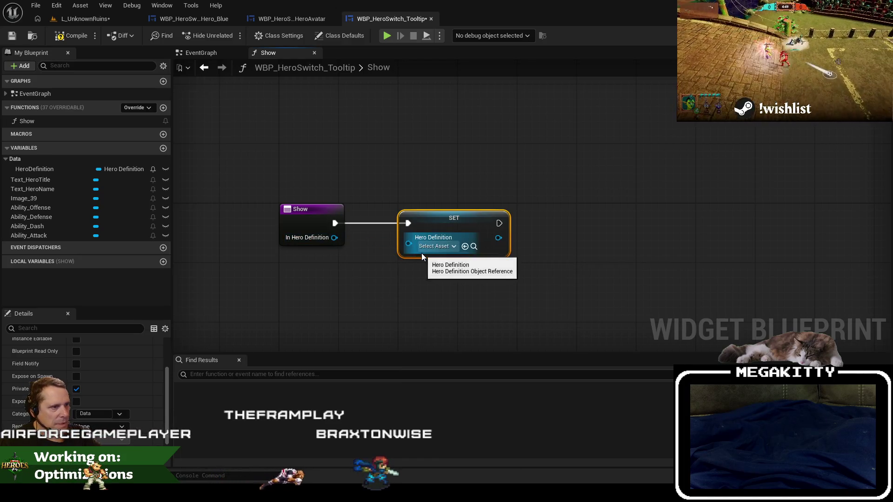
- Add a new tooltip function named Hide and return to HeroAvatar's event graph
left_click(163, 107)
type("Hide")
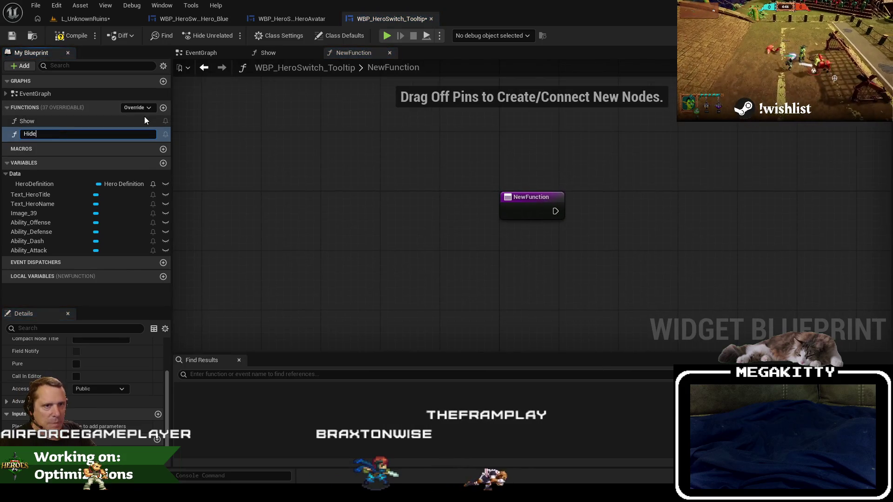
key("Return")
left_click(297, 18)
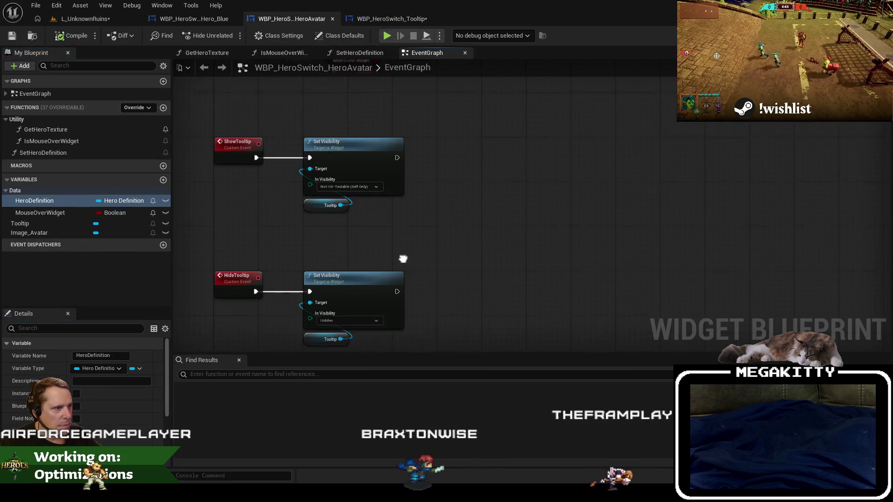
left_click_drag(403, 258, 328, 129)
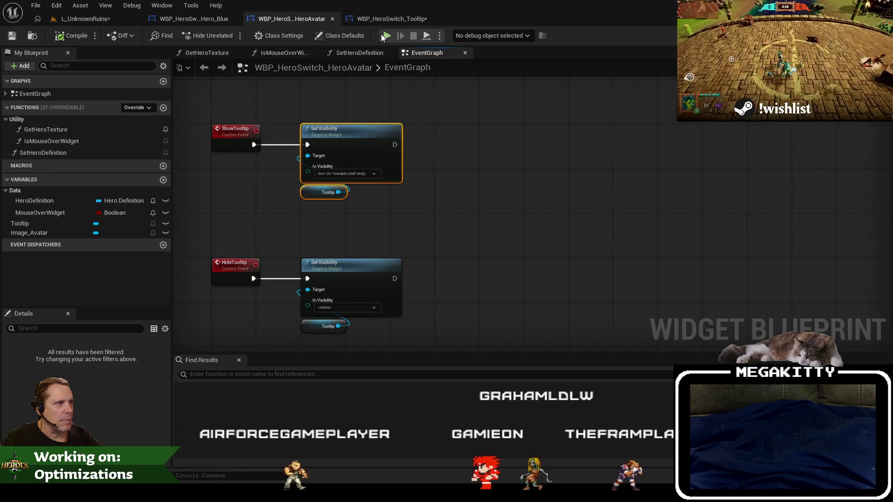
- Add a call to the tooltip's Show function off the Tooltip getter in HeroAvatar's graph
left_click(379, 20)
left_click(285, 17)
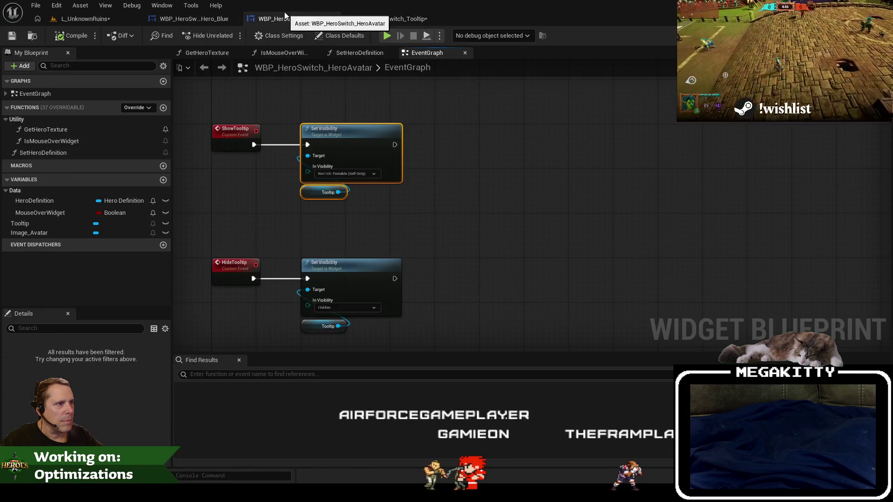
left_click(325, 197)
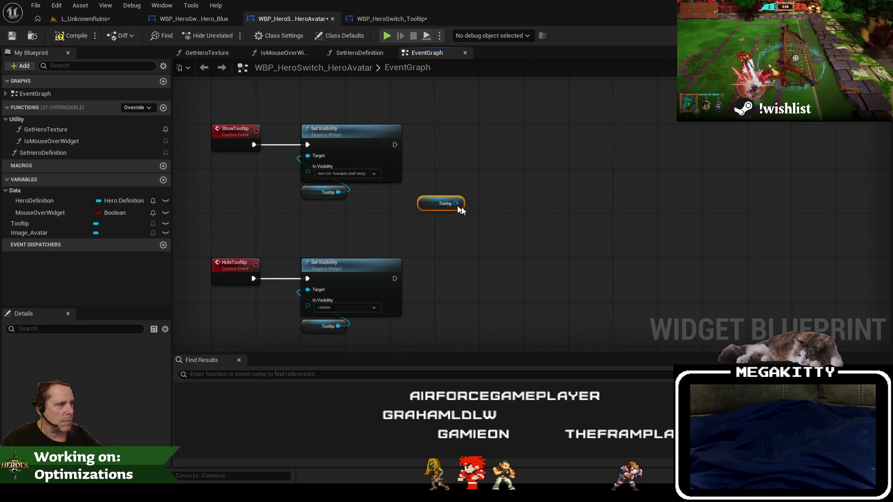
mouse_move(455, 148)
left_mouse_down()
mouse_move(485, 153)
mouse_move(465, 125)
mouse_move(480, 136)
left_mouse_up()
type("show")
left_click(505, 197)
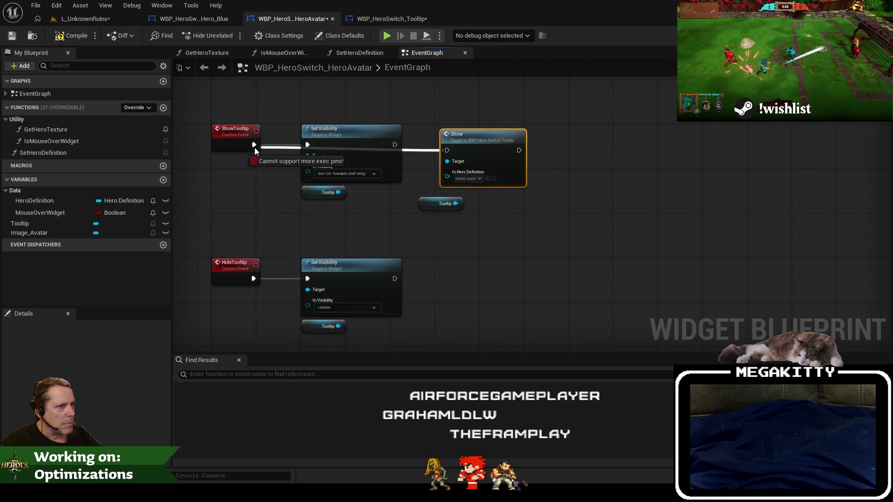
- Swap ShowTooltip's Set Visibility for the Show call and paste Set Visibility into Show
left_click(331, 140)
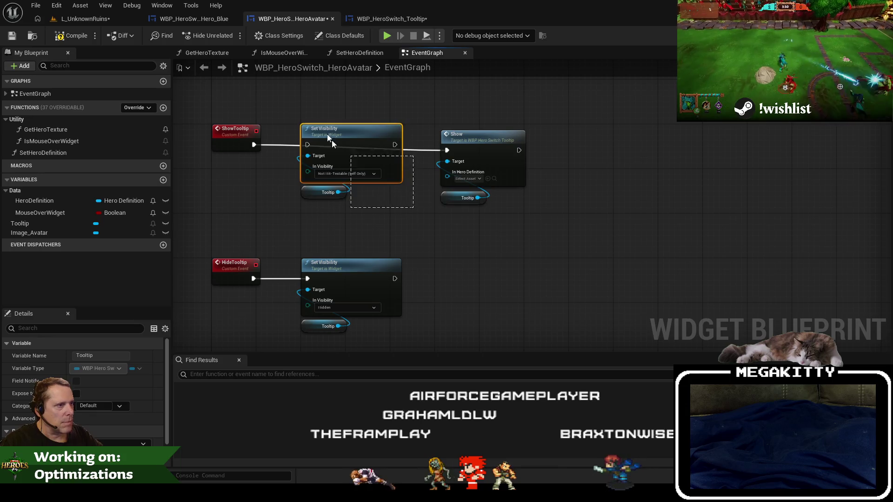
key("Delete")
mouse_move(576, 233)
left_mouse_down()
mouse_move(423, 125)
mouse_move(333, 141)
left_mouse_up()
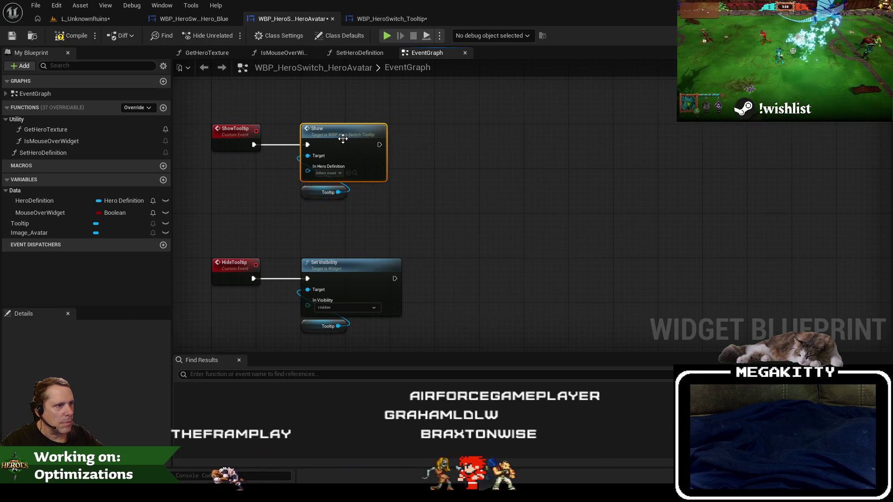
double_click(333, 141)
key("ctrl+v")
mouse_move(271, 215)
left_mouse_down()
mouse_move(347, 219)
mouse_move(348, 227)
left_mouse_up()
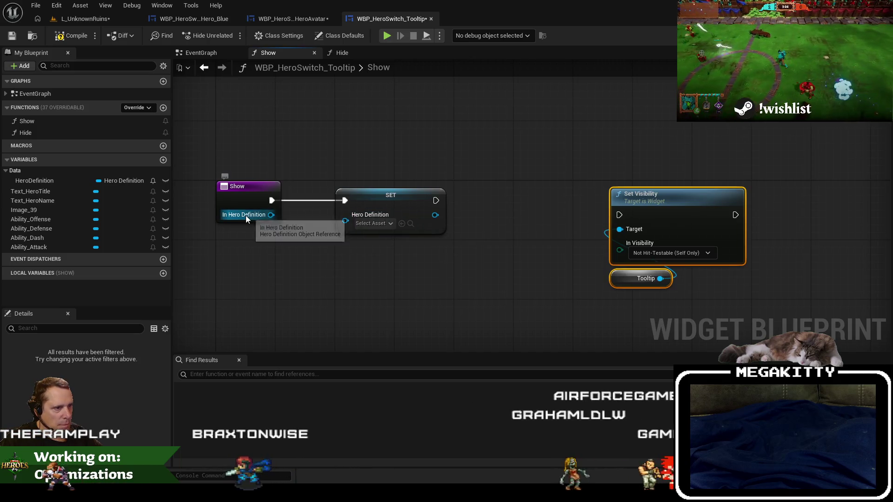
- Make the tooltip Show function's input a Hero Definition object reference, then move Set Visibility right and switch to the HeroAvatar graph
left_click(367, 193)
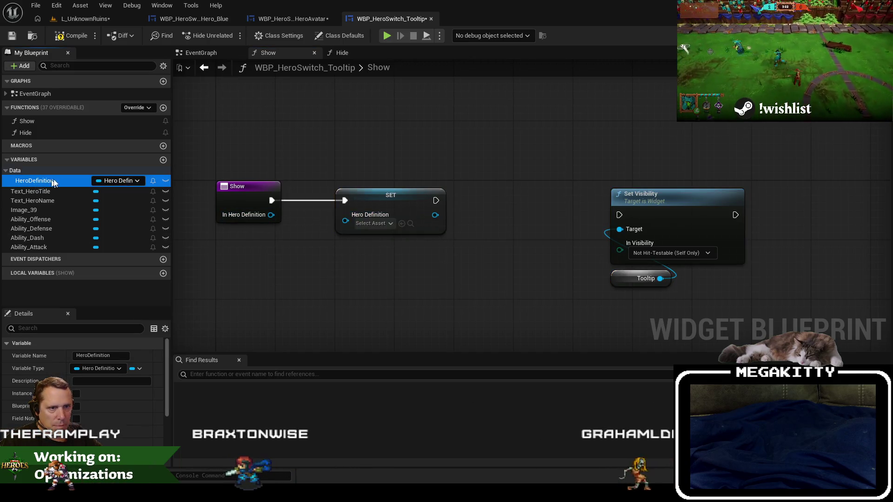
left_click(255, 193)
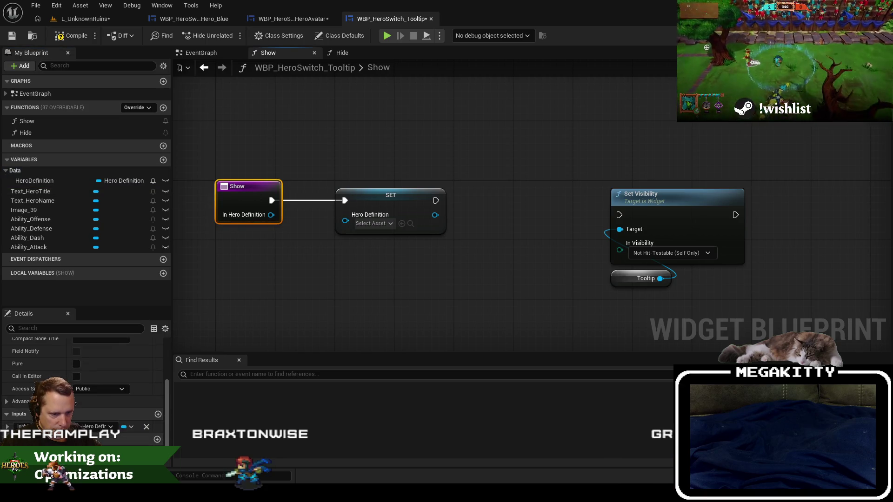
left_click(99, 427)
type("fin")
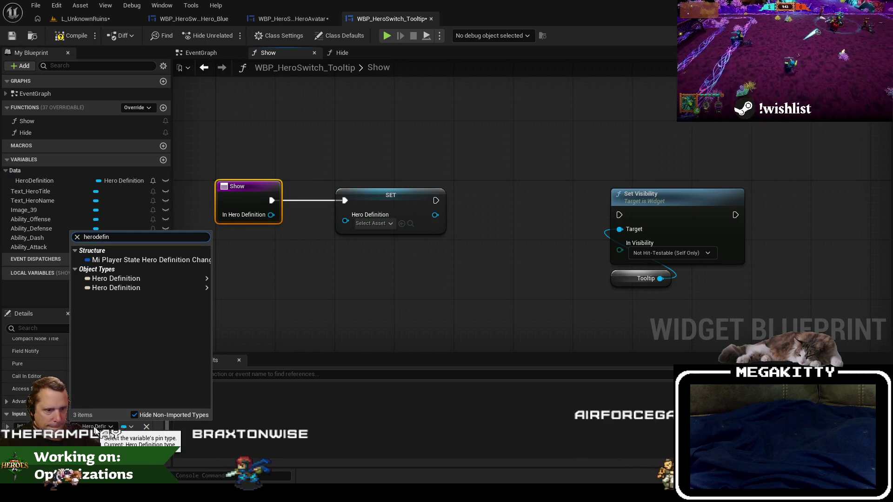
mouse_move(162, 277)
left_click(246, 279)
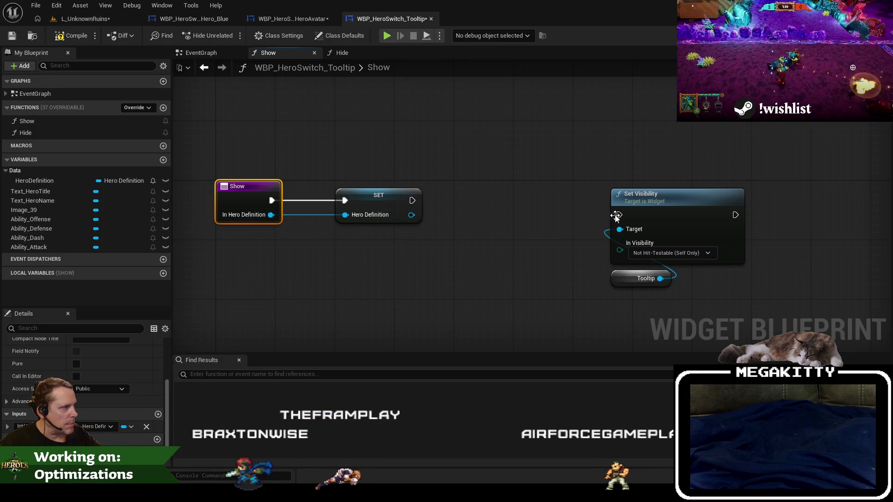
mouse_move(643, 210)
left_mouse_down()
mouse_move(662, 196)
mouse_move(753, 193)
mouse_move(727, 186)
left_mouse_up()
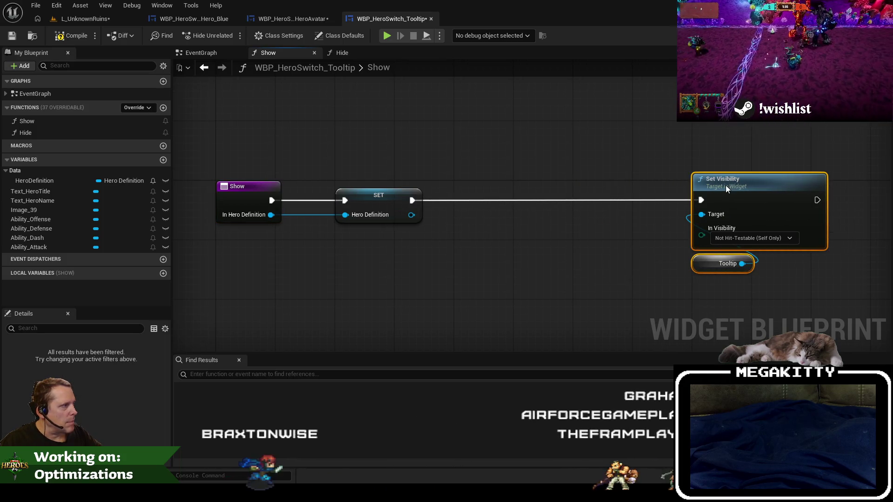
left_click(311, 18)
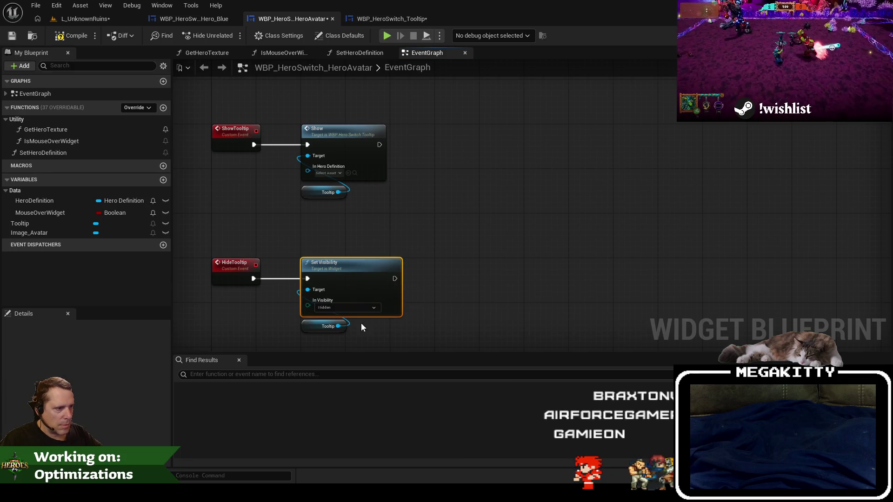
- Replace HideTooltip's Set Visibility node with a call to the Tooltip's Hide function
left_click_drag(338, 326, 350, 229)
type("hide")
key("Return")
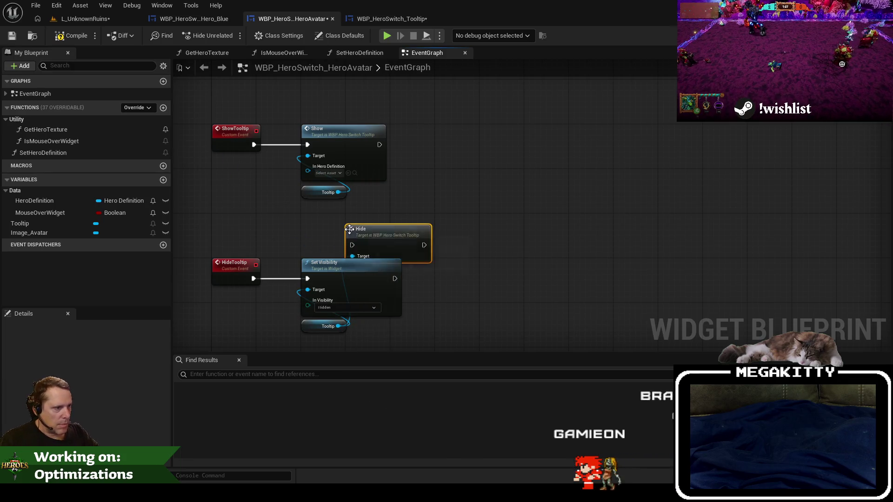
left_click(376, 297)
key("Delete")
left_click_drag(370, 235, 344, 262)
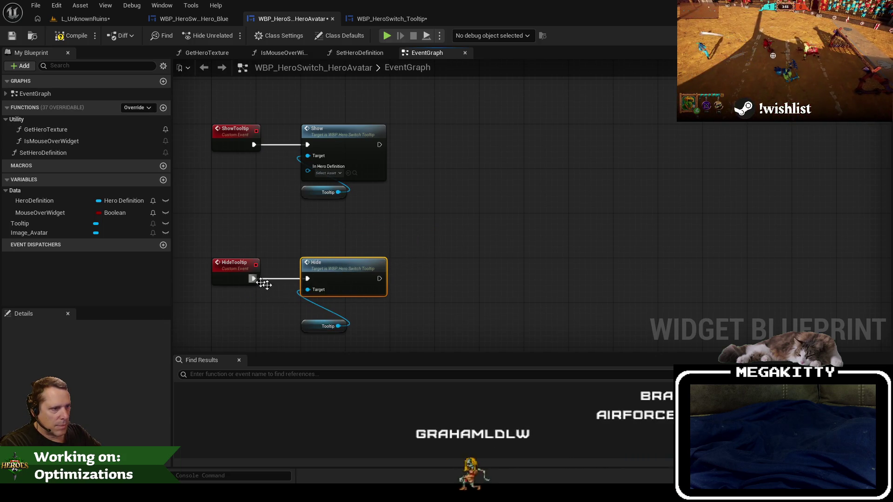
left_click_drag(321, 315, 310, 308)
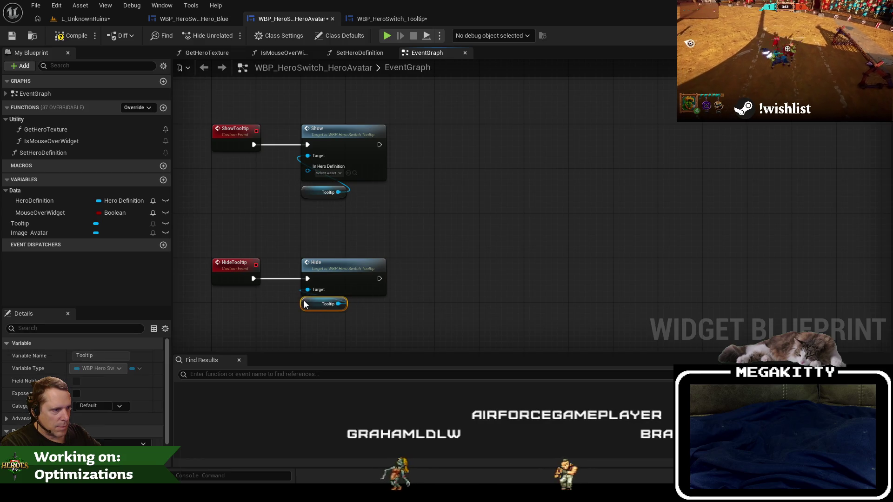
- Inside the Hide function, paste a Set Visibility (Hidden) node and run it after the entry
double_click(360, 265)
key("ctrl+v")
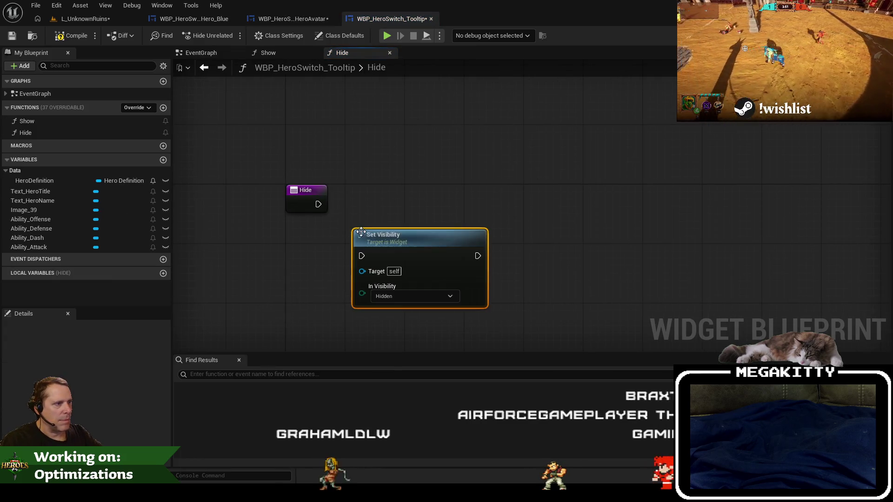
mouse_move(374, 233)
left_mouse_down()
mouse_move(367, 181)
mouse_move(318, 203)
left_mouse_up()
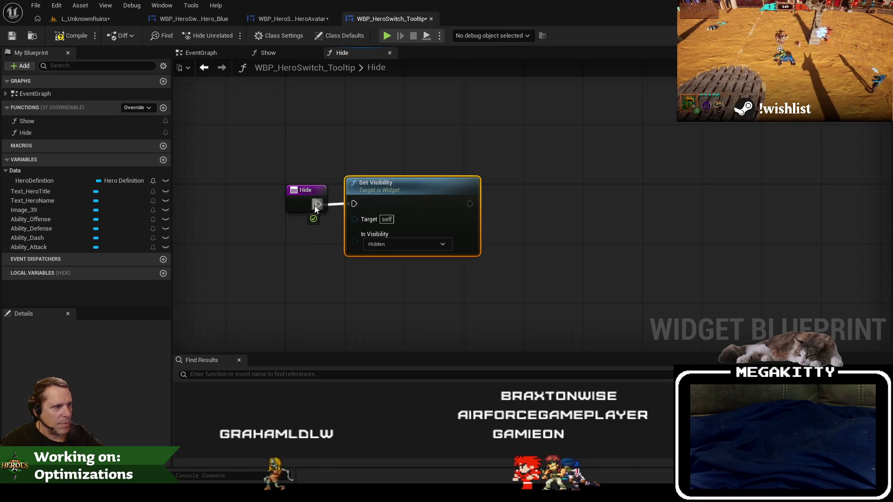
left_click(272, 54)
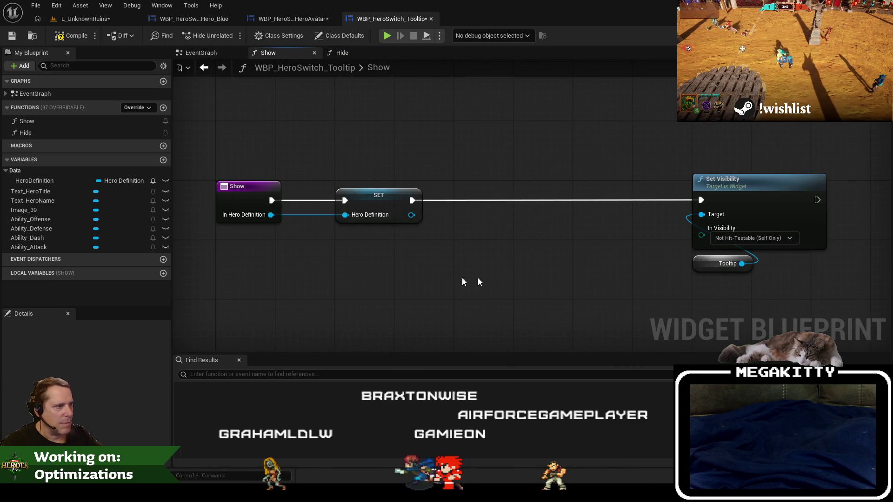
- Add a Text_HeroName getter with a SetText (Text) call in the Show function
left_click_drag(478, 282, 419, 282)
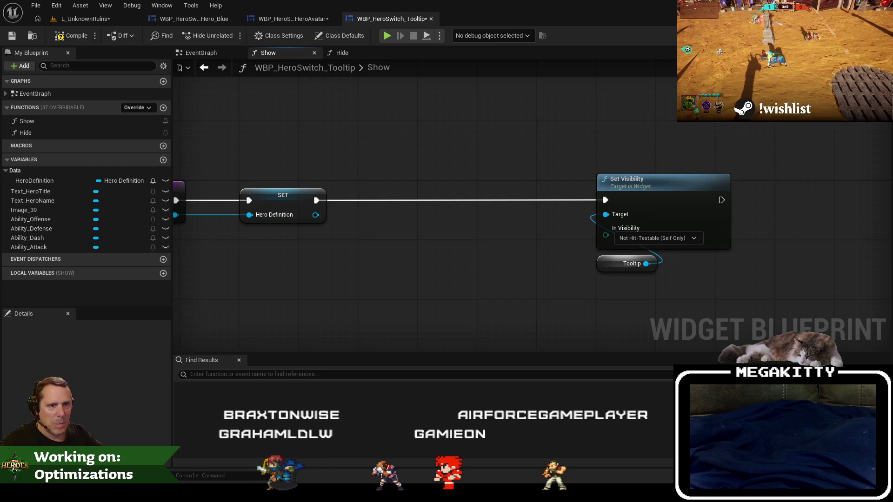
right_click(355, 307)
type("get text heroti")
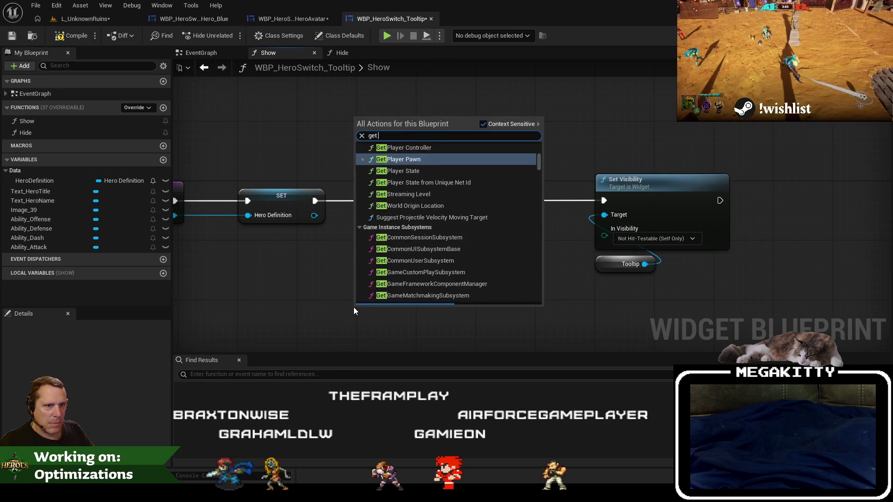
key("BackSpace")
type("n")
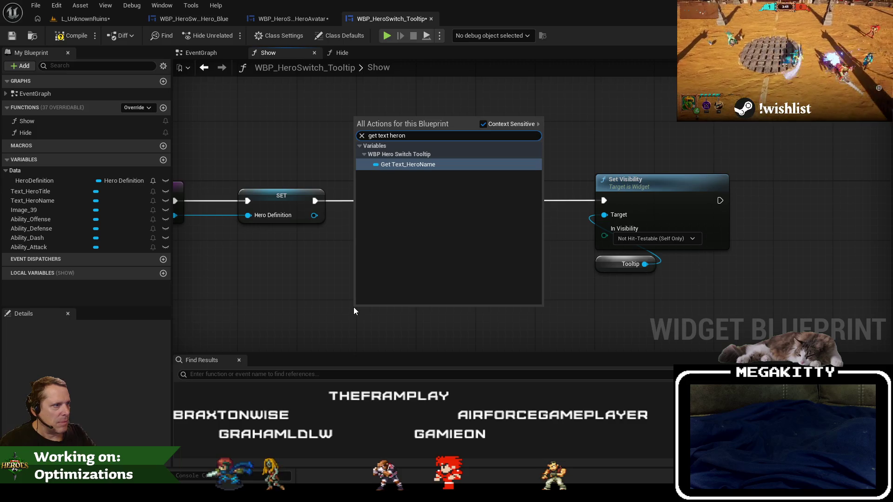
key("Return")
left_click_drag(409, 222, 409, 222)
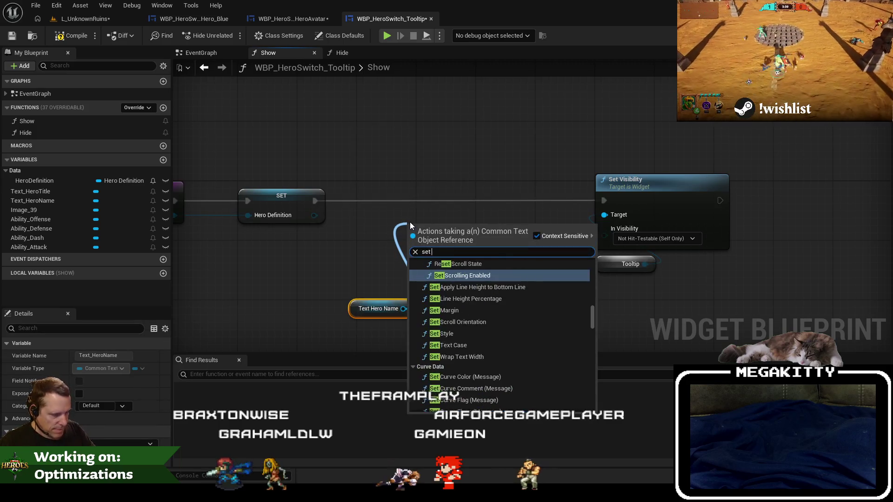
type("set text")
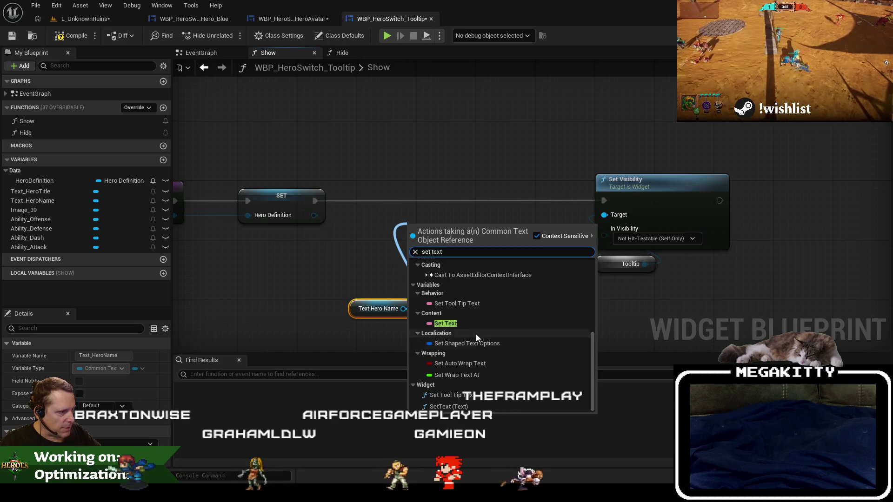
left_click(470, 405)
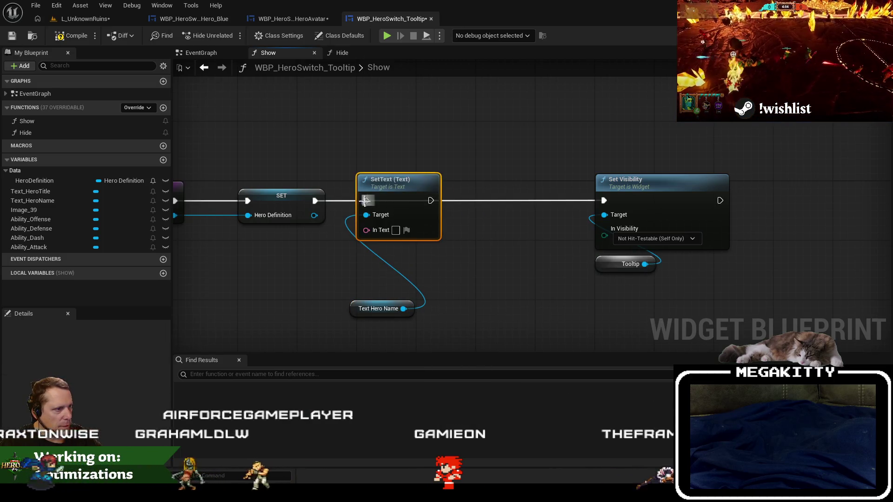
left_click_drag(373, 312, 380, 252)
- Add a Text_HeroTitle getter with its own SetText, chained before Set Visibility
mouse_move(30, 191)
left_mouse_down()
mouse_move(480, 292)
mouse_move(519, 315)
mouse_move(514, 222)
left_mouse_up()
type("set text")
scroll(571, 349, "down", 3)
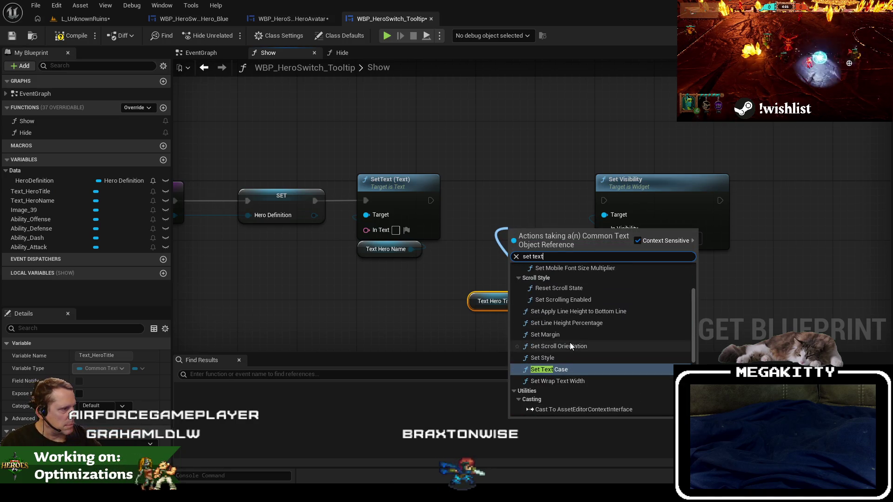
left_click(578, 412)
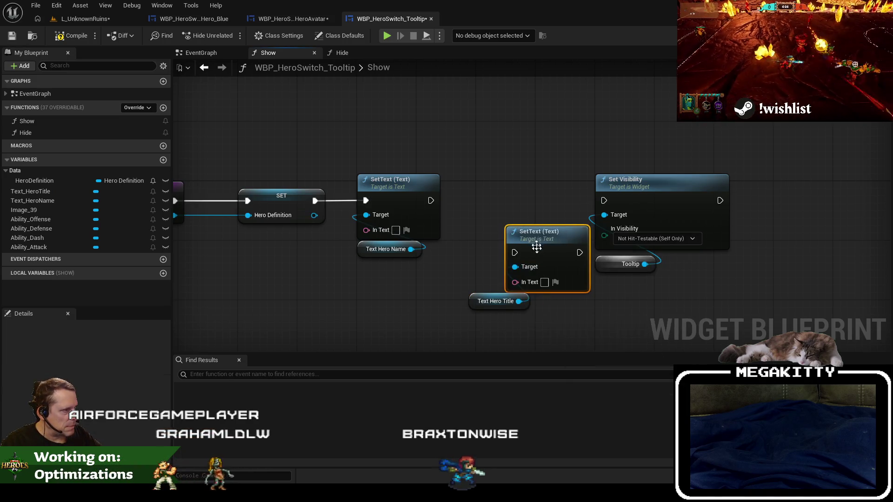
mouse_move(530, 245)
left_mouse_down()
mouse_move(493, 186)
mouse_move(501, 193)
left_mouse_up()
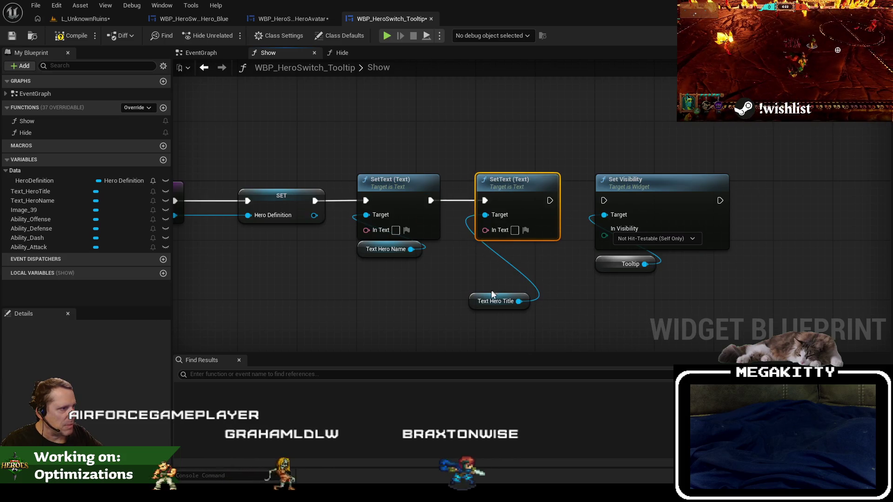
left_click_drag(493, 294, 493, 251)
key("Home")
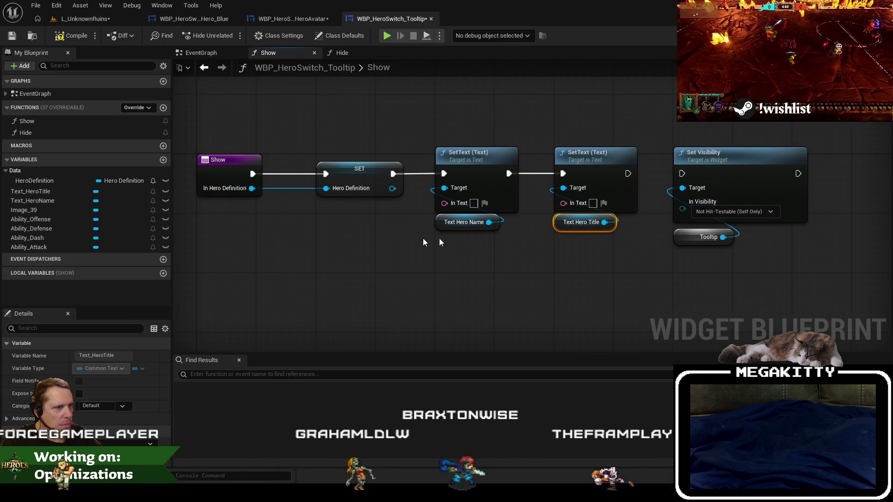
- Feed Hero Definition's Display Name into the hero name SetText
left_click(43, 174)
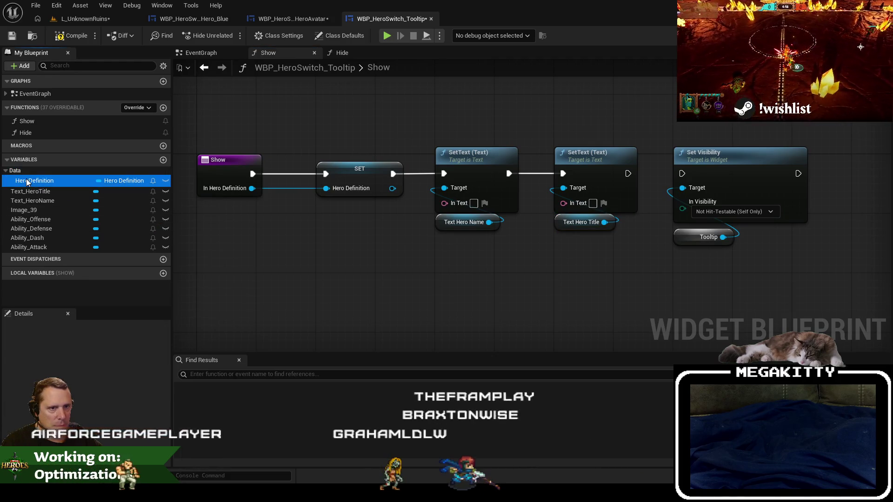
mouse_move(45, 180)
left_mouse_down()
mouse_move(251, 318)
mouse_move(310, 266)
left_mouse_up()
left_click(295, 331)
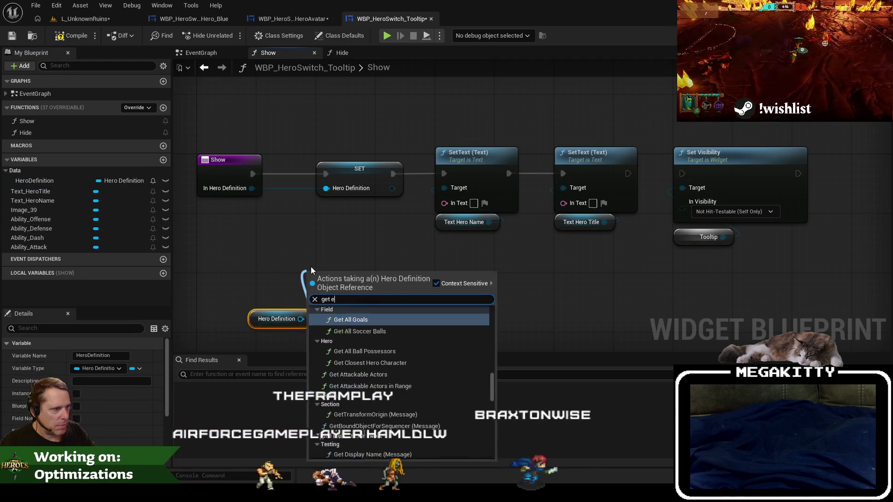
type("get display")
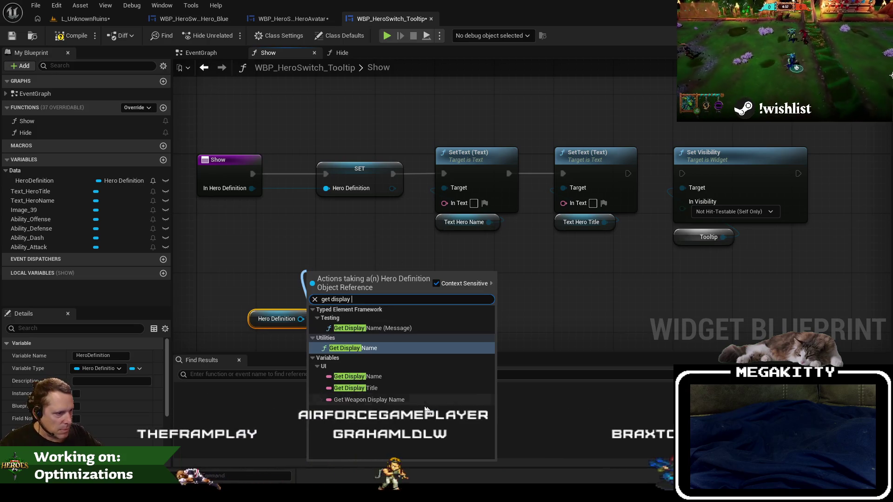
left_click(372, 376)
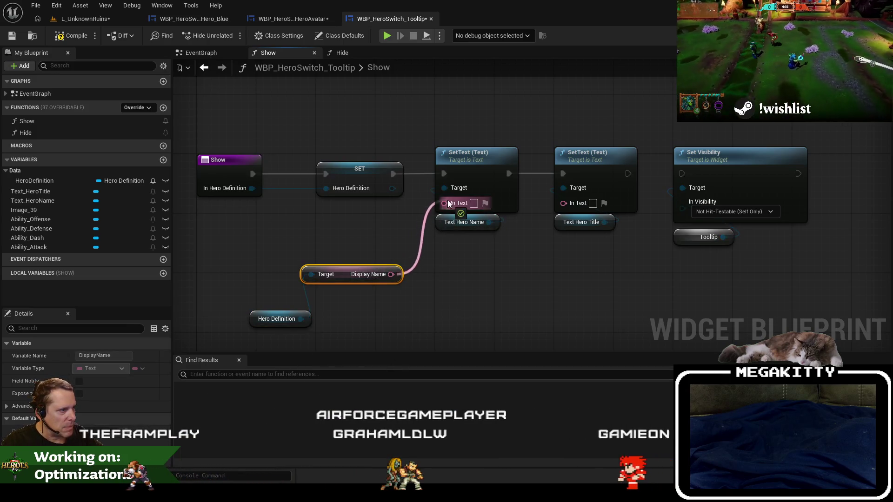
left_click_drag(449, 204, 449, 204)
left_click_drag(344, 272, 455, 242)
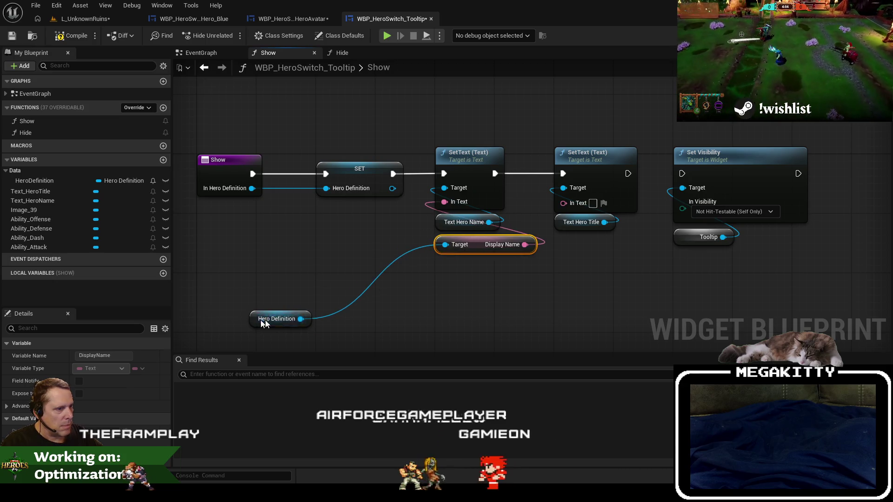
left_click_drag(263, 323, 441, 273)
- Feed a copied Hero Definition's Display Title into the hero title SetText
left_click_drag(492, 262, 486, 239)
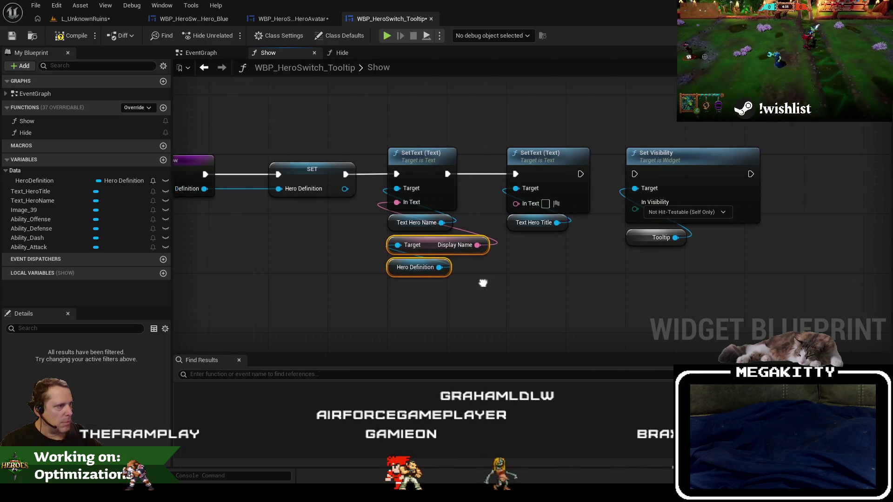
key("ctrl+c")
key("ctrl+v")
left_click(427, 315)
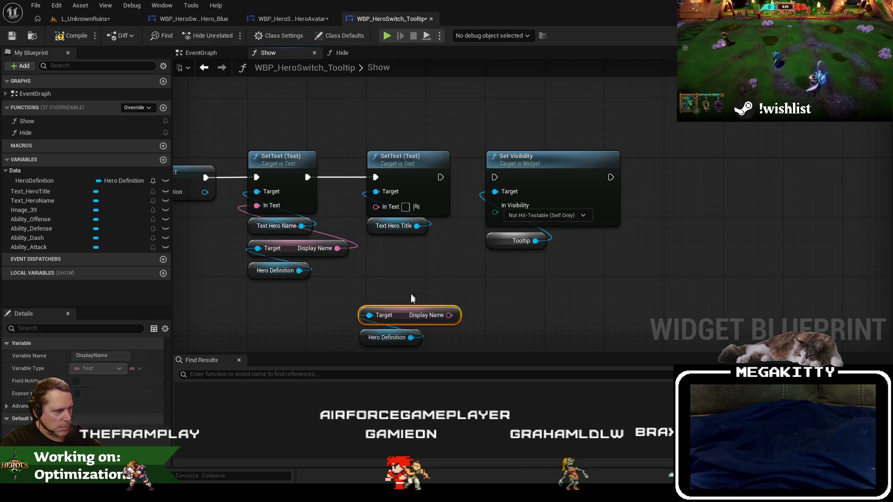
key("Delete")
left_click_drag(411, 337, 393, 289)
type("get display tit")
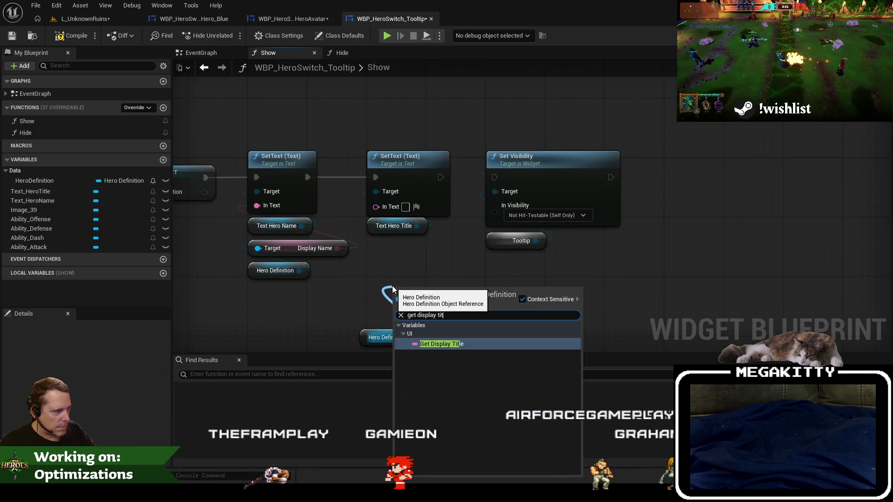
key("Return")
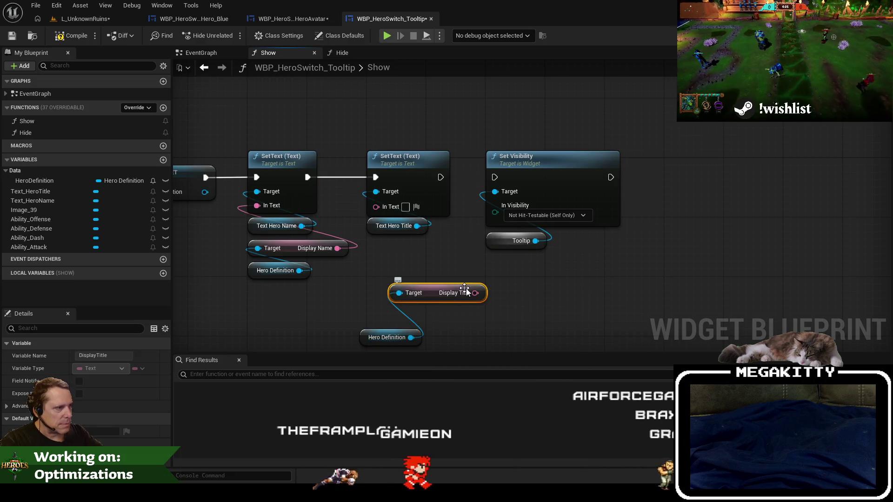
mouse_move(474, 293)
left_mouse_down()
mouse_move(398, 263)
mouse_move(391, 206)
left_mouse_up()
mouse_move(425, 299)
left_mouse_down()
mouse_move(399, 247)
mouse_move(409, 251)
left_mouse_up()
left_click_drag(411, 338, 403, 275)
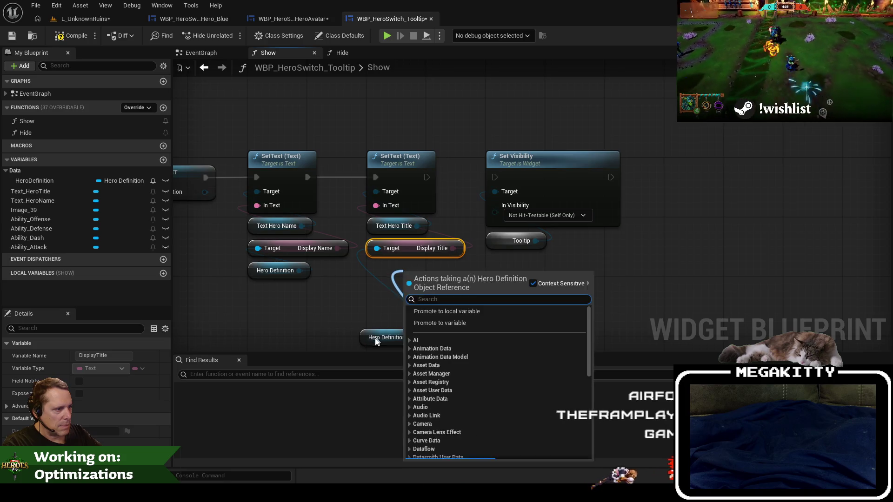
left_click_drag(379, 339, 386, 272)
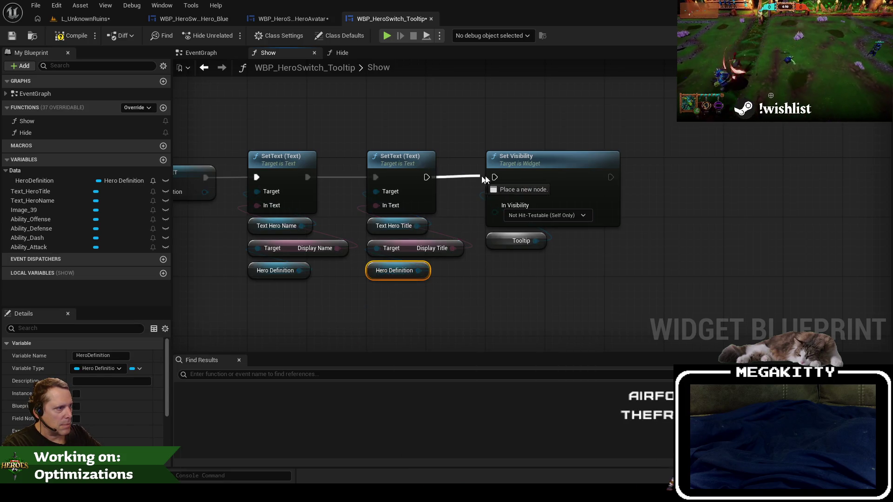
key("Home")
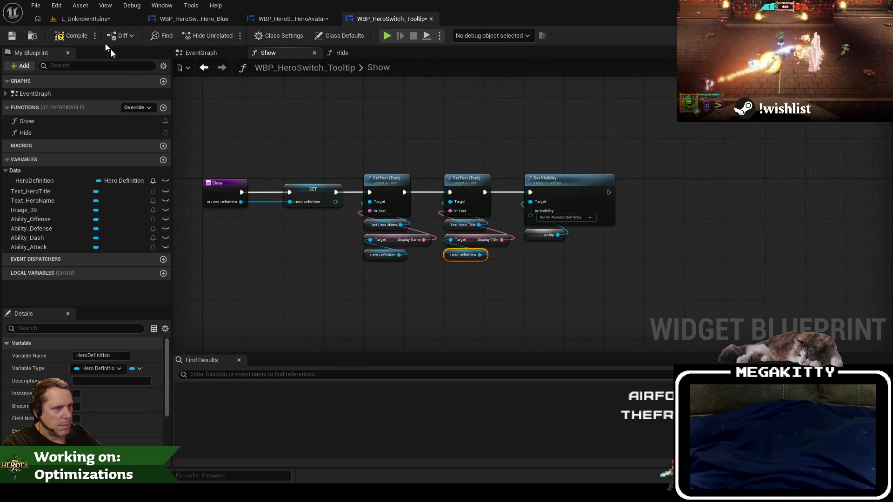
- Delete the broken Tooltip node, recompile the tooltip blueprint cleanly, and return to the level editor
left_click(74, 36)
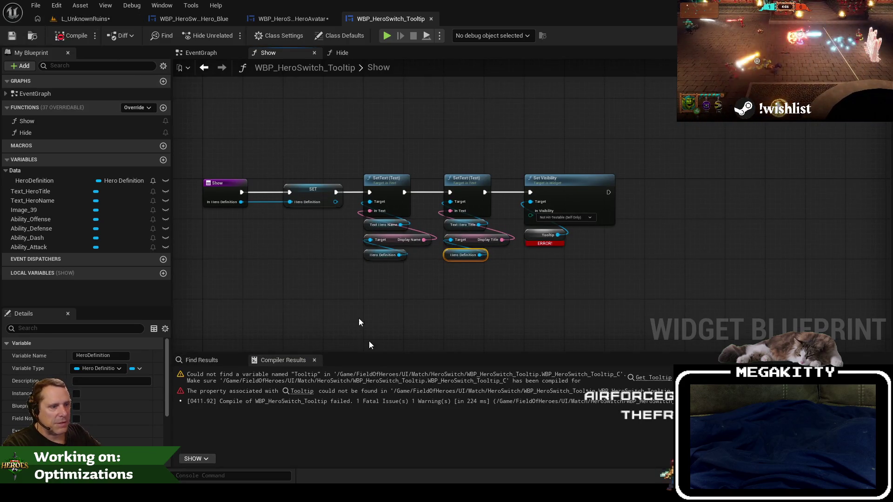
left_click(302, 391)
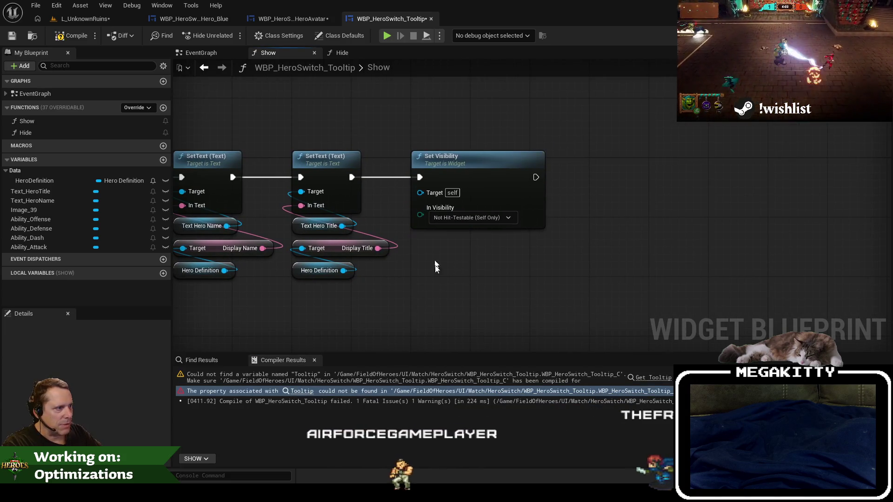
key("Delete")
key("Home")
left_click(344, 52)
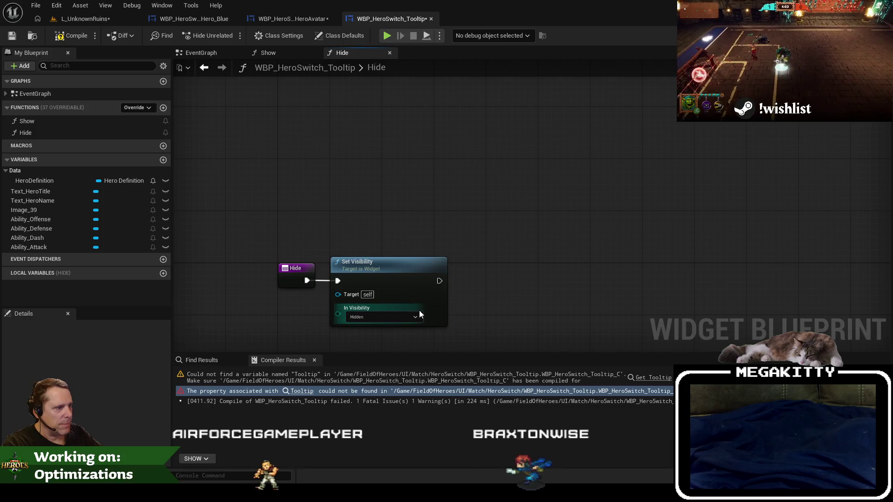
left_click(61, 37)
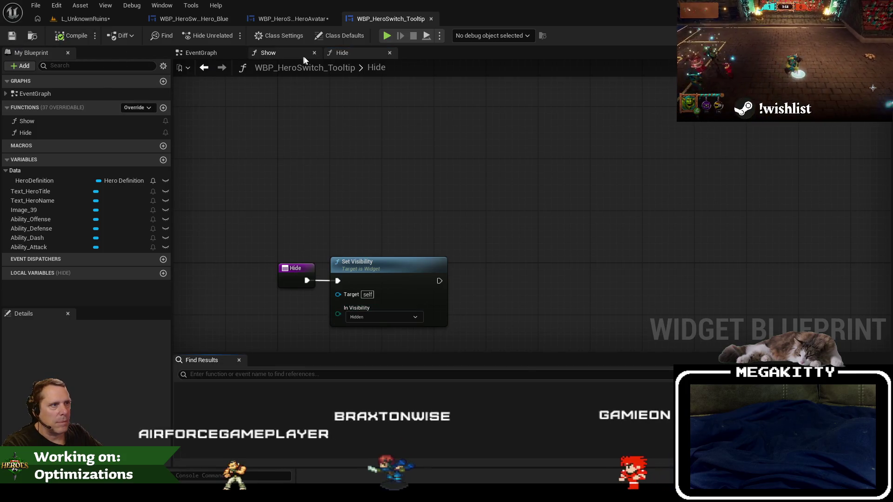
left_click(284, 53)
left_click(89, 21)
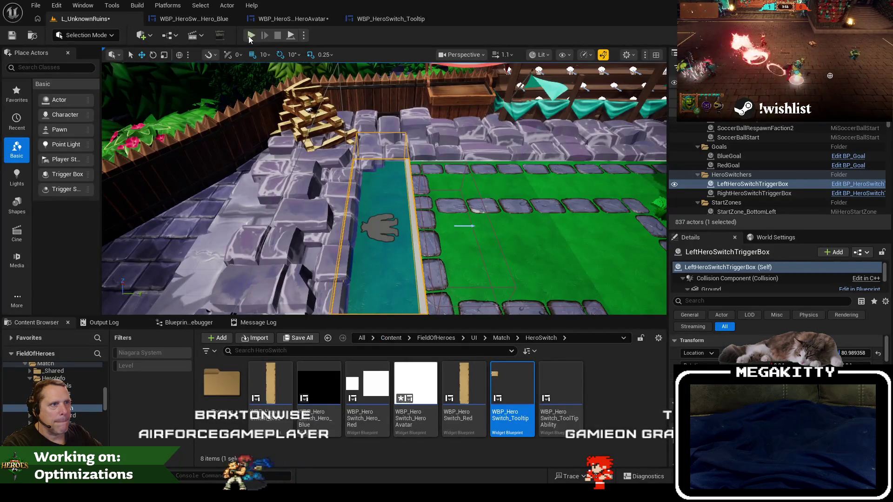
- Start a test play, ready up and confirm the hero to begin the match
left_click(250, 36)
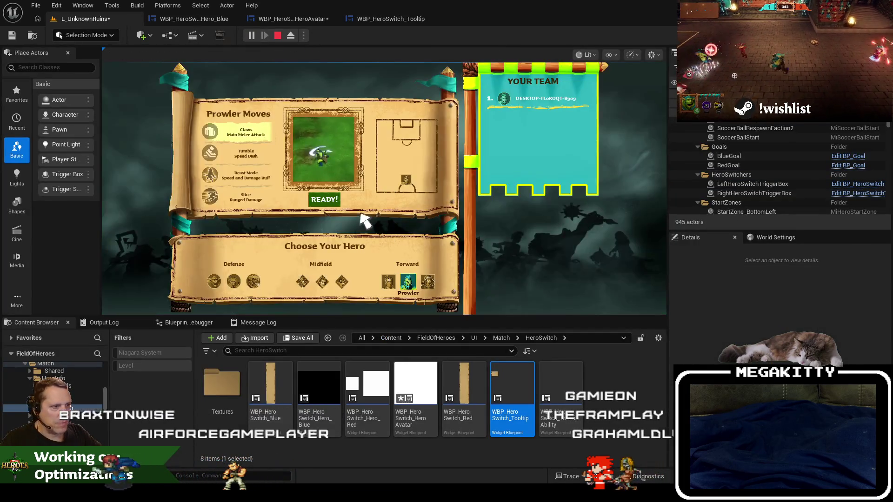
left_click(330, 204)
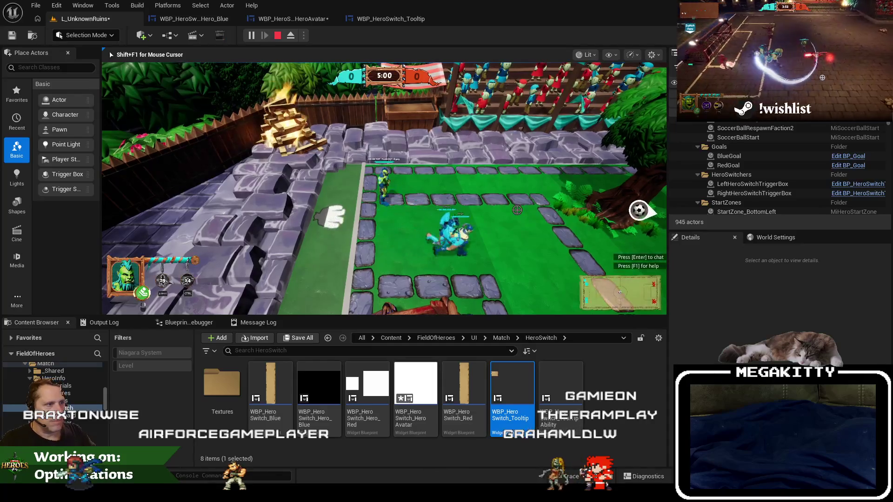
key("F1")
key("F4")
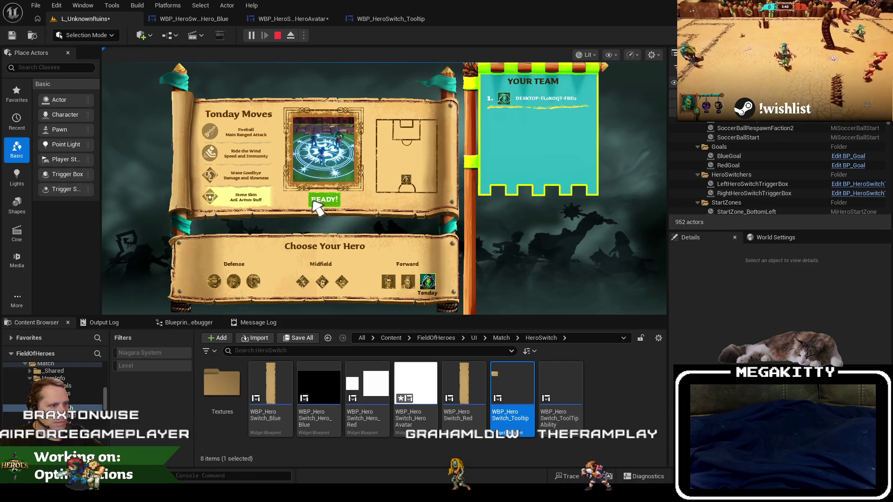
left_click(313, 205)
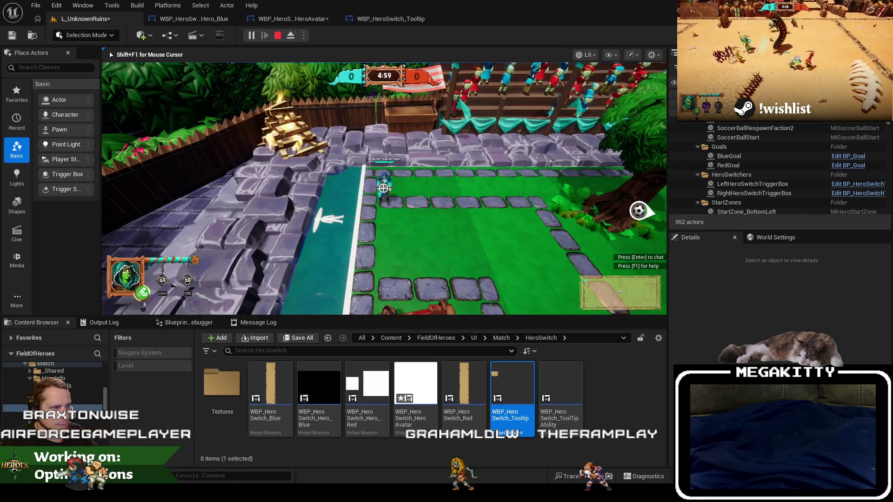
- Walk onto the hero-switch lane fullscreen, stop the test, and open the HeroAvatar graph
key("a")
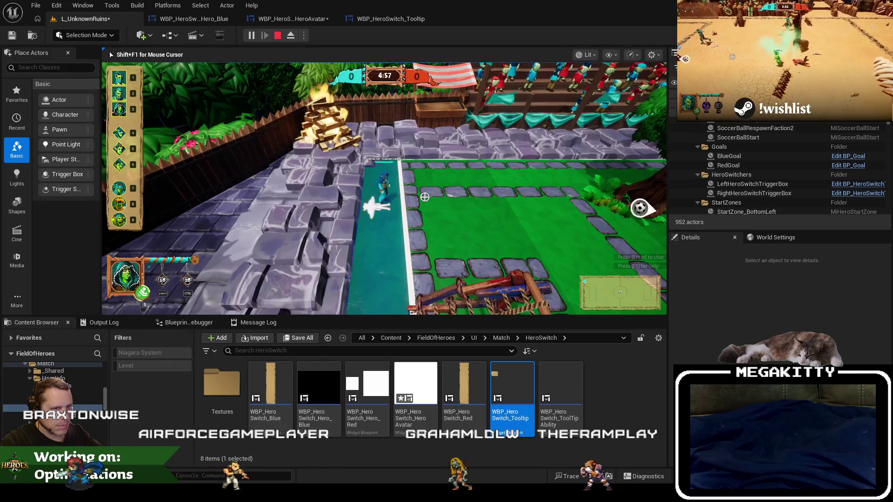
key("F11")
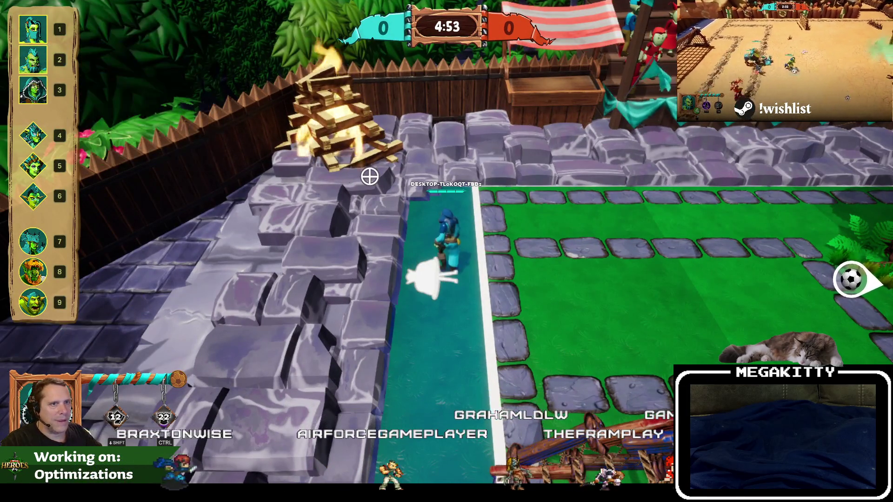
key("Escape")
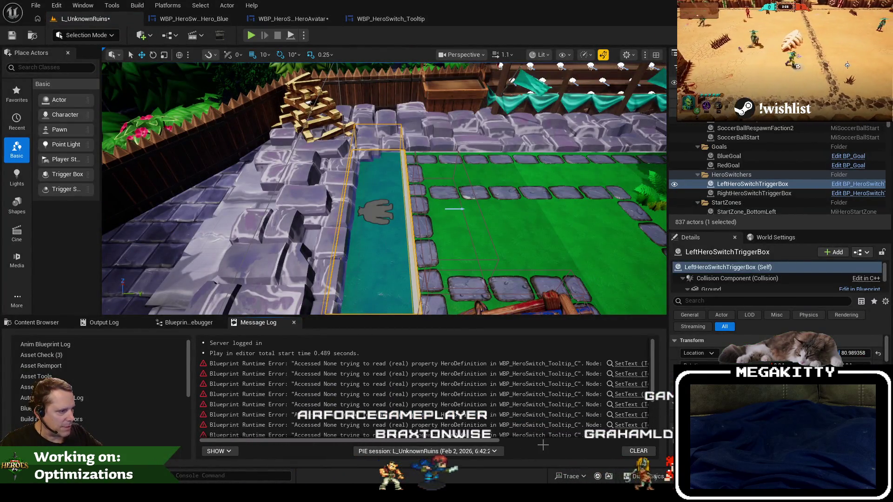
left_click(304, 23)
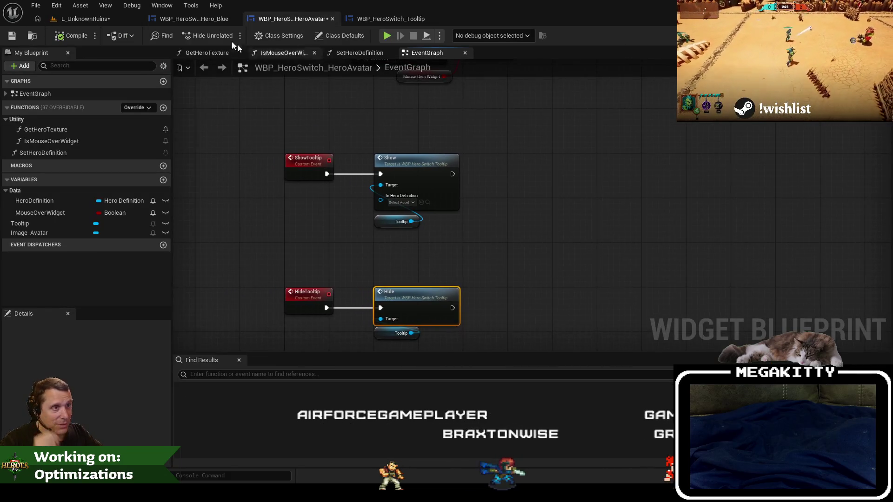
- Place a HeroDefinition getter below HeroAvatar's Show call, then return to the level and start a test play
left_click(183, 21)
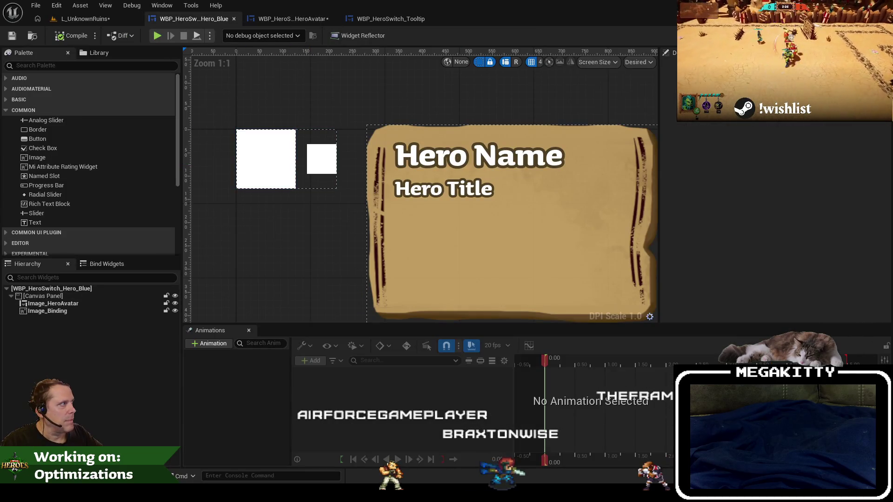
left_click(874, 36)
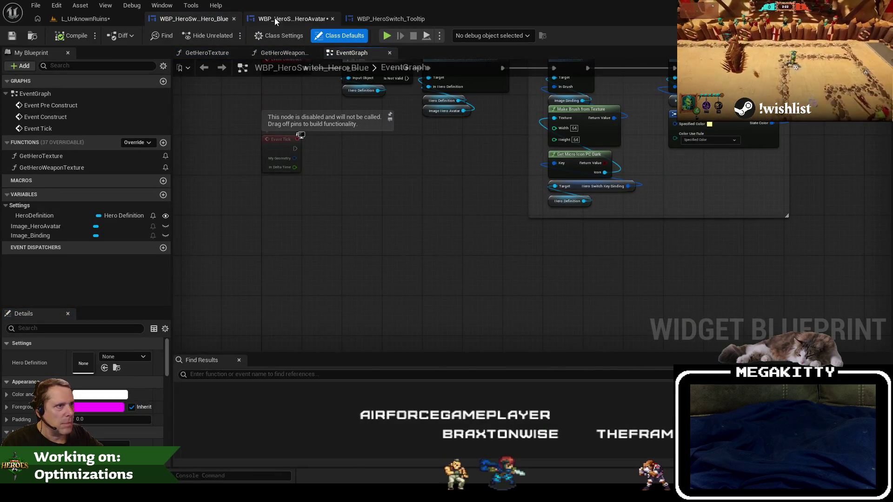
left_click(274, 19)
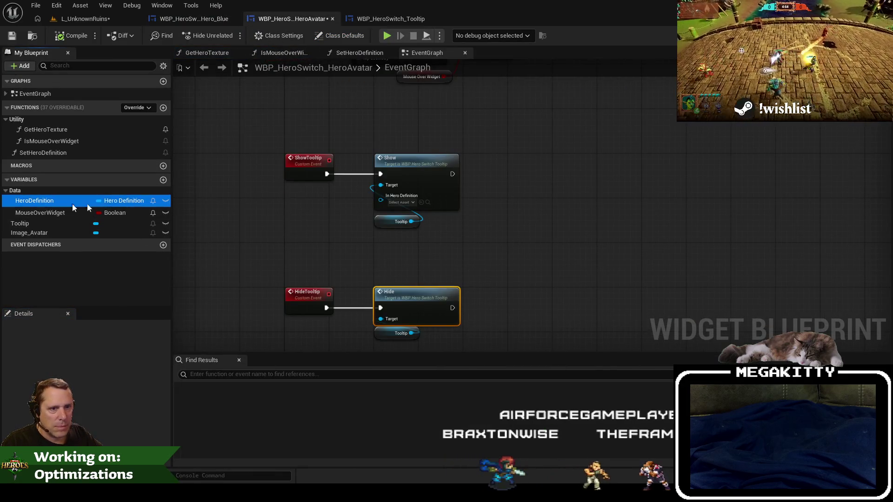
left_click_drag(71, 204, 367, 243)
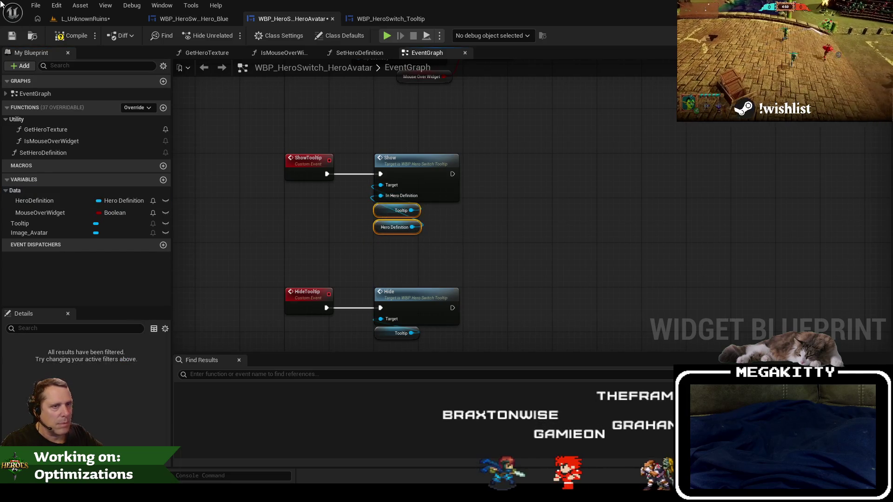
left_click(58, 17)
left_click(257, 36)
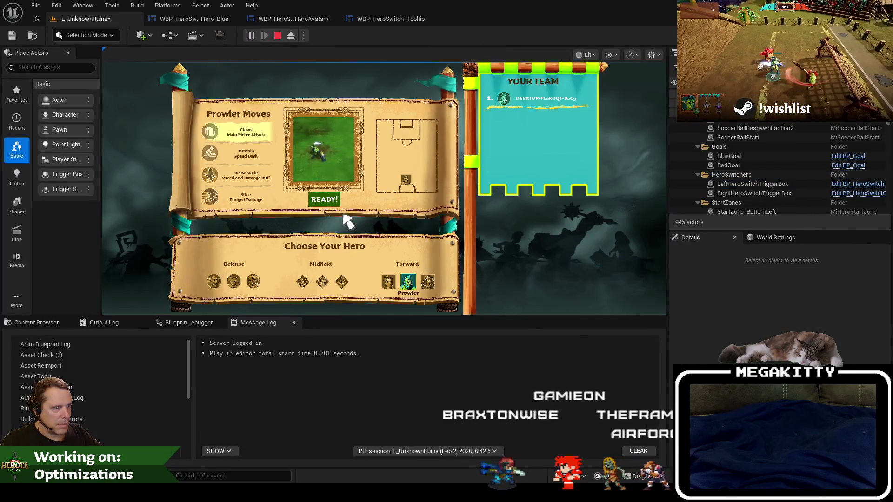
- Ready up, run DestroyBotHeroes in the console, check hero tooltips fullscreen, then stop the test
left_click(324, 200)
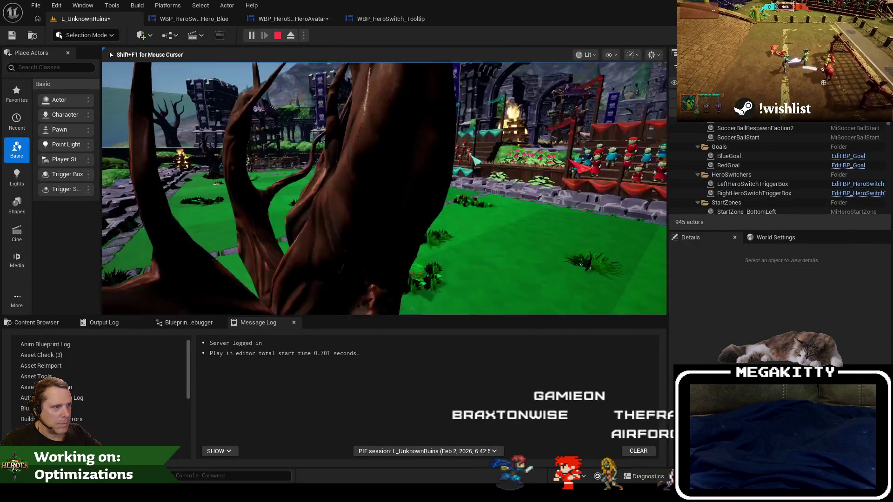
key("grave")
key("Up")
key("Return")
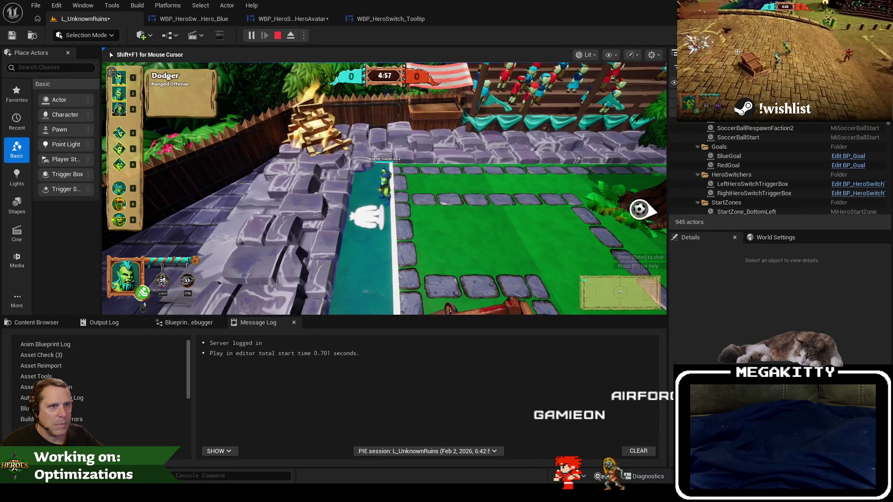
key("F11")
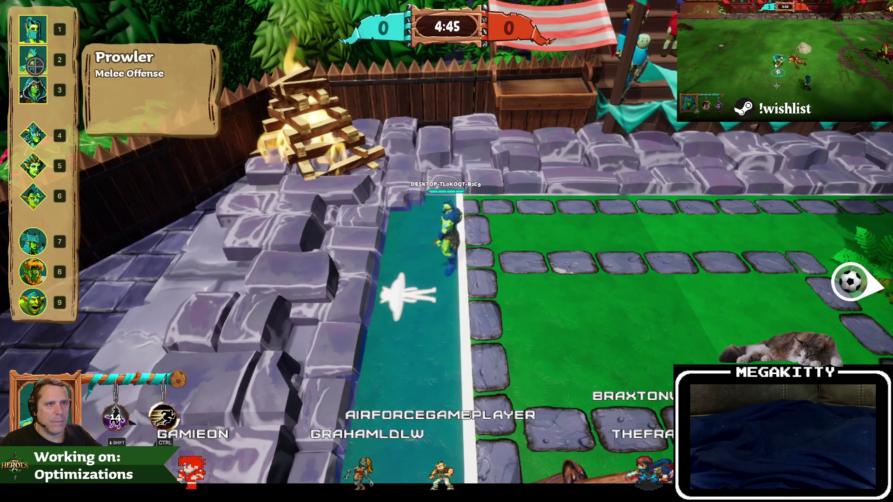
key("Escape")
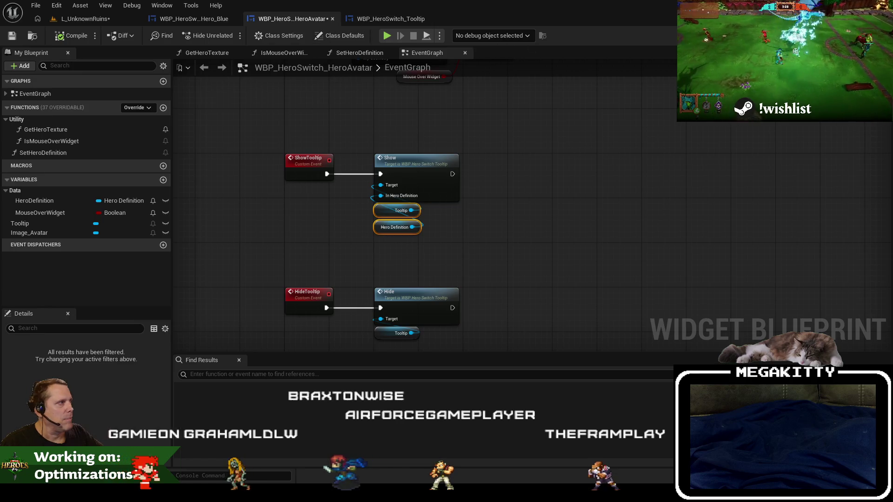
- In the tooltip Designer, shrink the Hero Name and Hero Title text boxes to about 500 wide
left_click(853, 35)
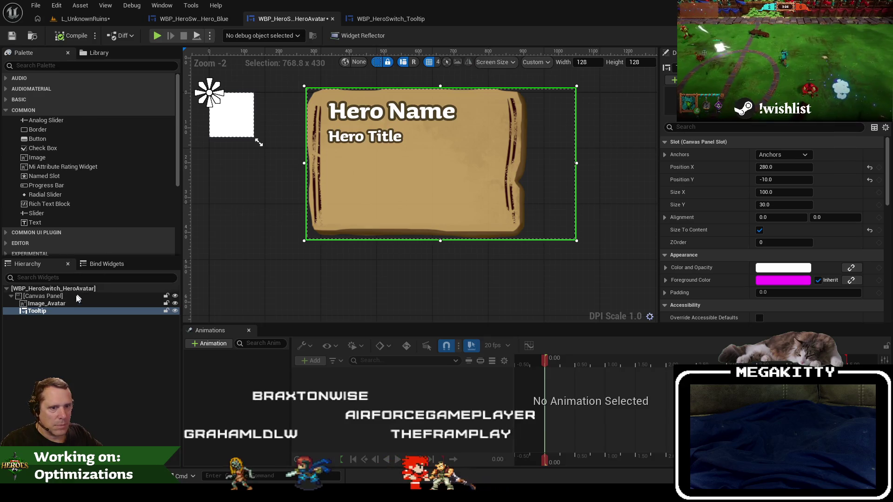
left_click(391, 14)
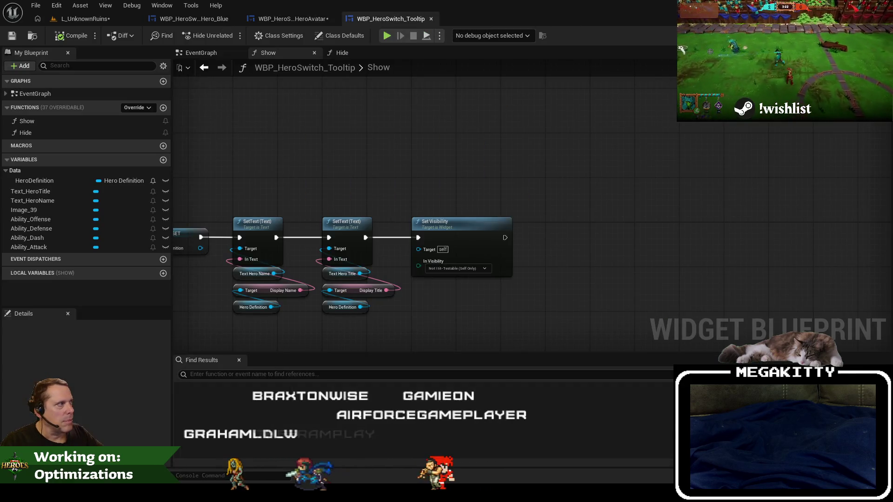
left_click(853, 35)
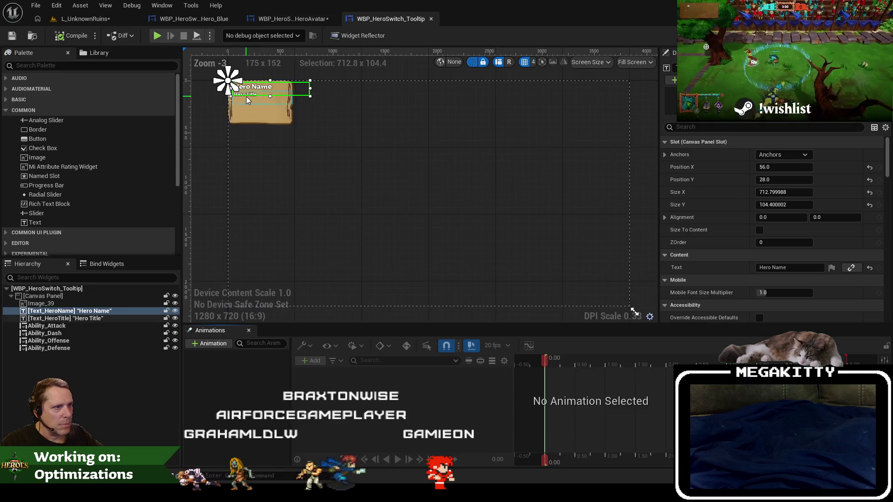
scroll(320, 224, "up", 3)
left_click_drag(477, 160, 407, 161)
left_click_drag(330, 178, 330, 170)
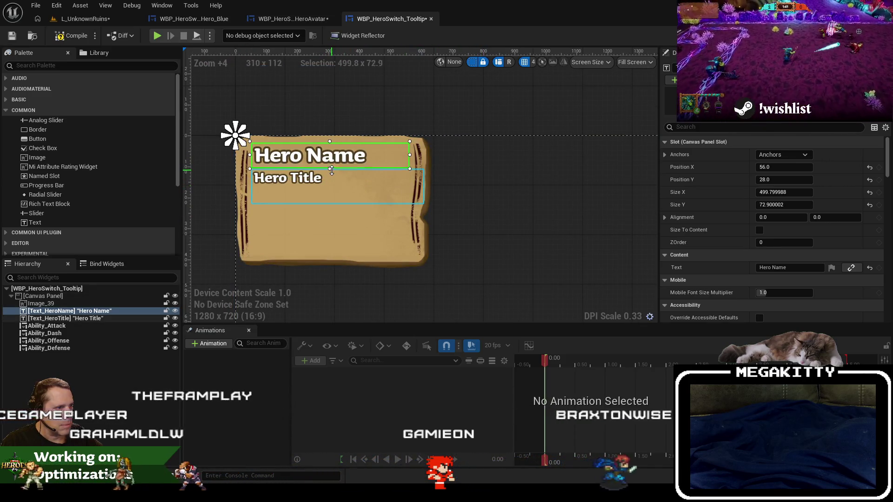
left_click(95, 318)
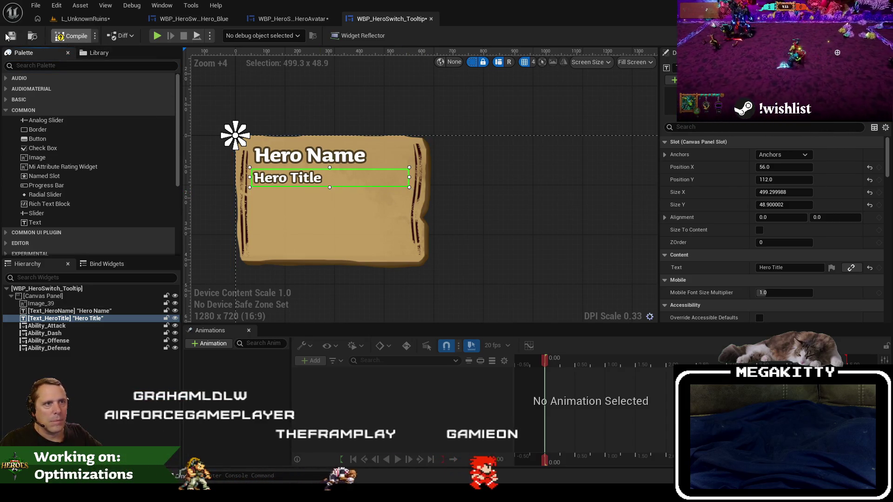
left_click(317, 17)
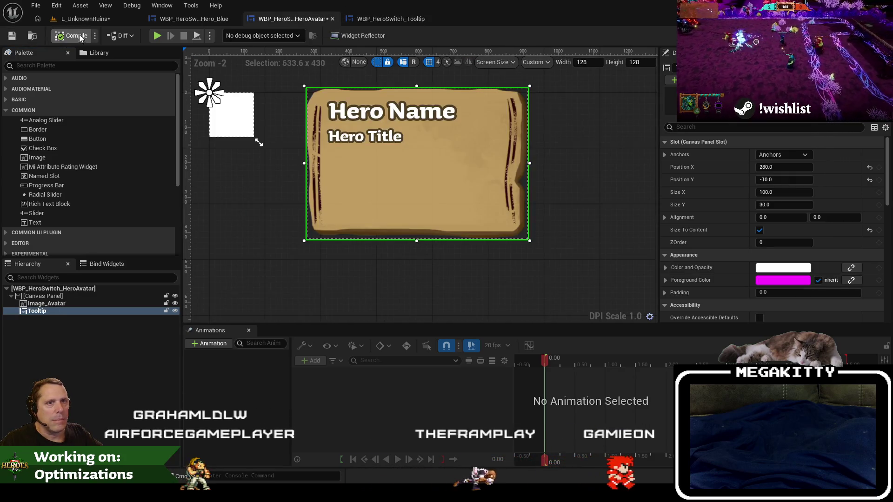
left_click(384, 18)
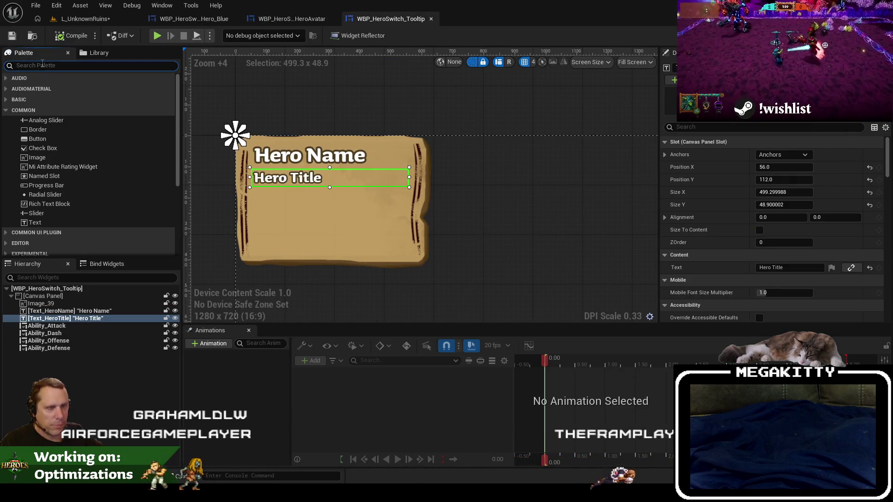
- Find the ToolTipAbility widget in the Palette, select Ability_Attack, and open WBP_HeroSwitch_ToolTipAbility
type("hero abil")
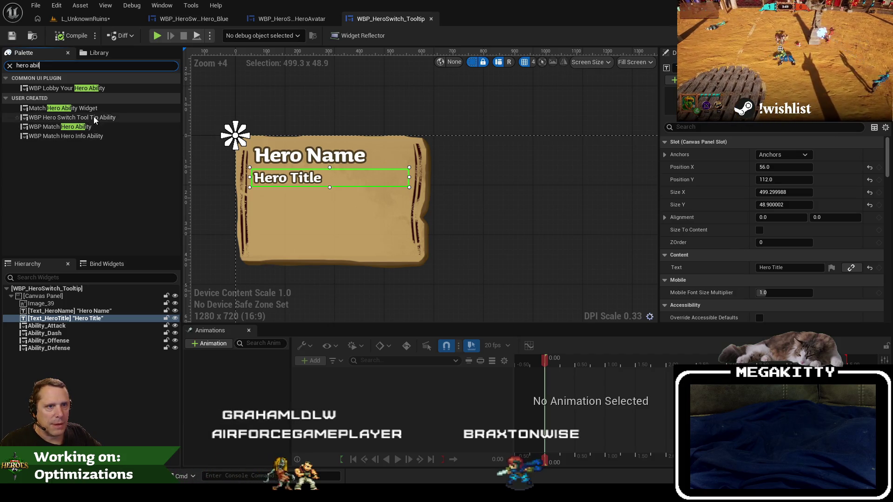
mouse_move(103, 118)
left_mouse_down()
mouse_move(193, 136)
mouse_move(68, 350)
mouse_move(108, 116)
left_mouse_up()
left_click(65, 327)
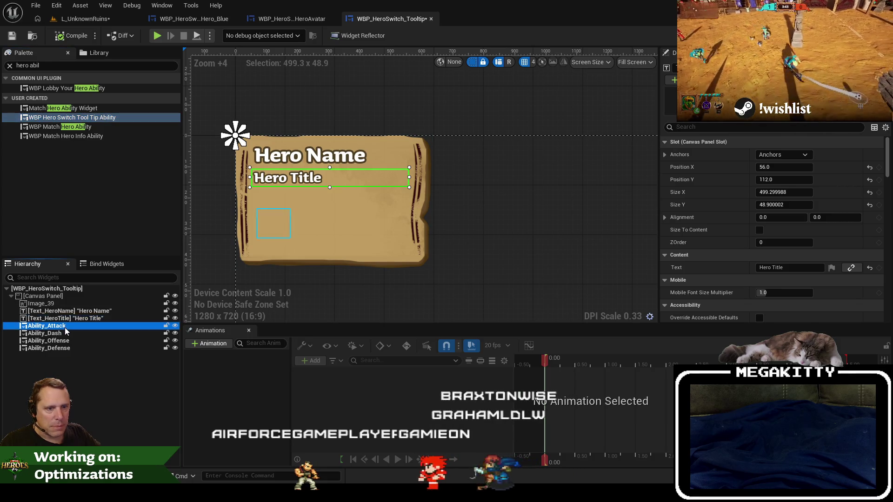
scroll(796, 235, "down", 3)
scroll(796, 235, "down", 10)
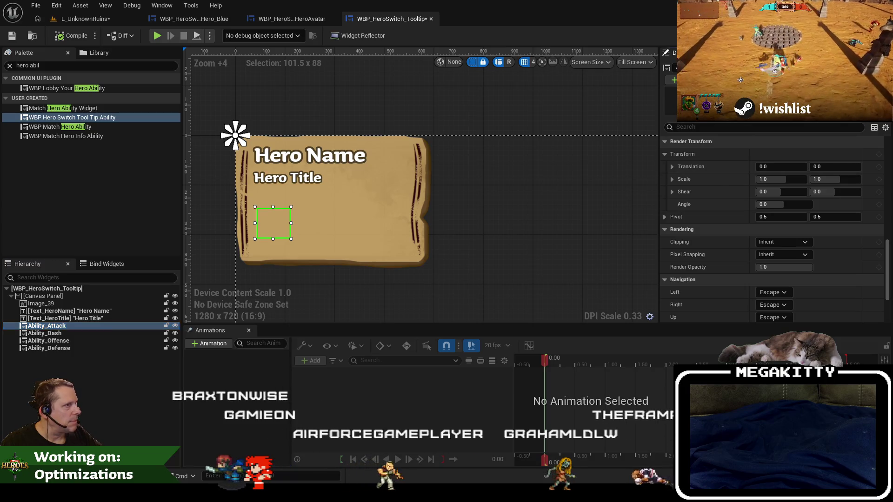
double_click(108, 117)
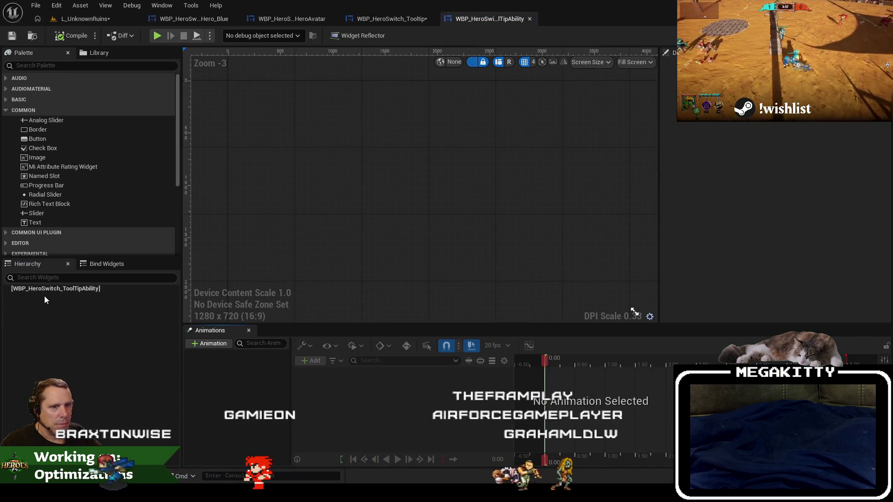
- Add an InputAction variable in the ToolTipAbility graph, then show the HeroSwitch assets in the level editor
double_click(101, 286)
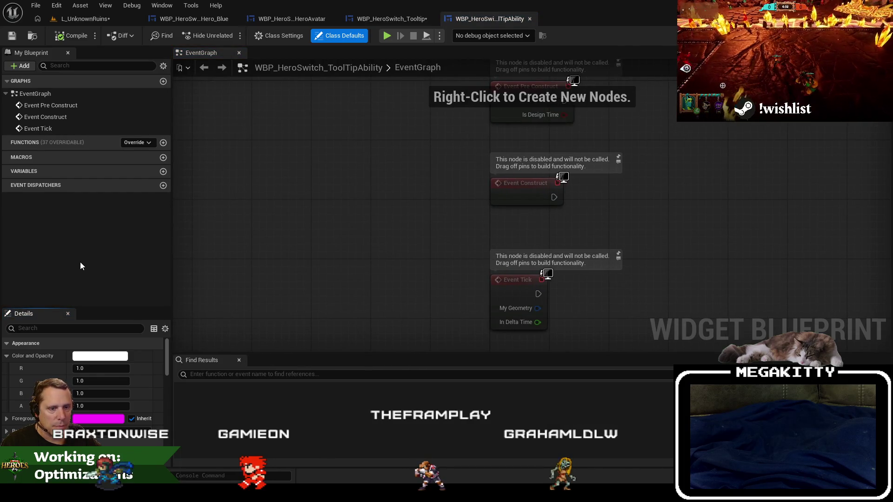
left_click(163, 172)
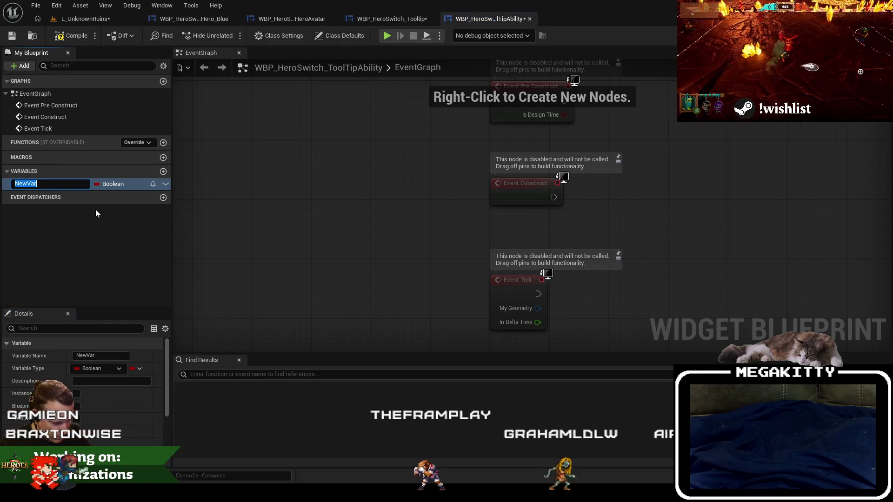
type("InputAction")
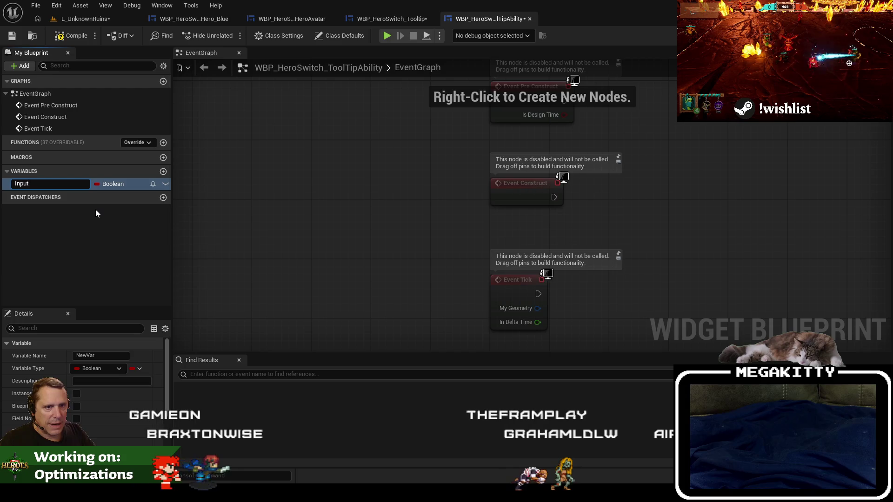
key("Return")
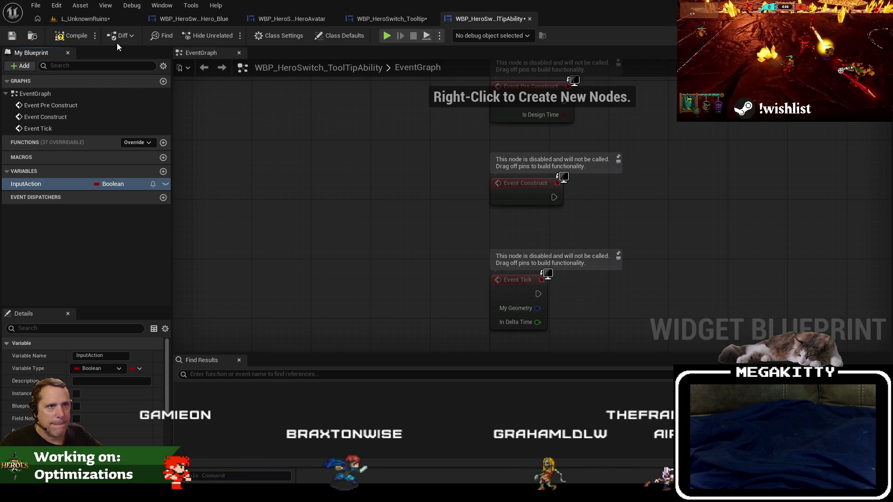
left_click(96, 19)
left_click(42, 322)
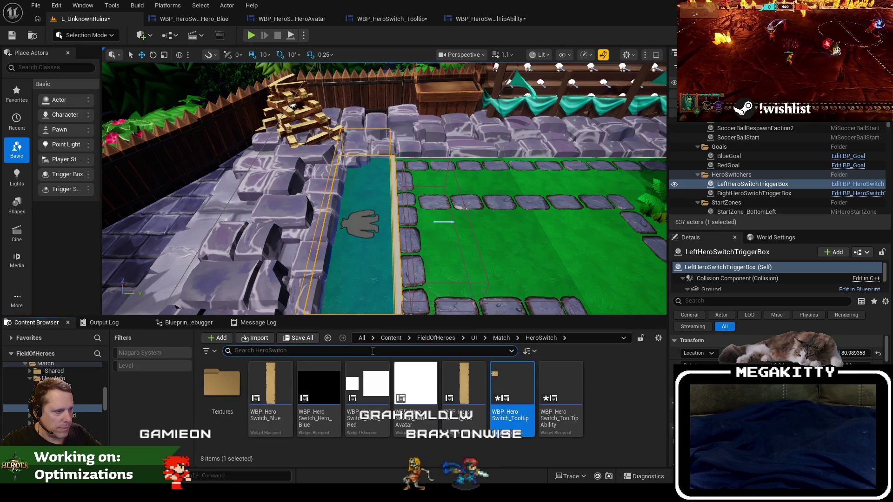
- Find WBP_Match_HeroInfo_Ability via a 'bp_ heroinfo' search, open its graph and expand the Settings variables
key("alt+Left")
type("bp_ heroinfo")
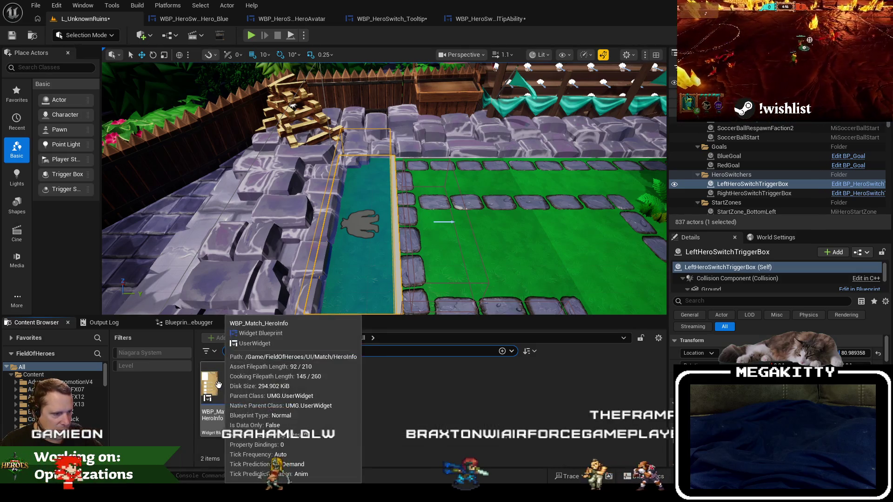
left_click(273, 382)
double_click(274, 382)
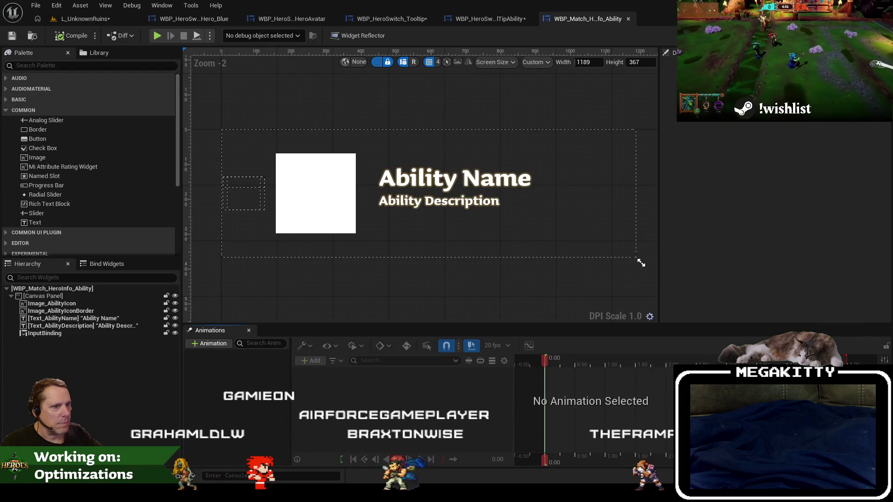
left_click(874, 35)
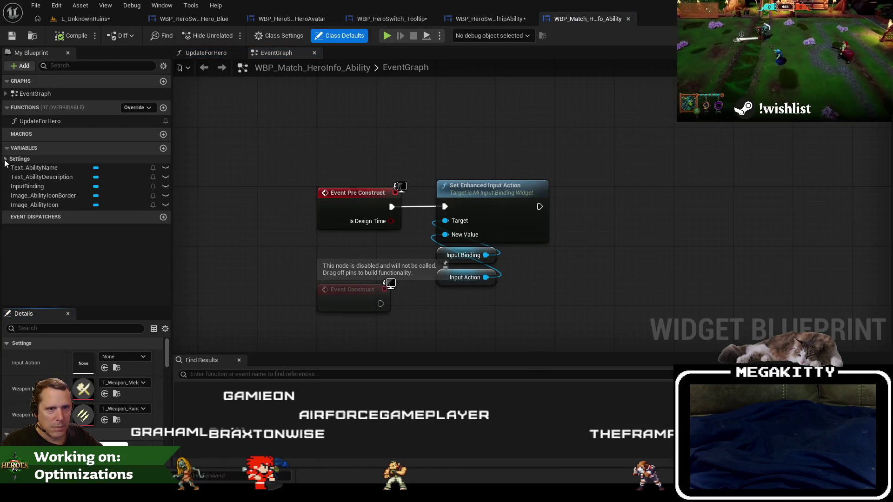
left_click(5, 159)
left_click(60, 169)
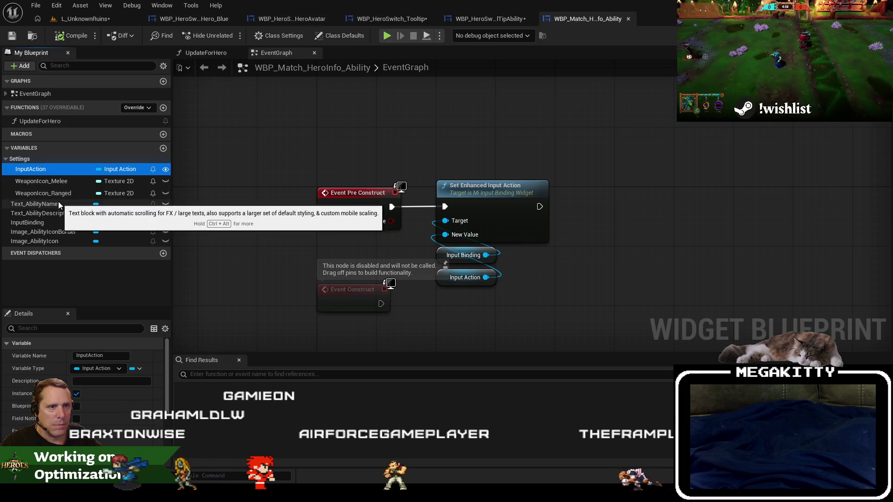
- Copy the InputAction variable and look up where WeaponIcon_Melee is used in HeroInfo_Ability
right_click(61, 168)
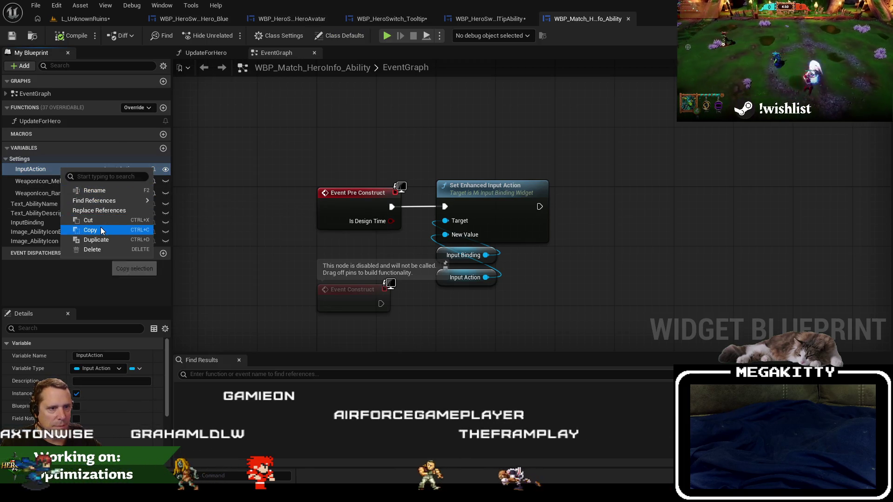
left_click(91, 229)
right_click(65, 181)
mouse_move(133, 213)
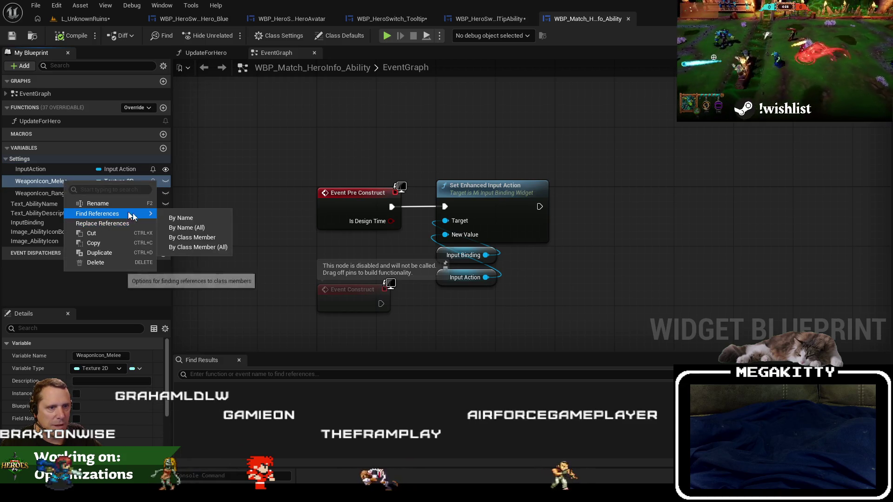
left_click(186, 237)
left_click(495, 19)
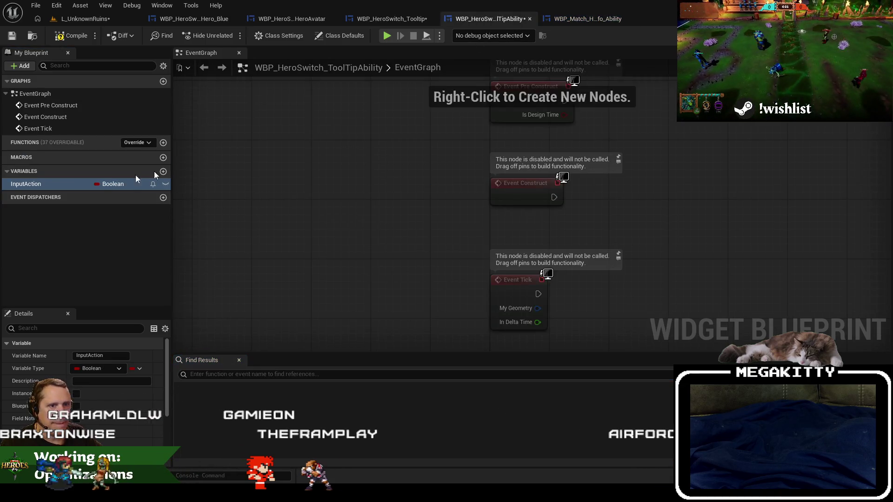
left_click(47, 183)
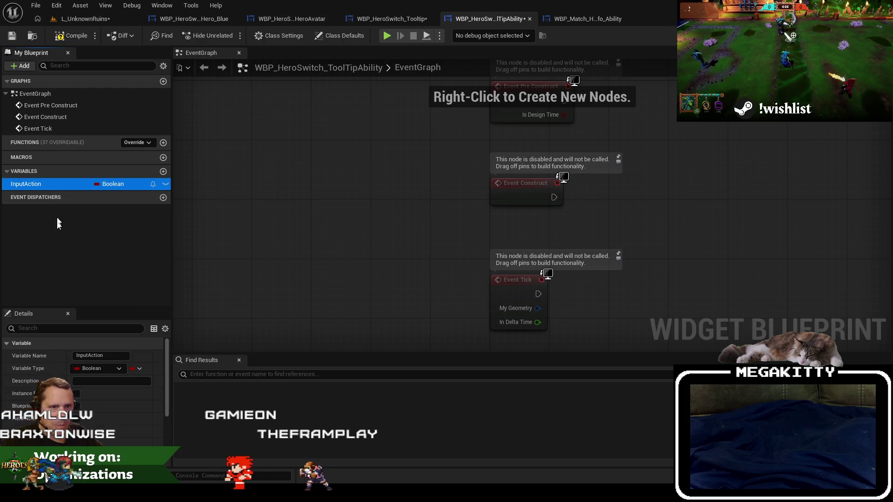
left_click(595, 20)
- Paste InputAction into ToolTipAbility and set its Category to Settings
right_click(46, 172)
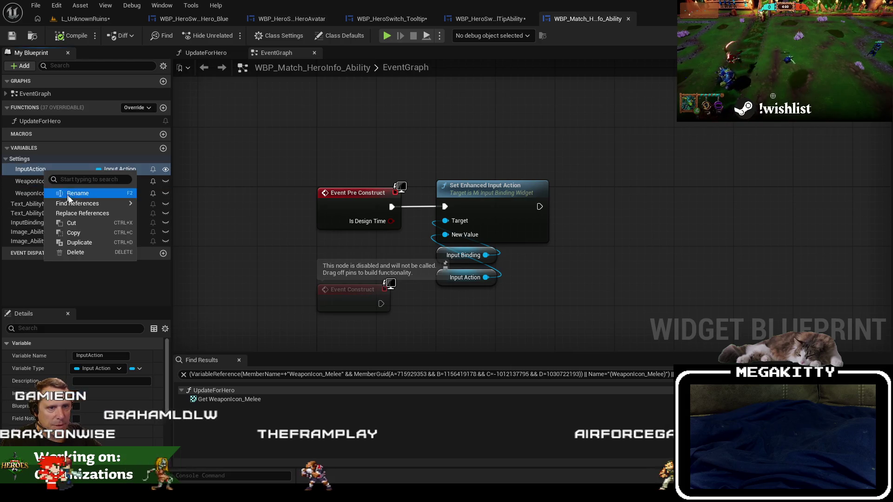
left_click(73, 233)
left_click(483, 19)
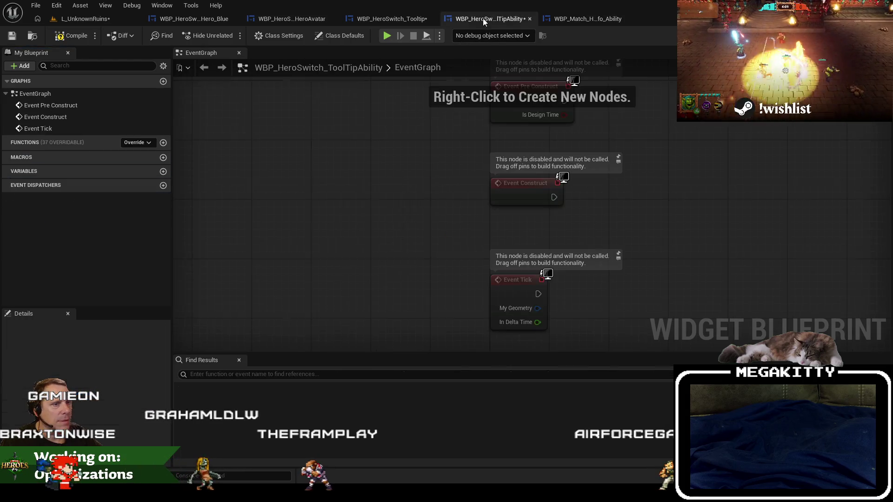
right_click(56, 185)
left_click(71, 213)
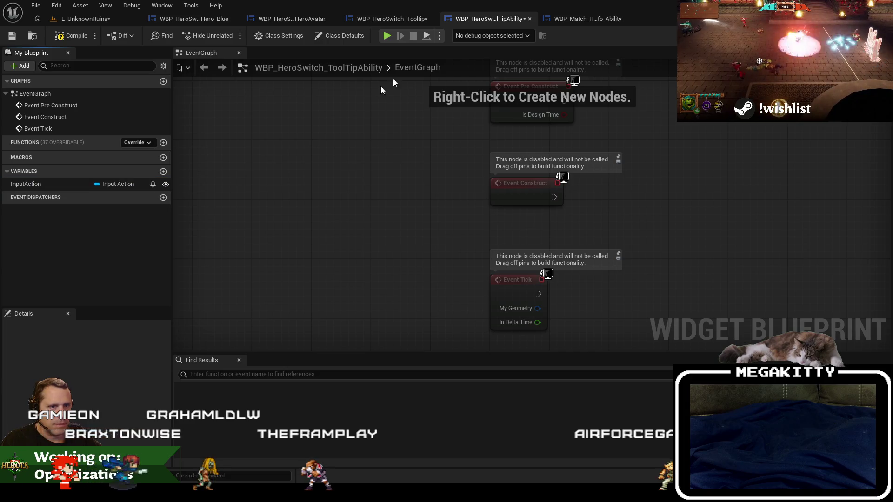
left_click(44, 181)
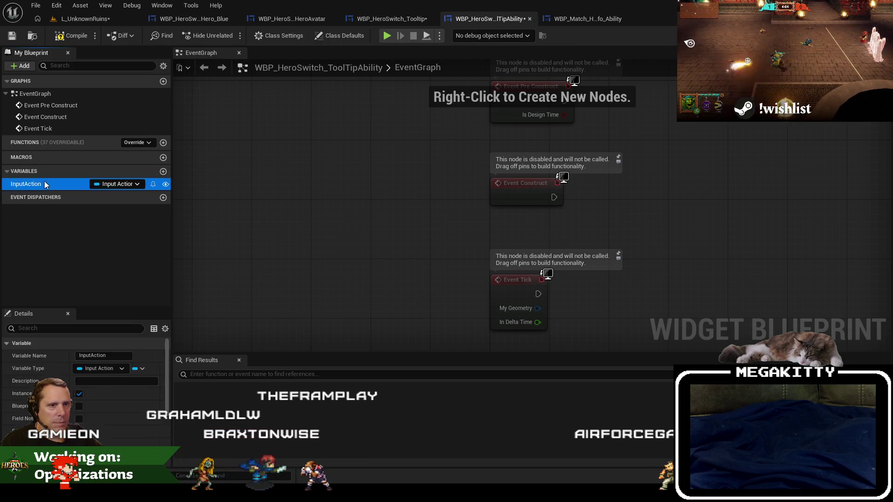
scroll(96, 409, "down", 2)
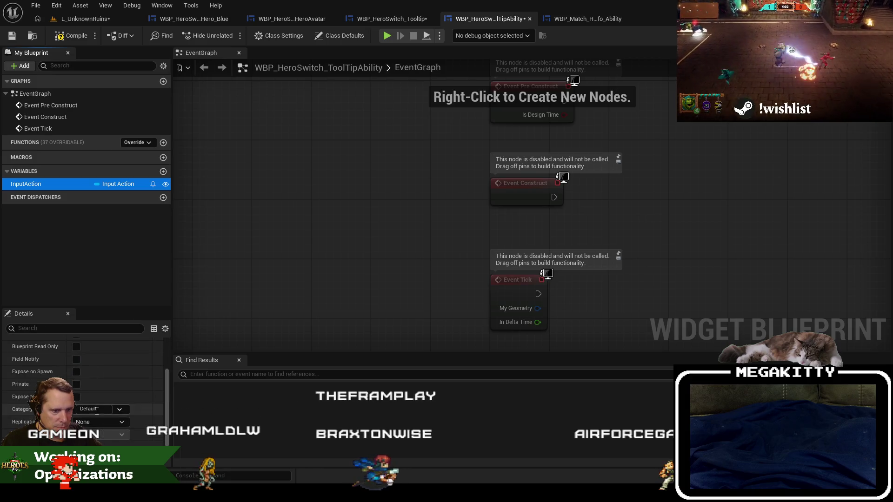
left_click(98, 409)
type("Settings")
key("Return")
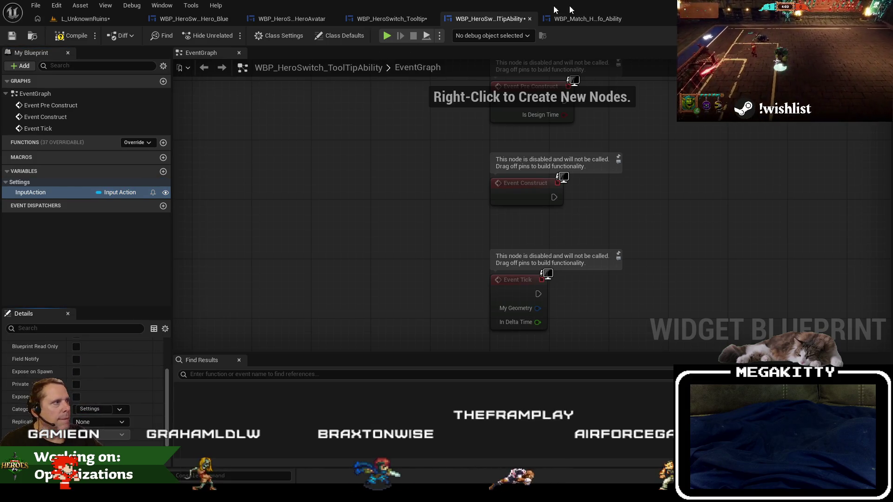
- Copy the WeaponIcon_Melee variable into ToolTipAbility's Settings variables
left_click(577, 19)
right_click(47, 183)
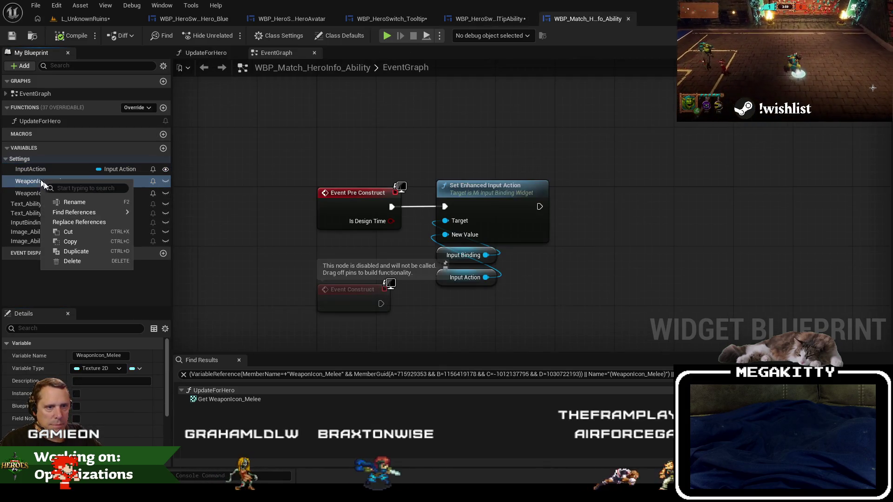
left_click(72, 241)
left_click(507, 19)
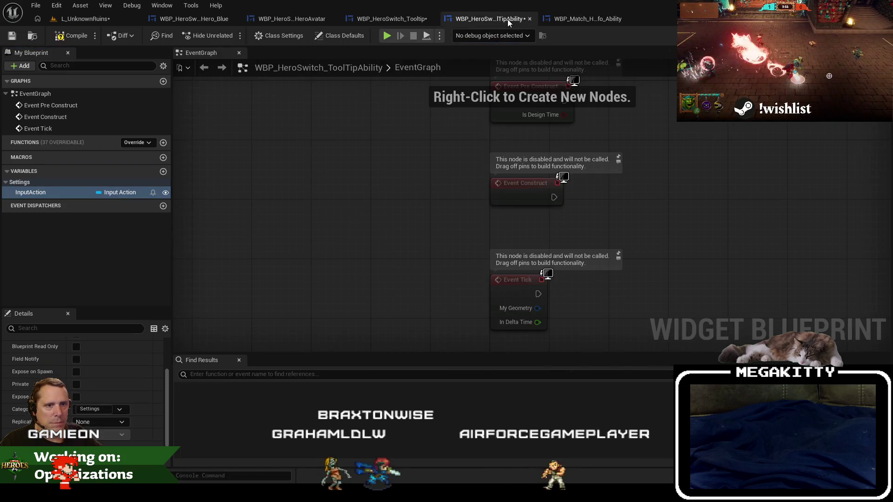
right_click(65, 184)
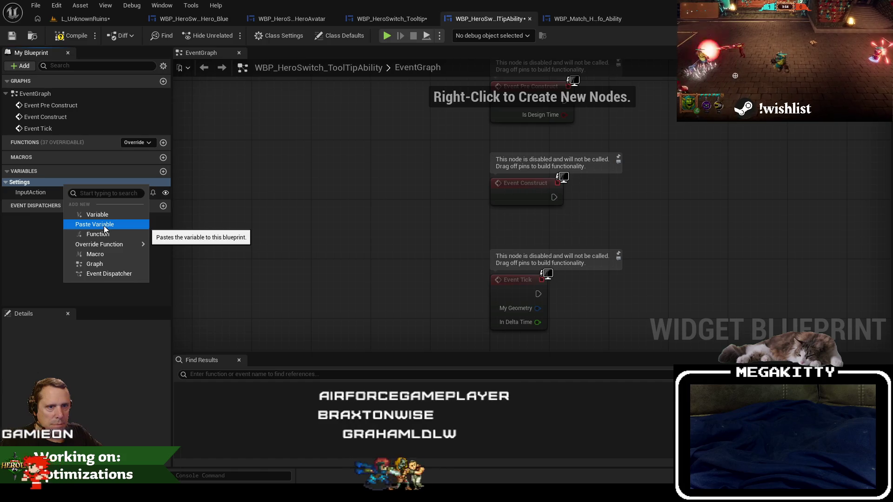
left_click(104, 225)
- Copy the WeaponIcon_Ranged variable into ToolTipAbility's Settings variables as well
left_click(584, 20)
right_click(43, 192)
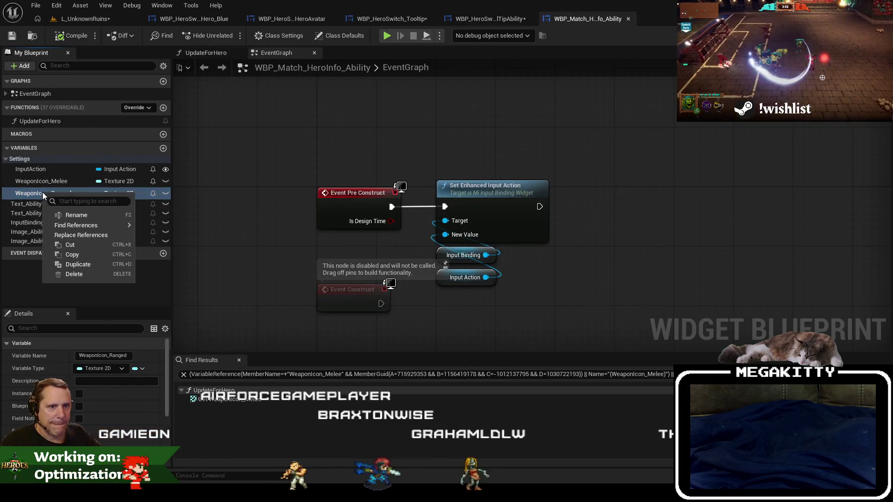
left_click(72, 255)
left_click(489, 19)
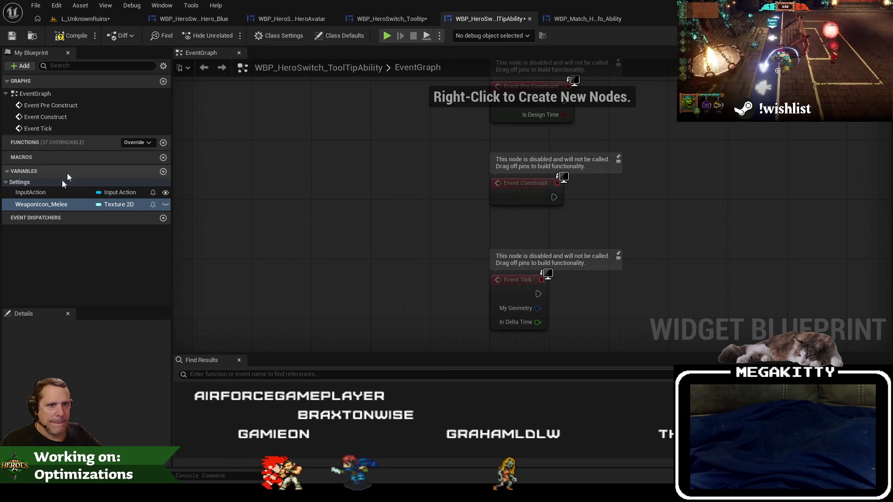
right_click(48, 182)
left_click(80, 223)
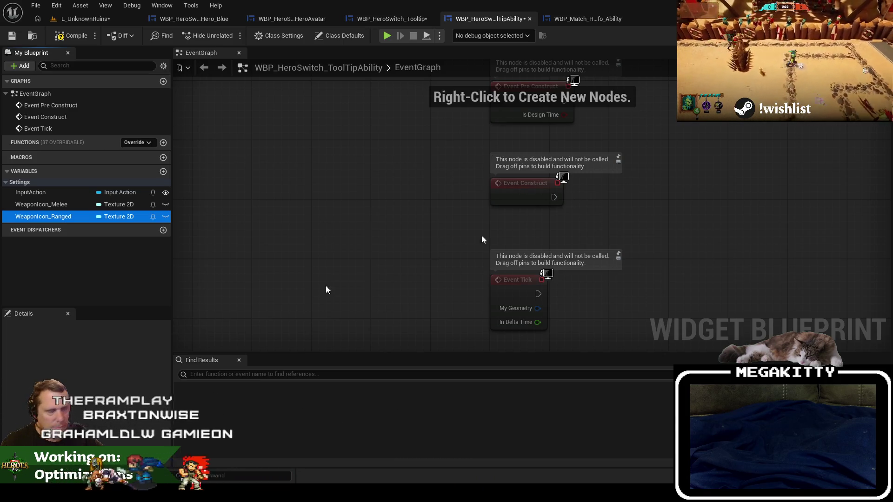
left_click(595, 19)
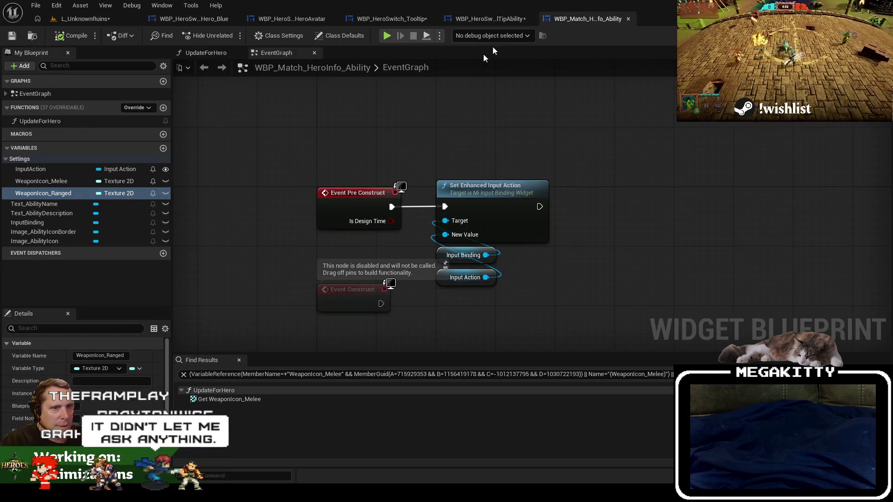
left_click(486, 21)
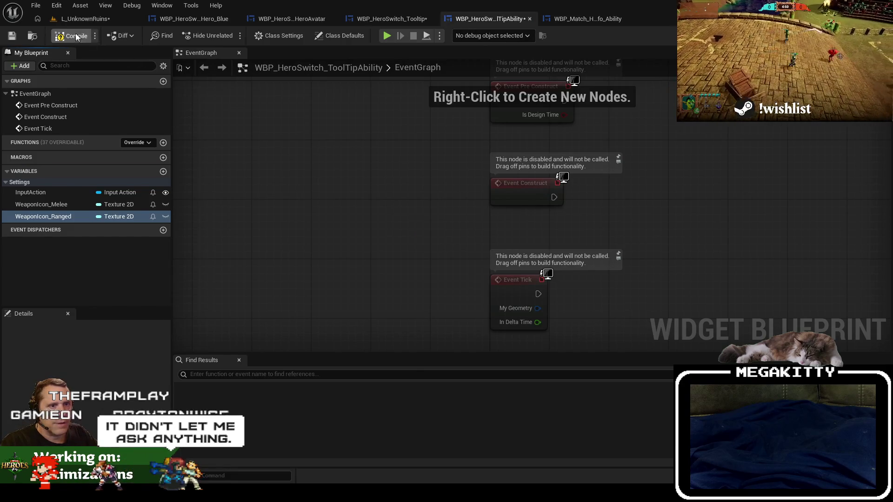
- In the HeroSwitch tooltip, select Ability_Attack and filter Details by 'input' to open its Input Action picker
left_click(400, 20)
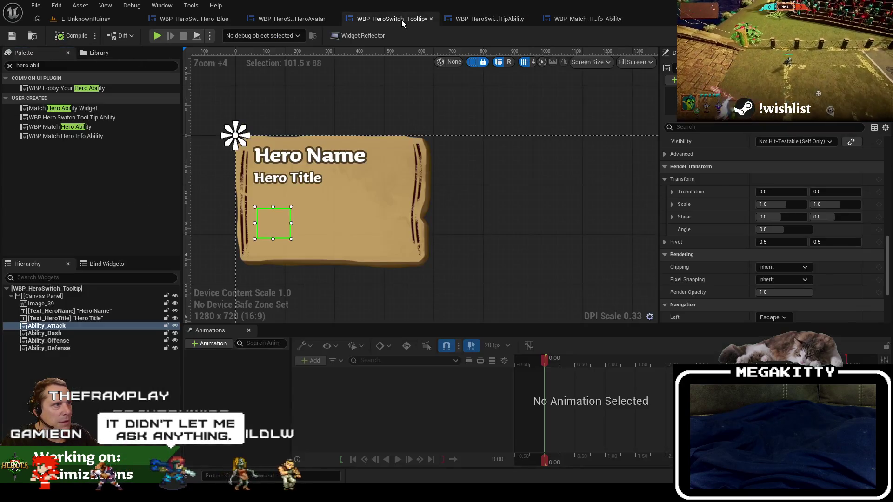
left_click(111, 326)
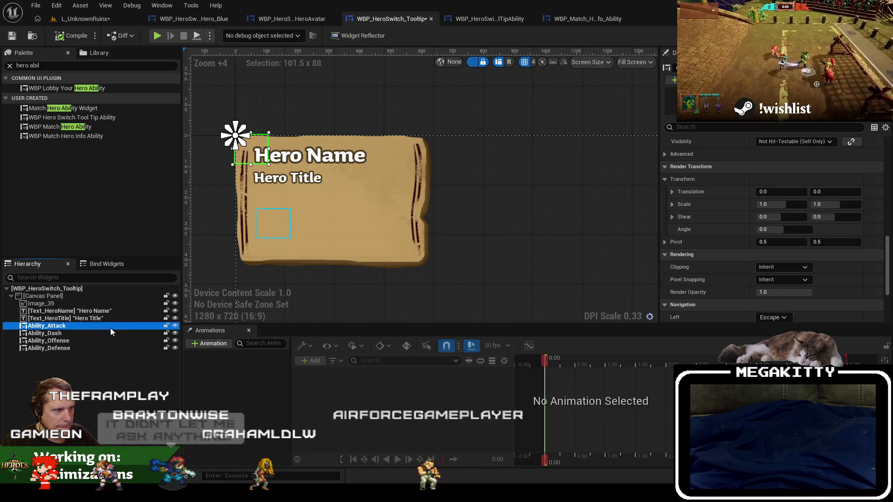
scroll(855, 299, "down", 5)
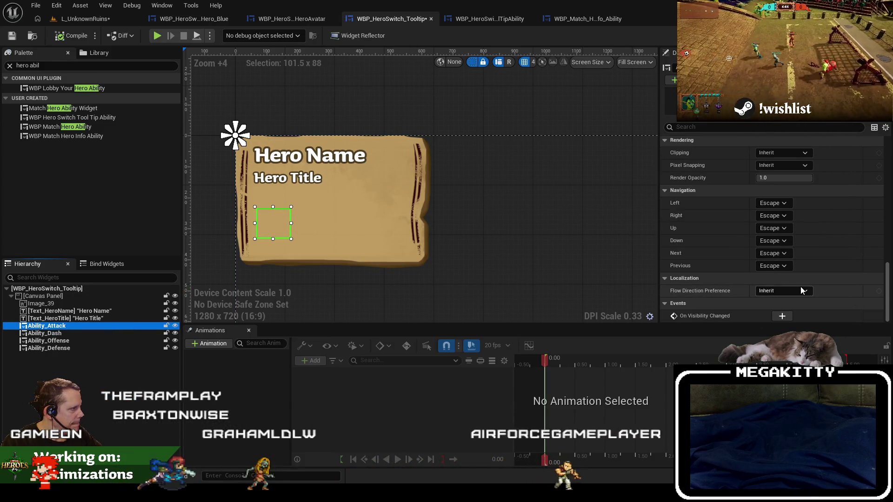
scroll(786, 260, "up", 4)
scroll(777, 243, "up", 5)
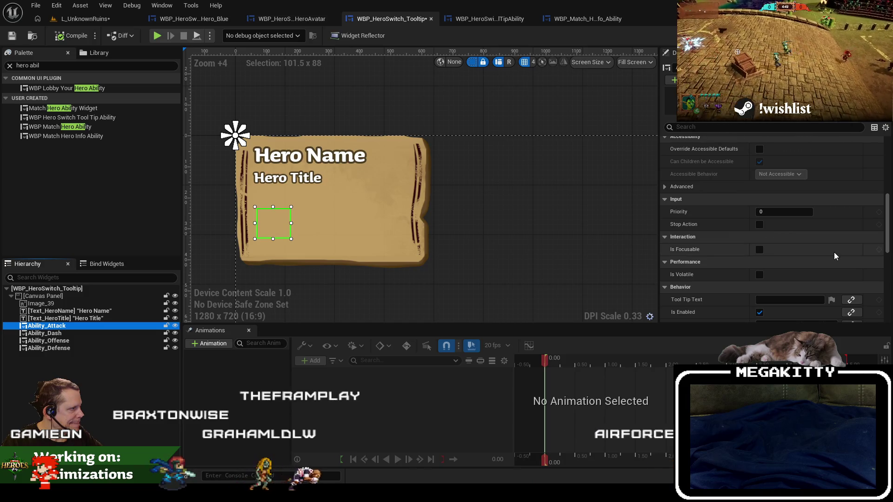
scroll(833, 252, "up", 6)
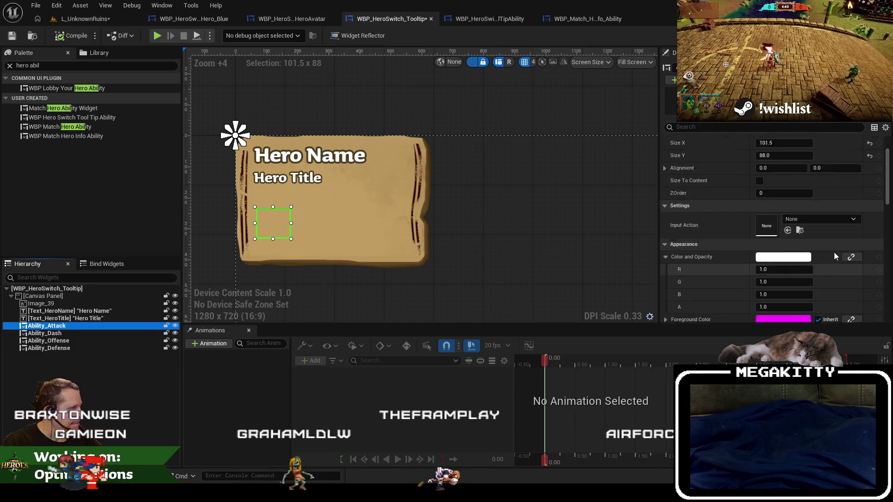
left_click(712, 126)
type("input")
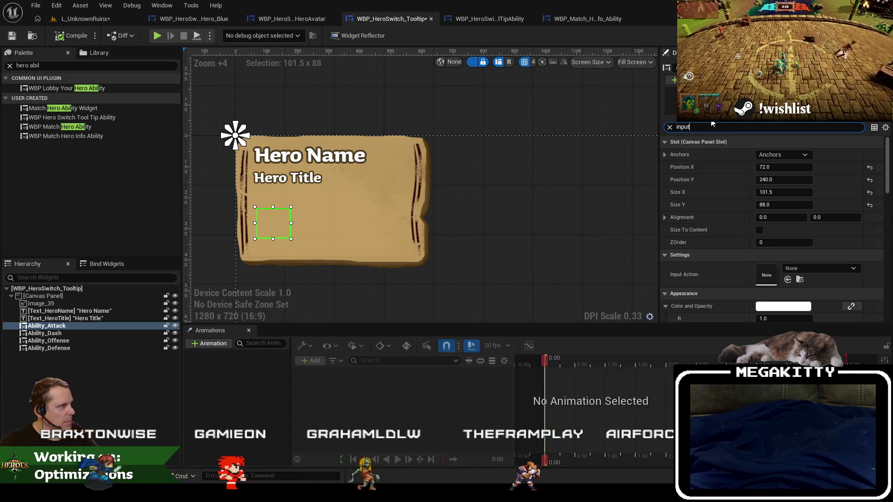
left_click(803, 155)
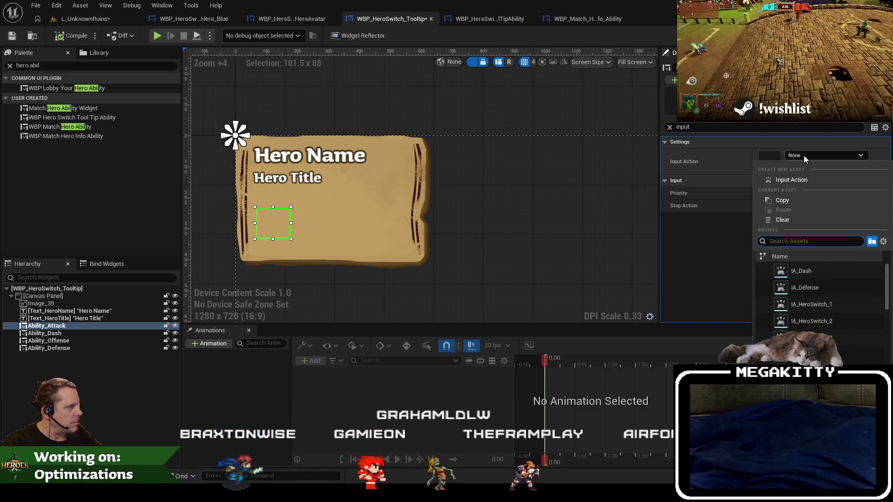
- Go through the ToolTipAbility and HeroInfo ability tabs back to the level editor
left_click(574, 19)
left_click(488, 18)
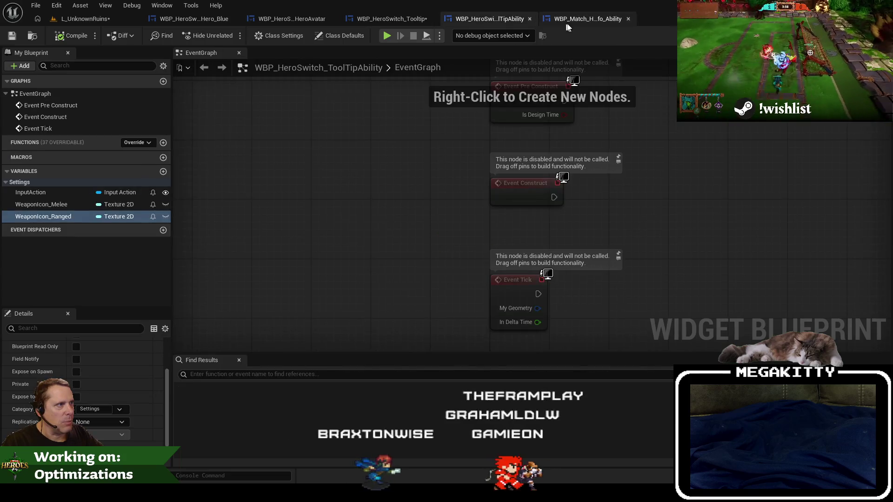
left_click(576, 19)
left_click(88, 18)
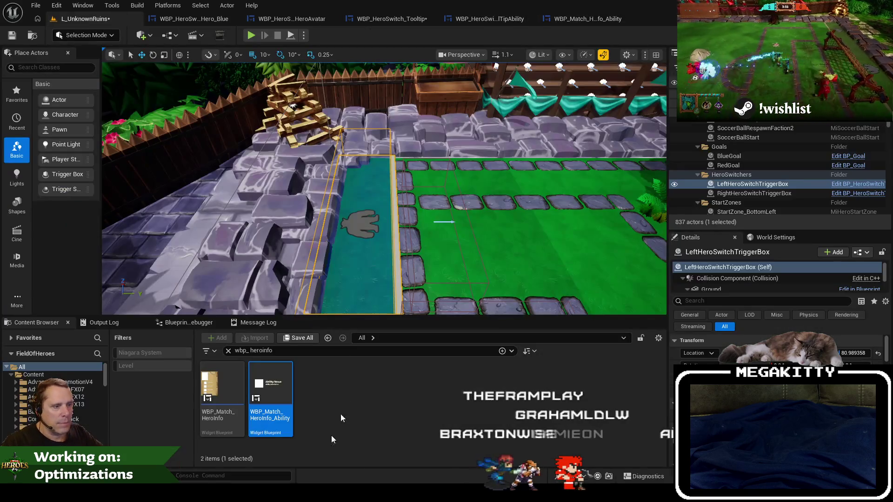
- Open WBP_Match_HeroInfo, then assign IA_Weapon as Ability_Attack's Input Action in the tooltip
left_click(221, 400)
double_click(221, 401)
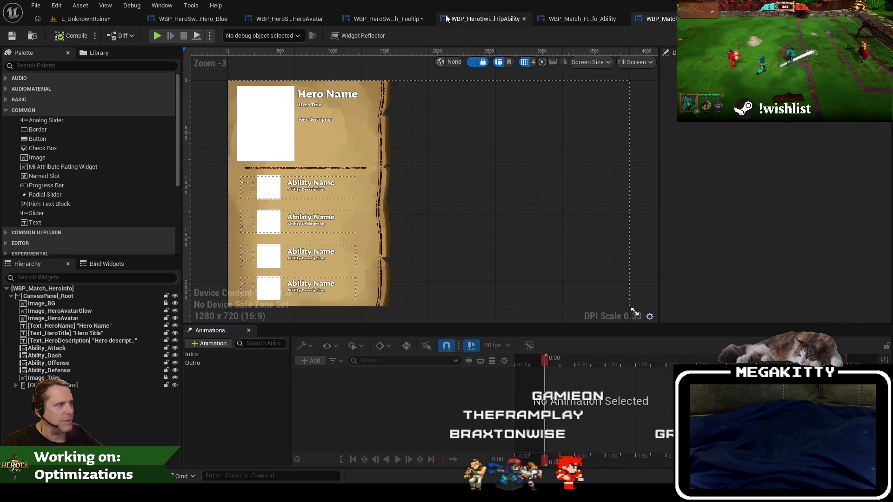
left_click(405, 20)
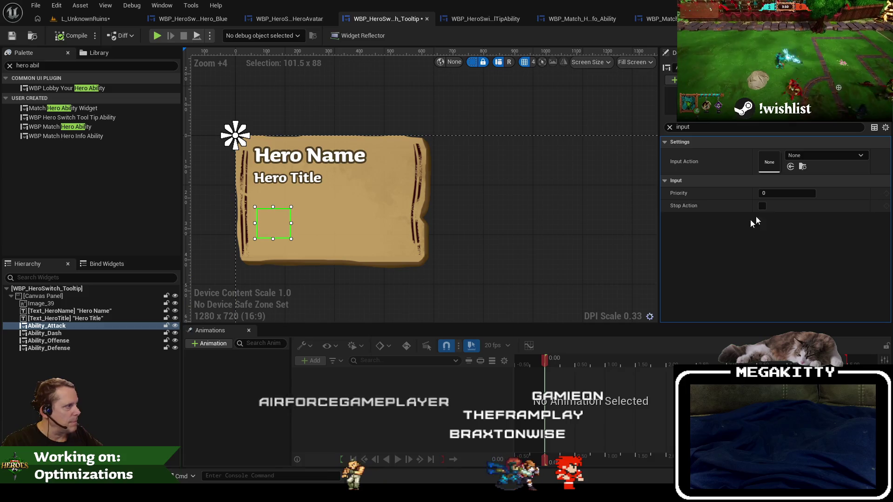
left_click(821, 158)
type("attac")
key("BackSpace")
key("BackSpace")
key("BackSpace")
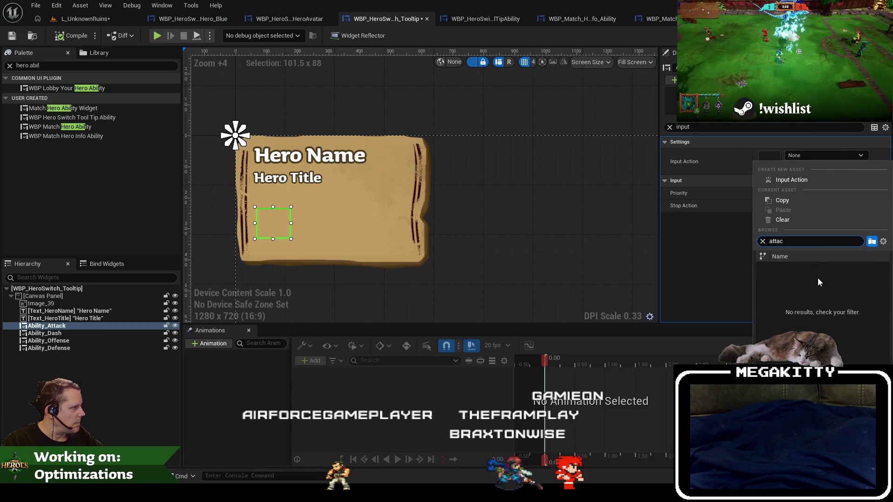
type("ia_")
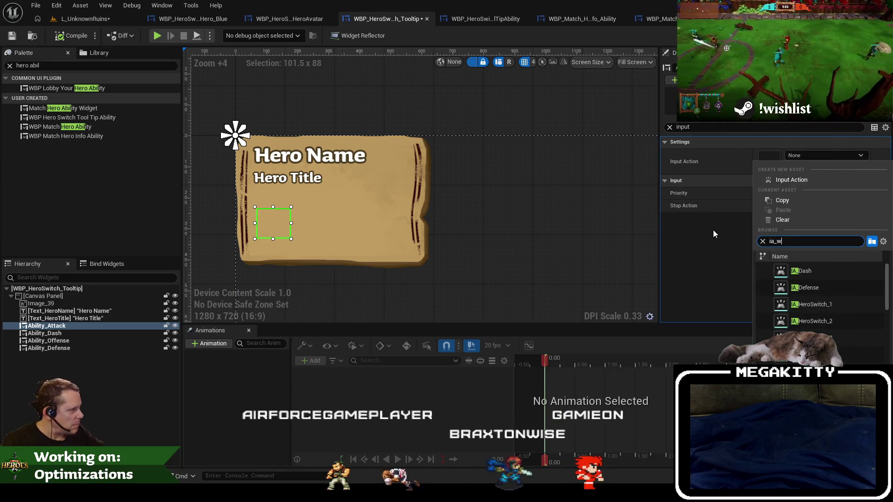
type("w")
left_click(826, 270)
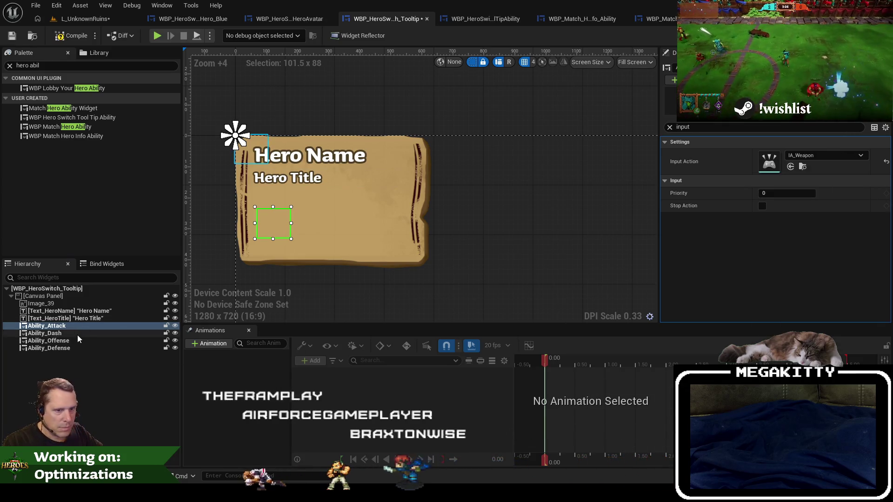
- Assign IA_Dash to Ability_Dash, recheck both bindings, and bring up WBP_Match_HeroInfo
left_click(51, 333)
left_click(796, 156)
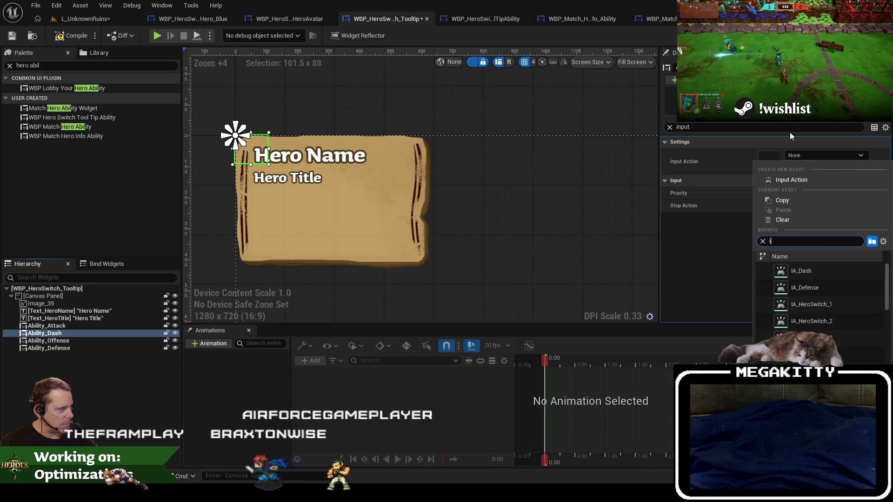
type("ia_das")
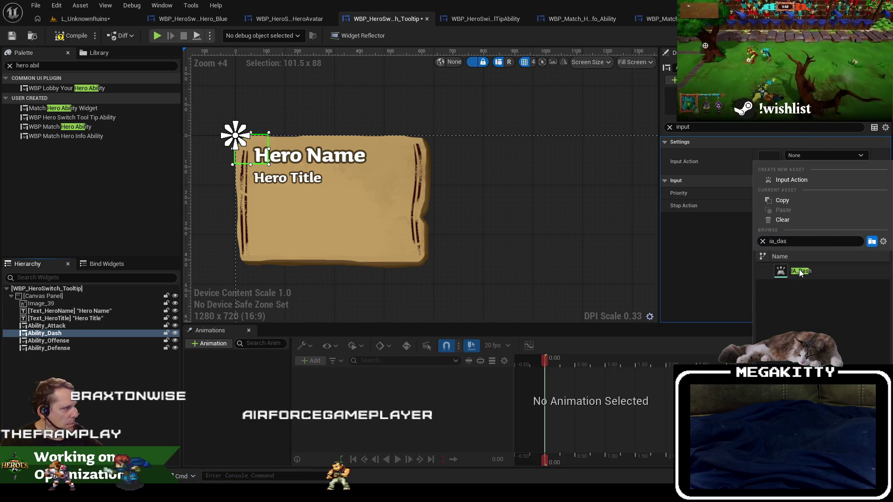
left_click(801, 271)
left_click(89, 340)
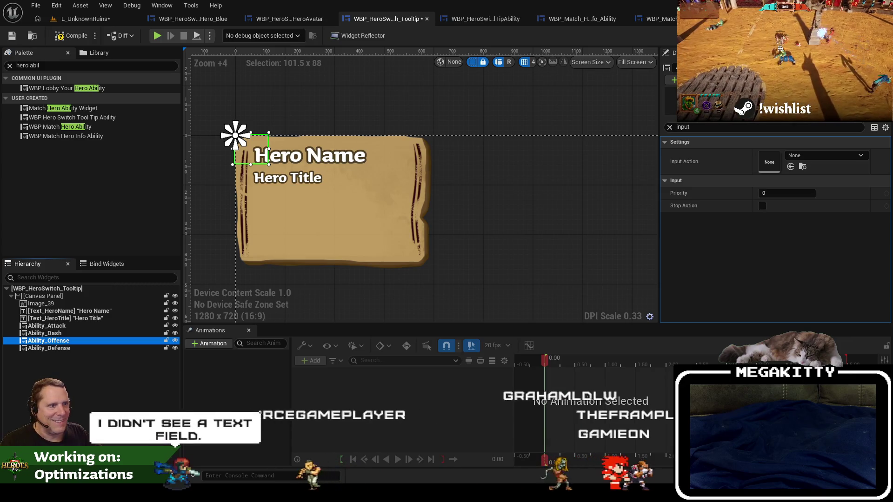
left_click(90, 325)
left_click(93, 333)
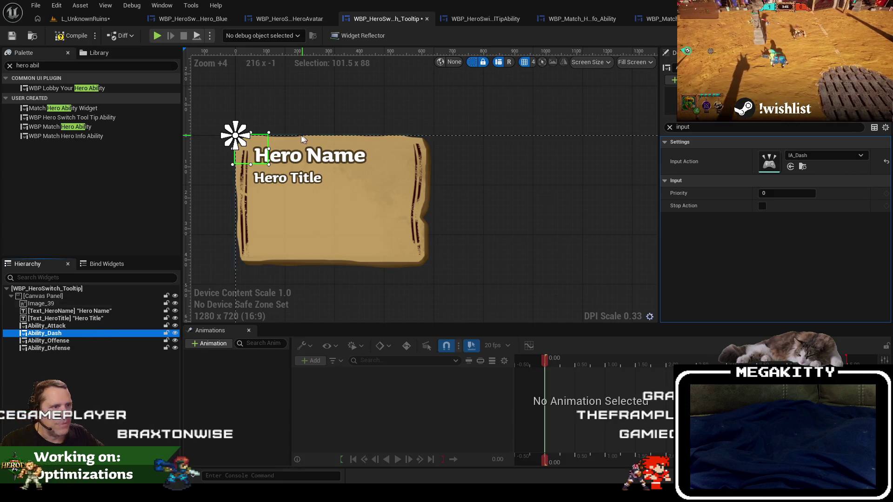
left_click(660, 18)
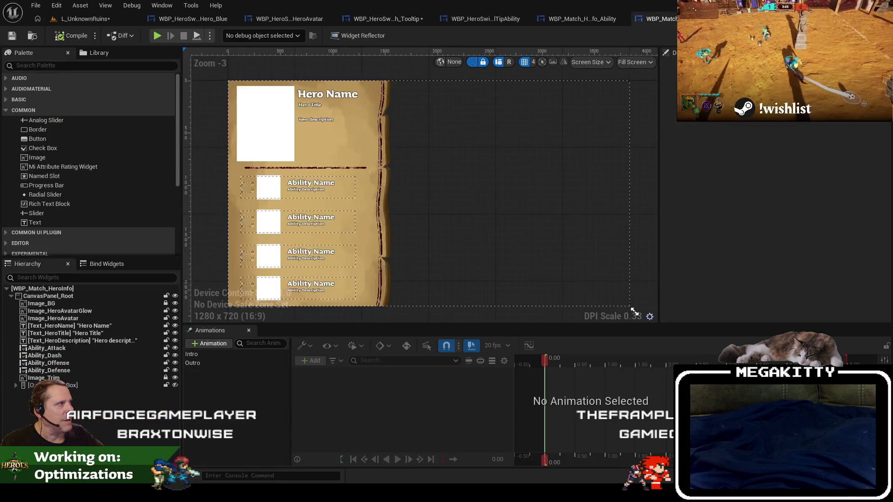
- Go through the HeroInfo_Ability, Tooltip and HeroAvatar tabs, ending on ToolTipAbility's event graph
left_click(495, 18)
left_click(570, 21)
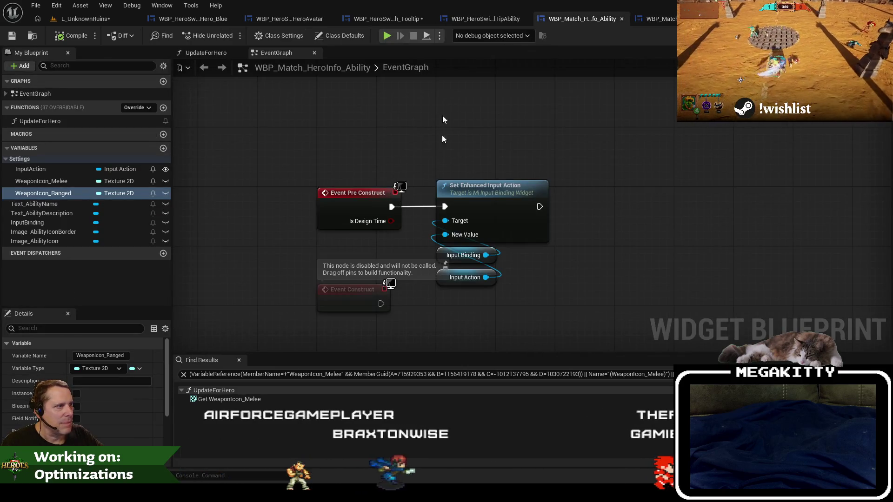
left_click(397, 19)
scroll(263, 153, "up", 3)
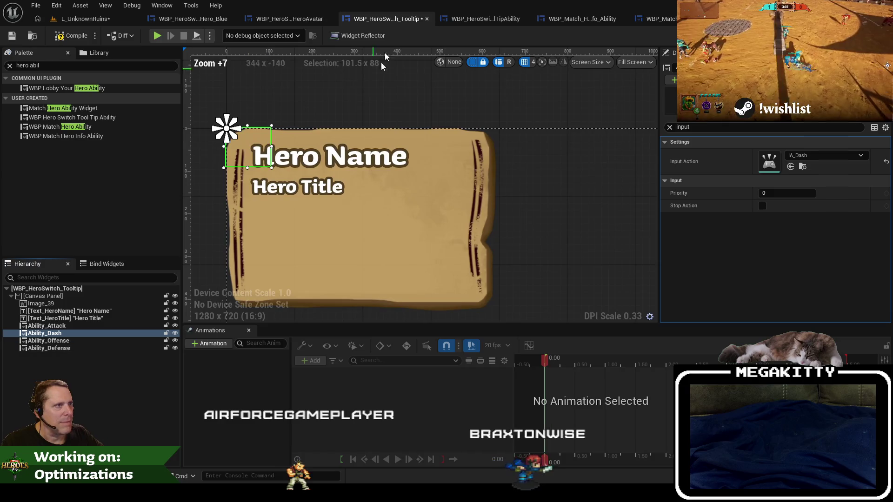
left_click(307, 21)
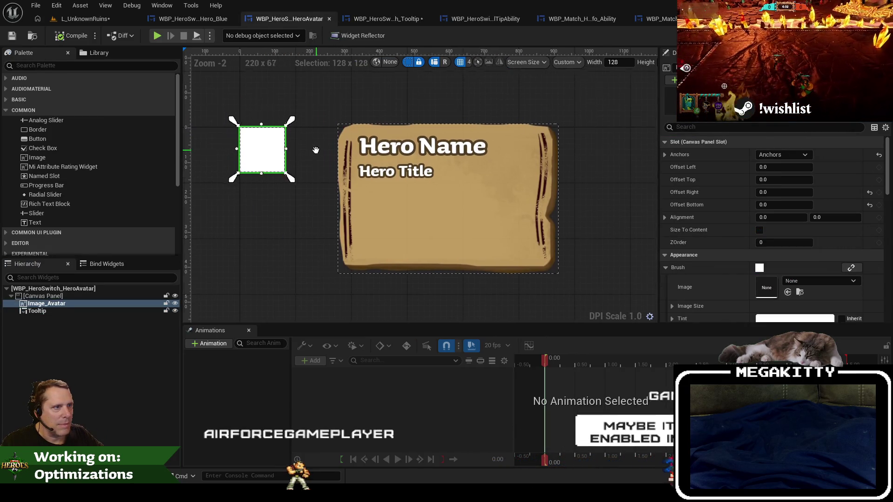
left_click(485, 21)
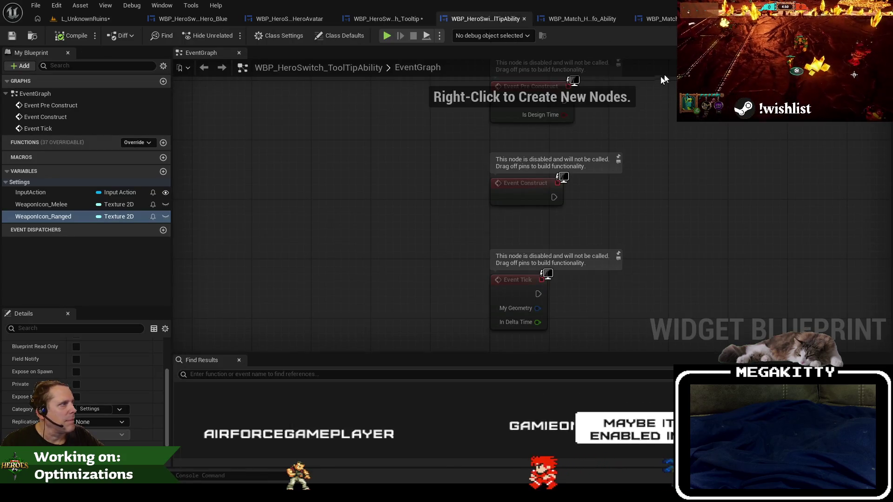
scroll(664, 195, "up", 1)
scroll(642, 213, "down", 3)
left_click_drag(644, 167, 653, 160)
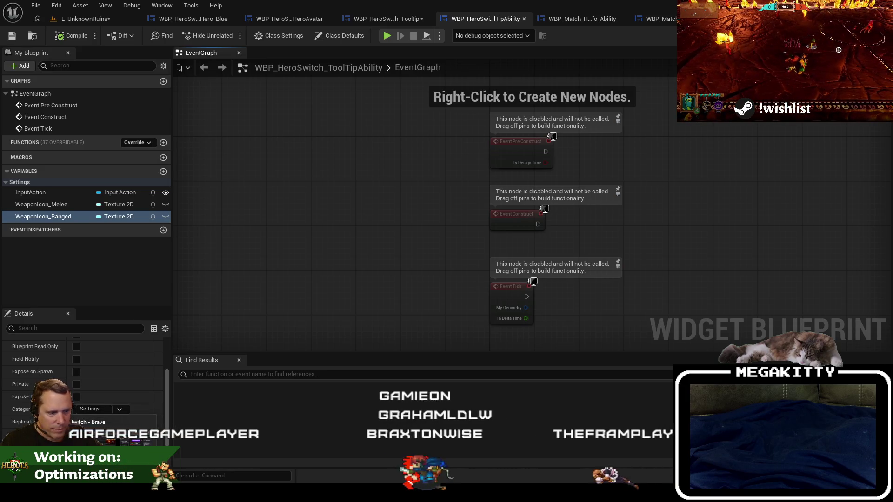
mouse_move(197, 493)
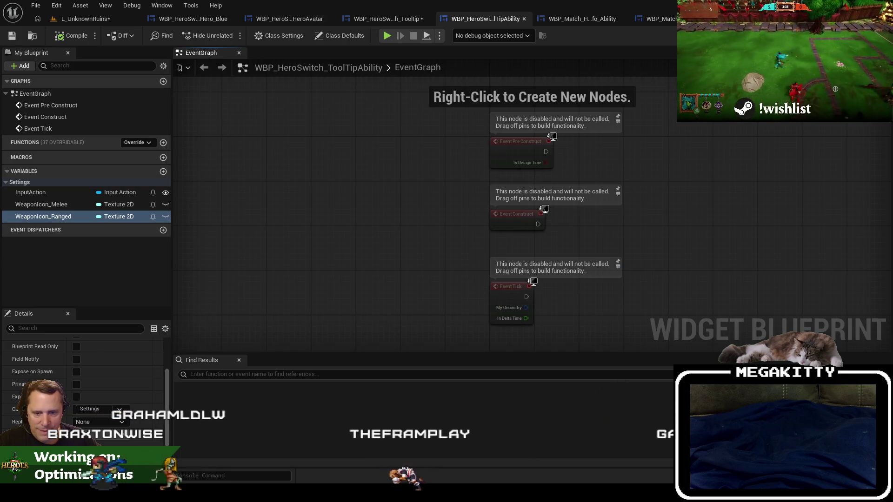
- Open the WBP_Match_HeroInfo_Ability designer and inspect the icon border and ability icon images
left_click(356, 18)
left_click(487, 19)
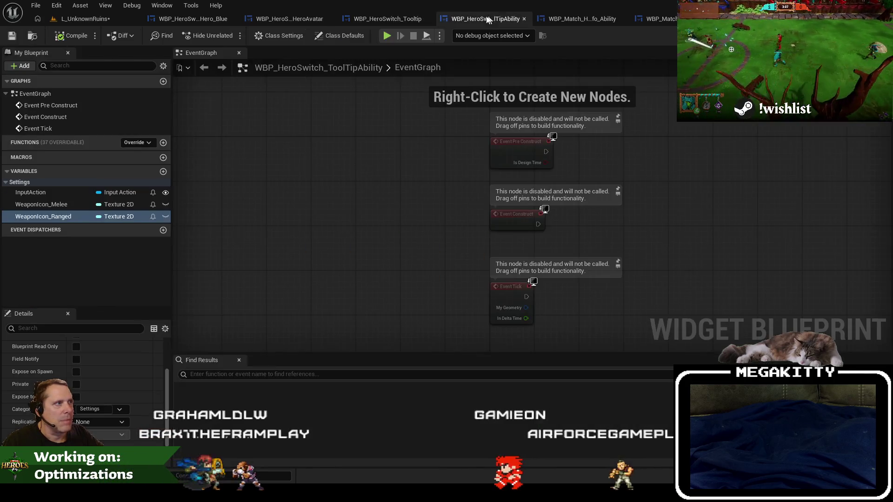
left_click(599, 15)
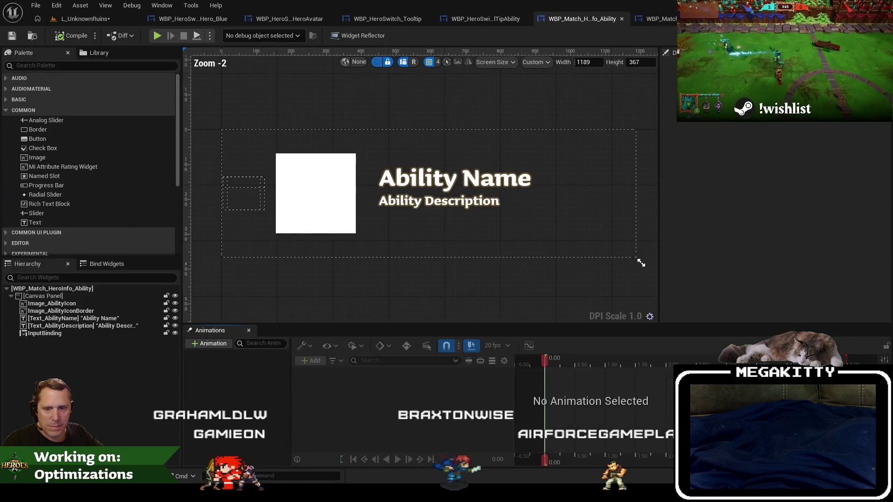
left_click(320, 208)
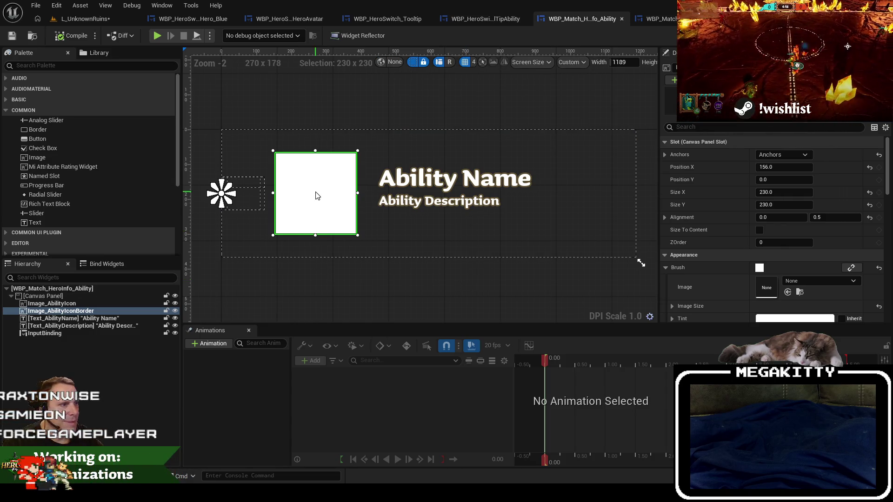
left_click(91, 303)
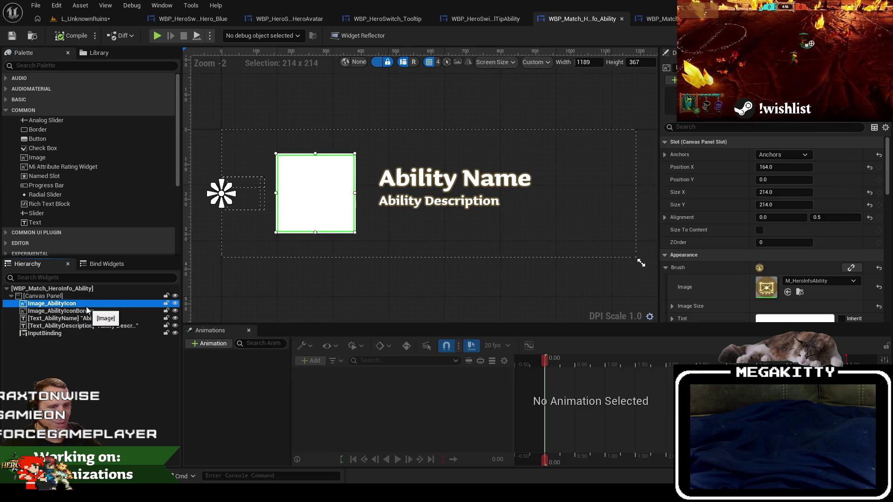
left_click(86, 311)
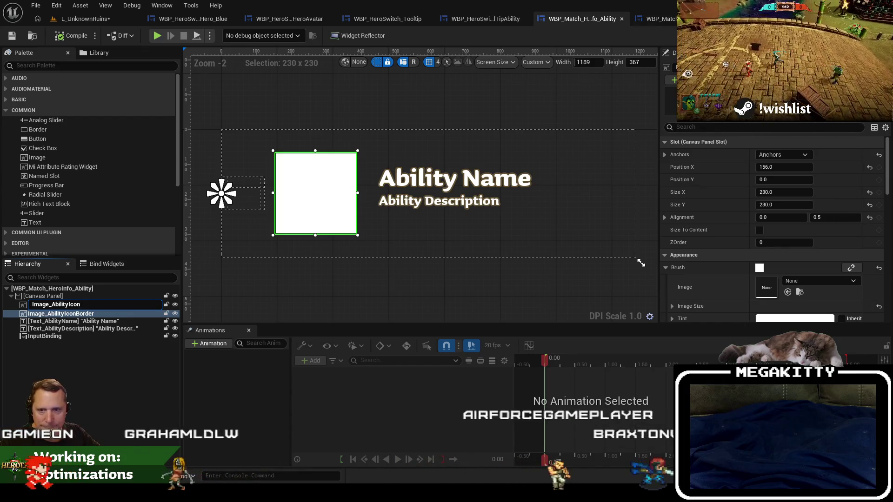
left_click(456, 271)
- Select the ability icon and border images in HeroInfo_Ability, then bring up ToolTipAbility's designer
left_click(89, 296)
left_click(89, 303)
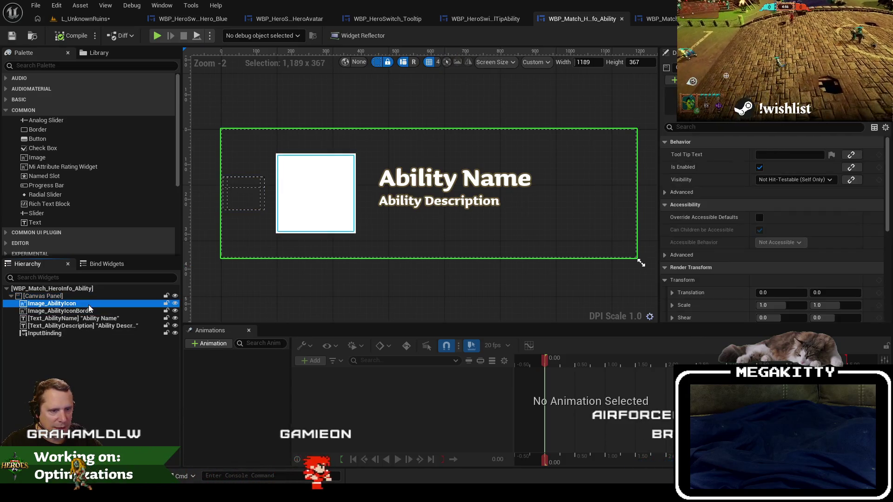
left_click(89, 310, "ctrl")
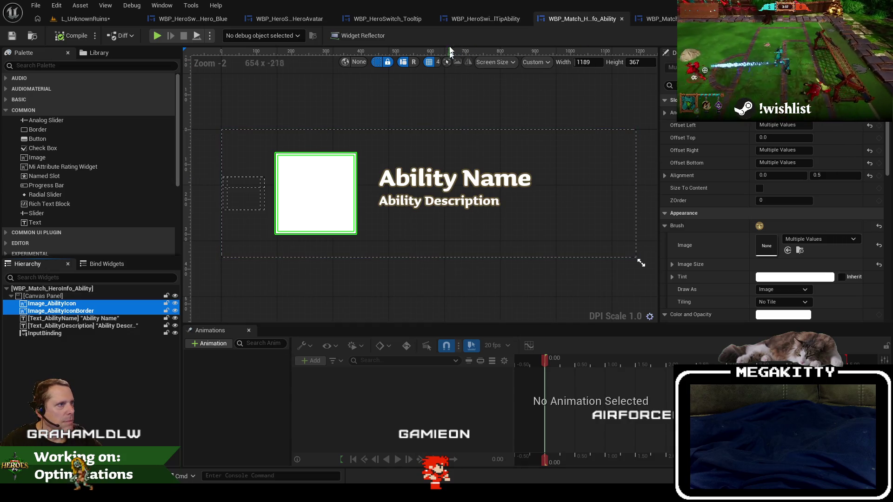
left_click(477, 19)
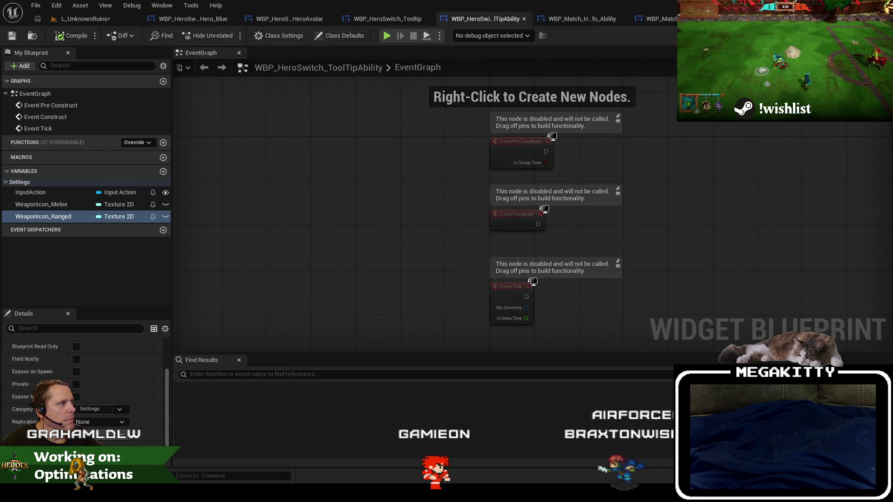
left_click(837, 35)
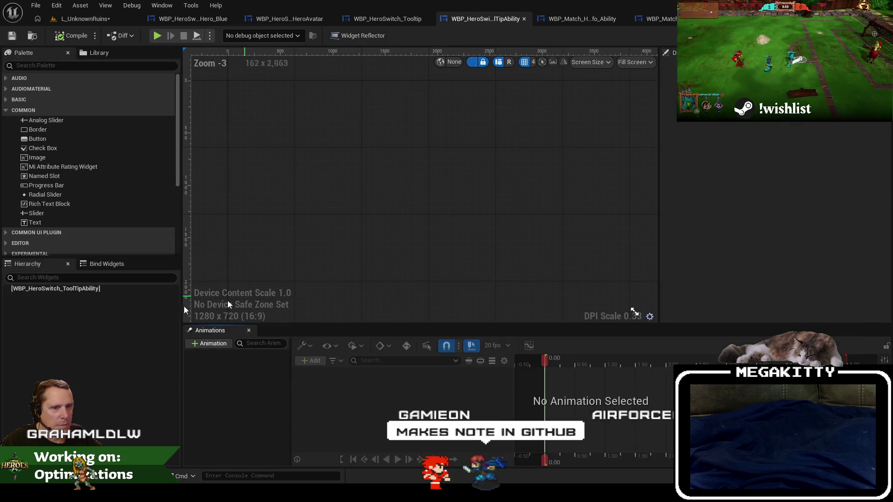
left_click(122, 289)
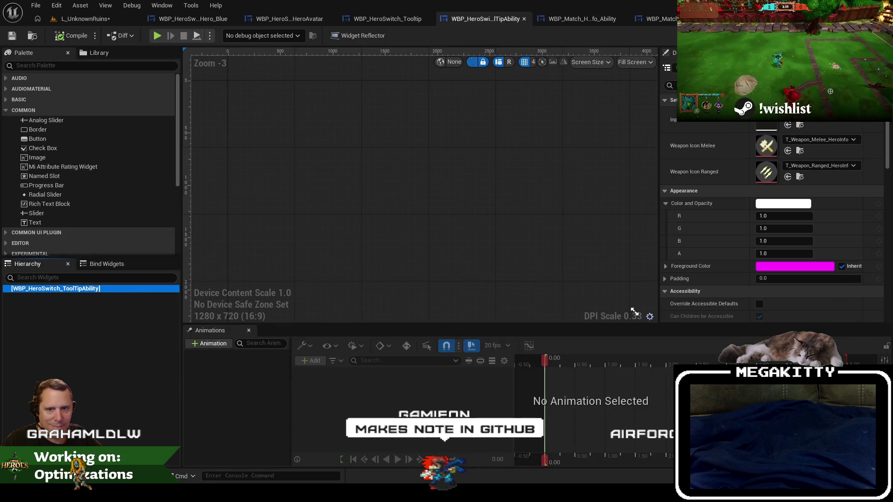
left_click(6, 111)
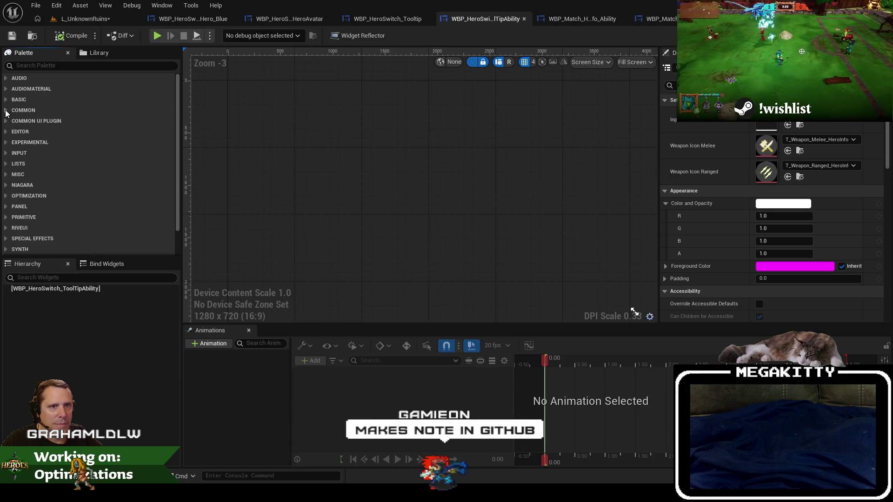
- Drag a Canvas Panel onto ToolTipAbility's root and paste both images into it
left_click(596, 22)
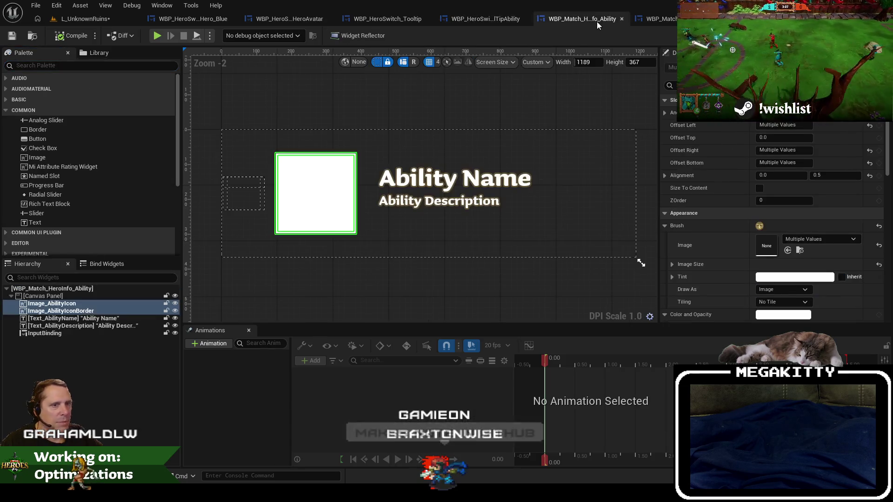
left_click(479, 20)
left_click(76, 65)
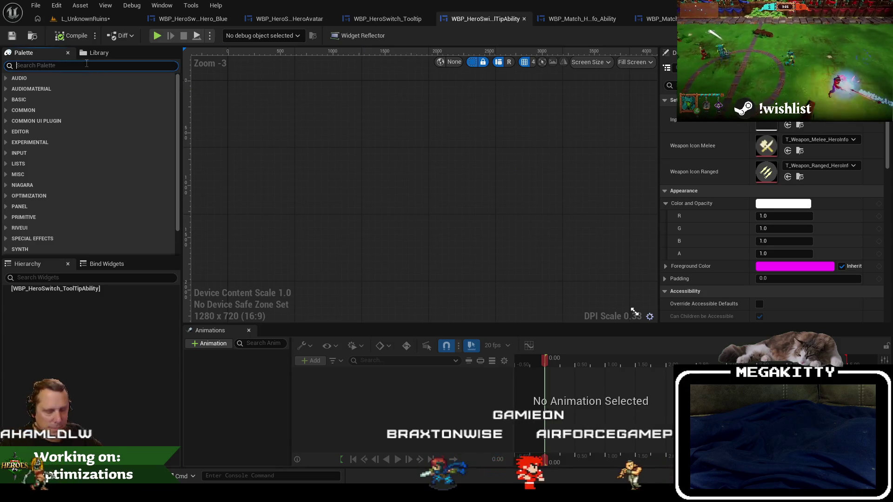
type("canvas")
mouse_move(47, 87)
left_mouse_down()
mouse_move(28, 292)
mouse_move(37, 288)
left_mouse_up()
key("ctrl+v")
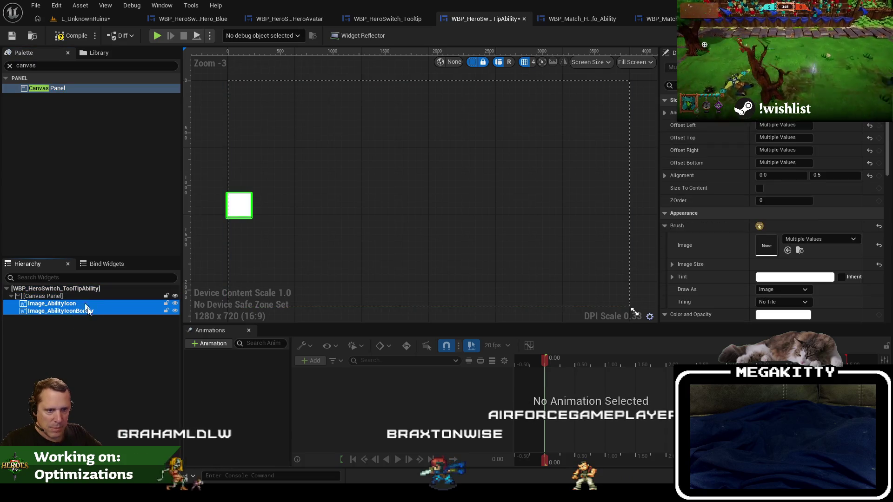
- Set Image_AbilityIconBorder's Position Y to -8 and preview the widget at Desired size
scroll(375, 202, "down", 1)
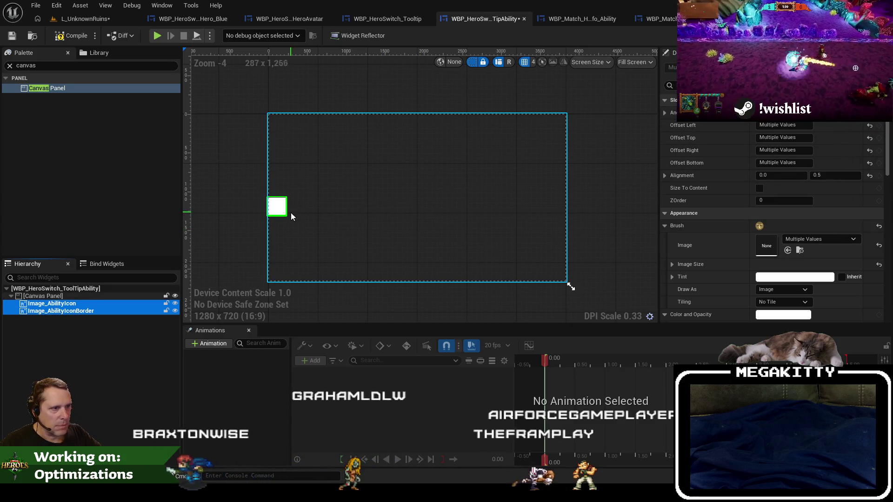
left_click(566, 289)
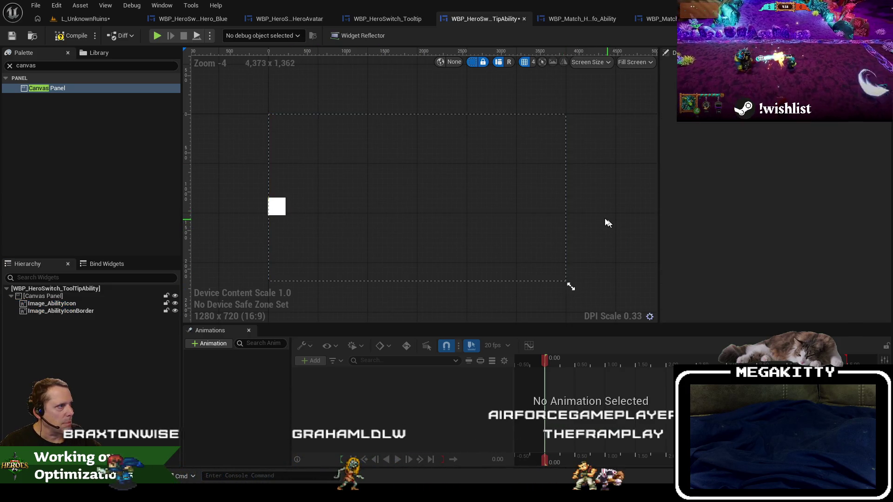
left_click(122, 298)
left_click(119, 303)
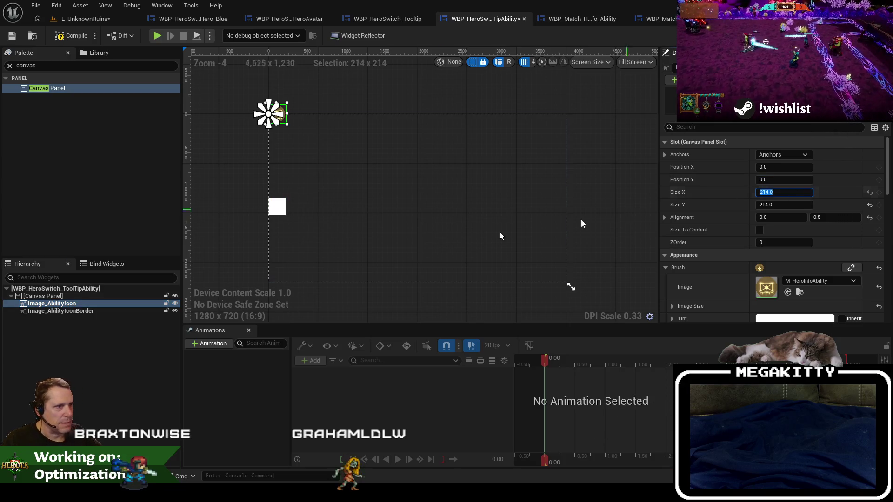
left_click(279, 211)
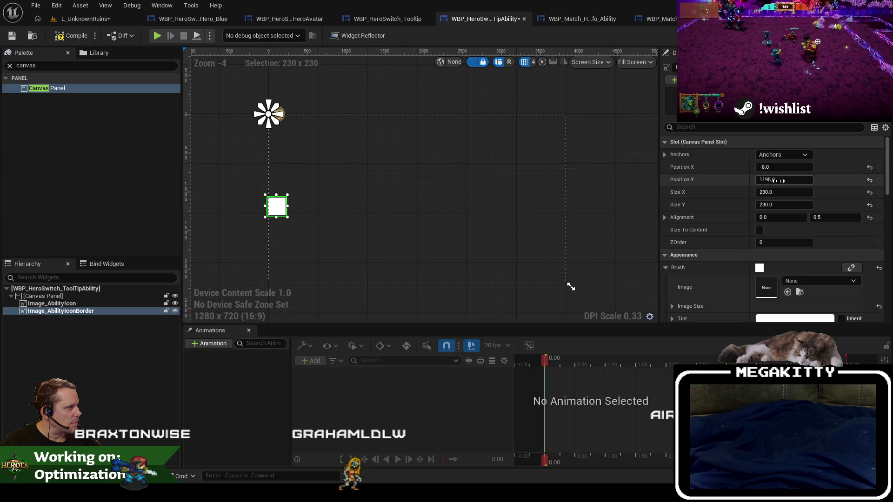
left_click(793, 180)
type("-8")
key("Return")
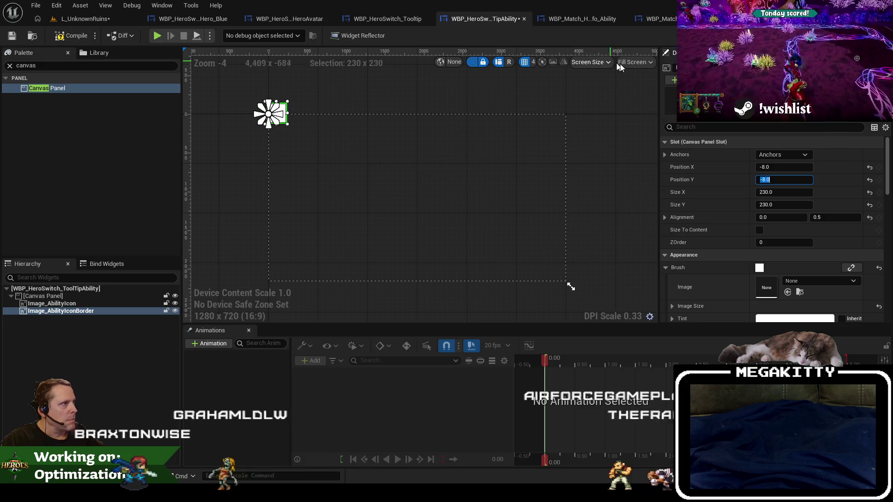
left_click(634, 62)
left_click(646, 109)
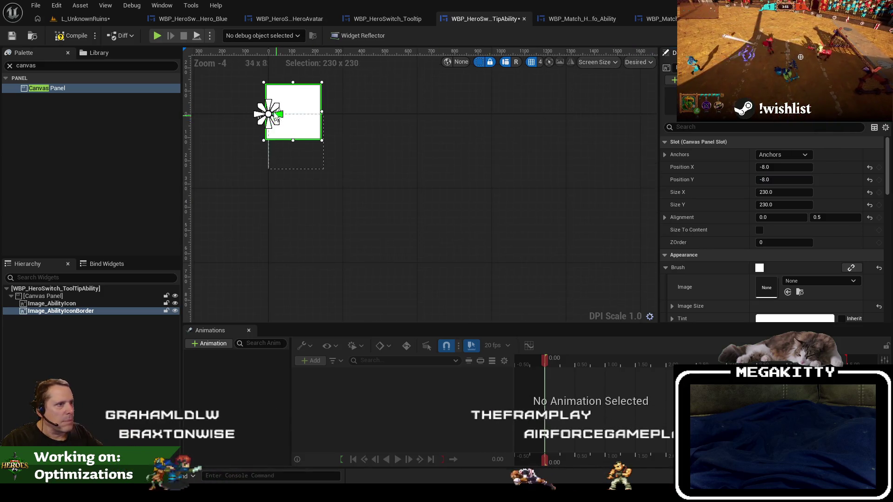
- Set Alignment Y to 0 on both Image_AbilityIcon and Image_AbilityIconBorder
left_click(456, 188)
left_click(91, 301)
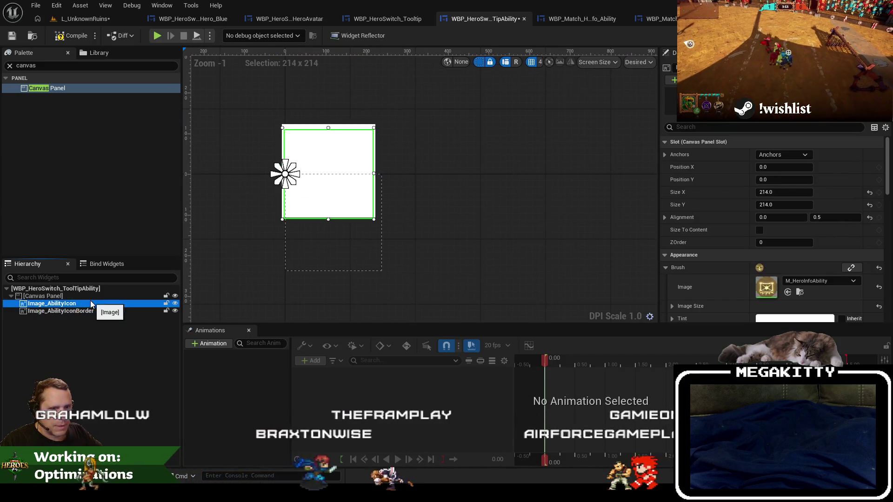
left_click(85, 295)
left_click(84, 302)
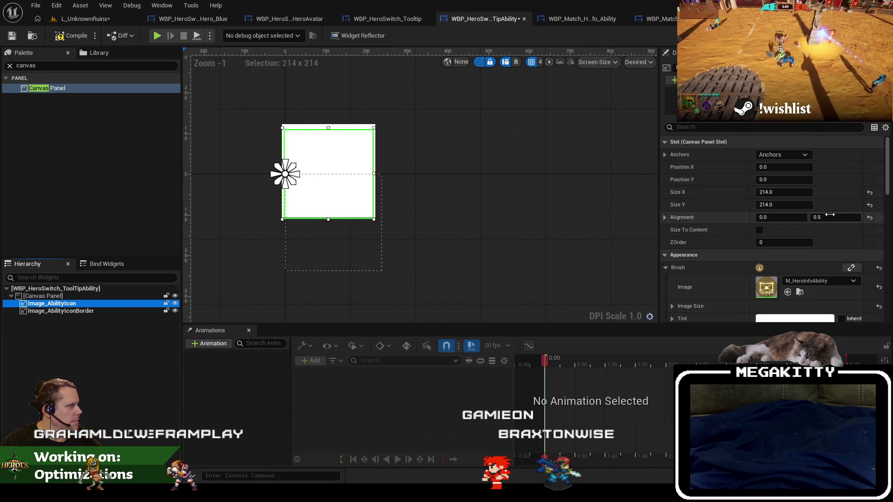
left_click(836, 217)
type("0")
key("Return")
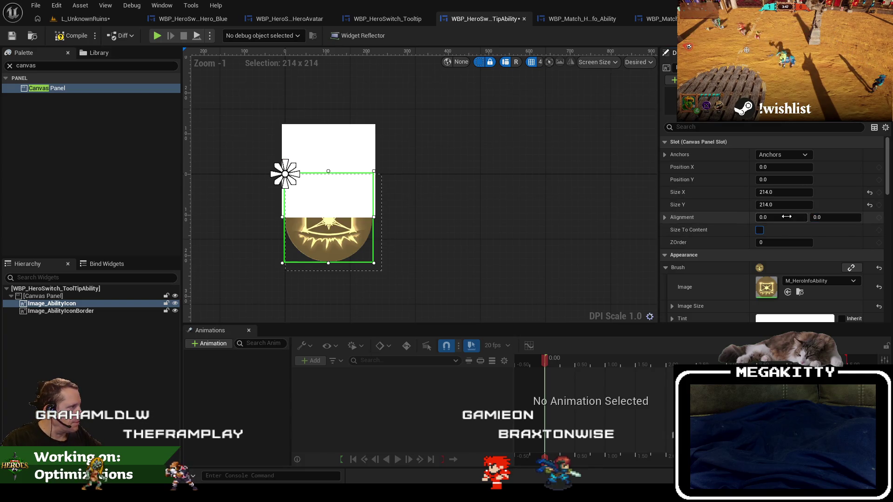
left_click(61, 310)
left_click(837, 217)
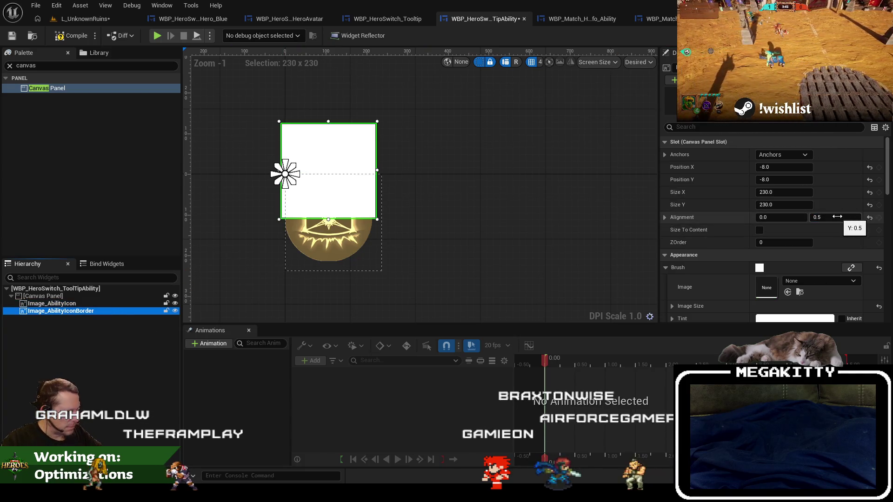
type("0")
key("Return")
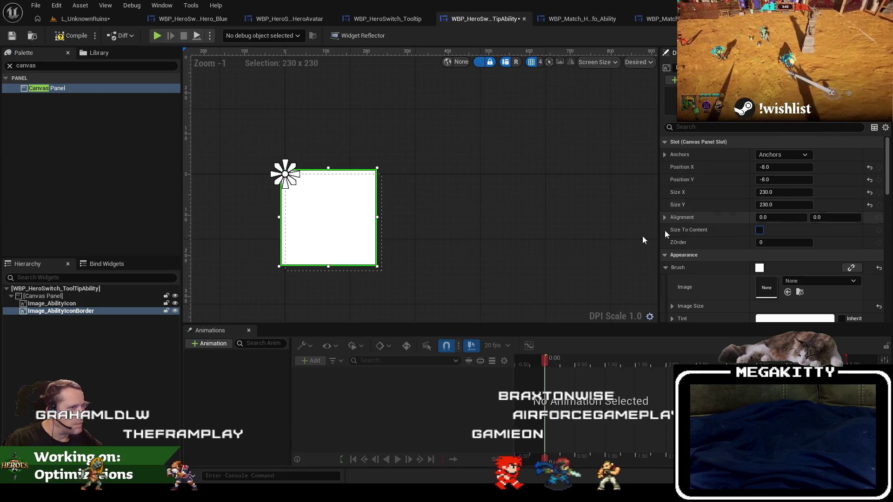
- Compare against the original HeroInfo ability icon and toggle the border's visibility to check the framing
left_click(124, 302)
left_click(121, 310)
left_click(119, 298)
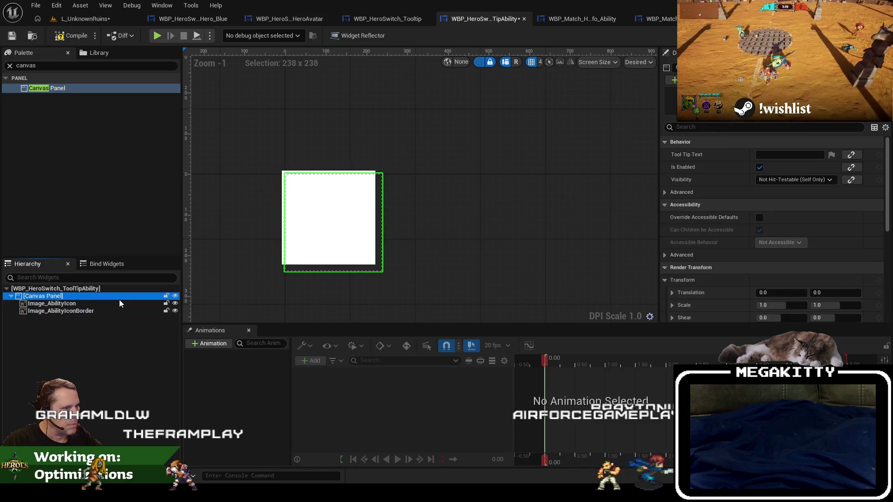
left_click(119, 310)
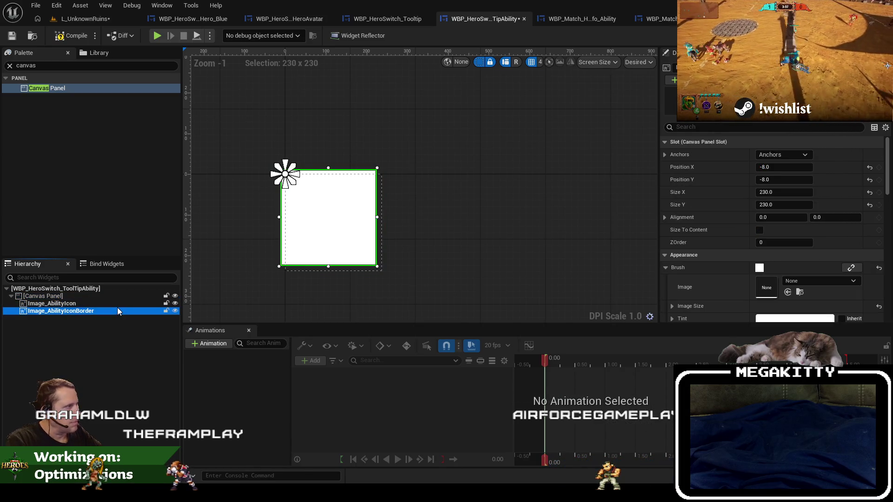
left_click(561, 21)
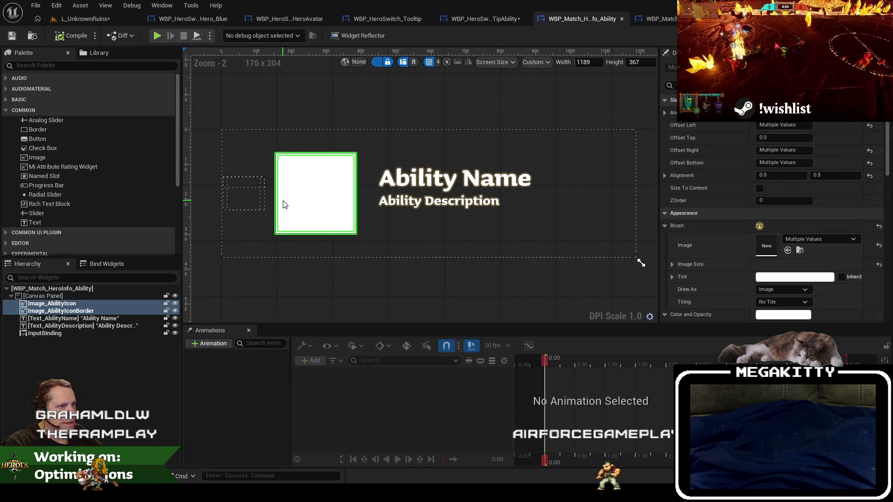
left_click(120, 303)
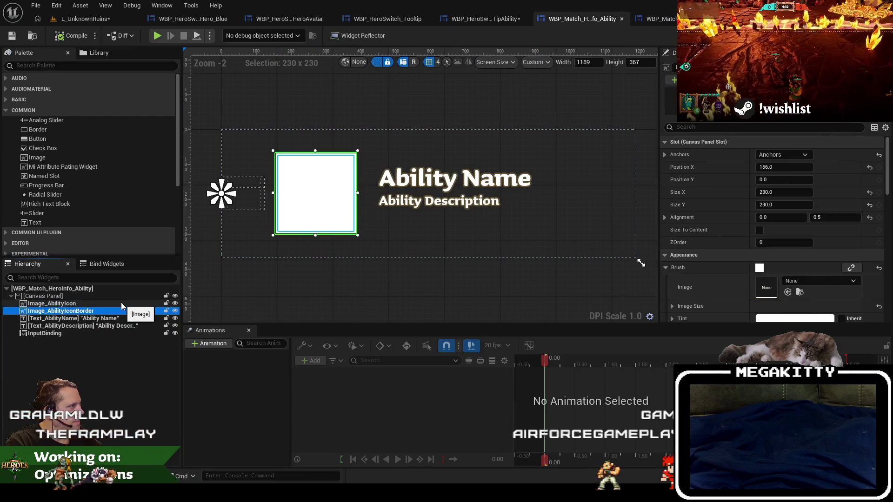
left_click(482, 19)
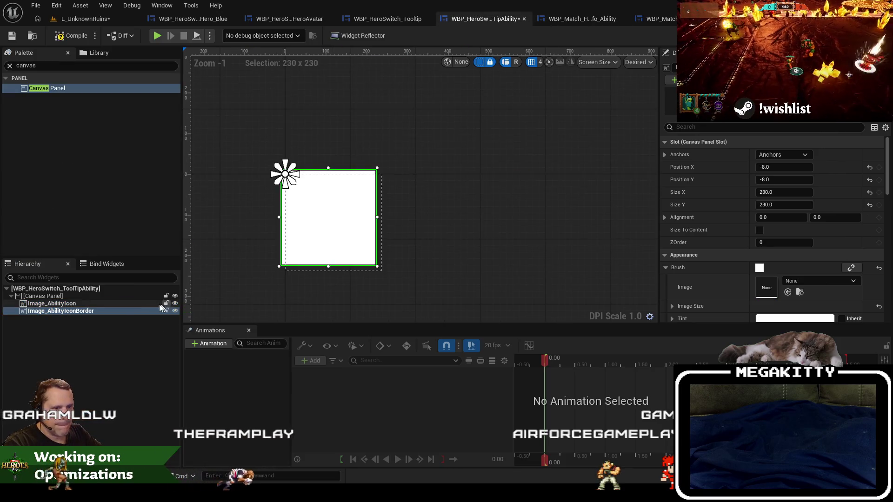
left_click(130, 305)
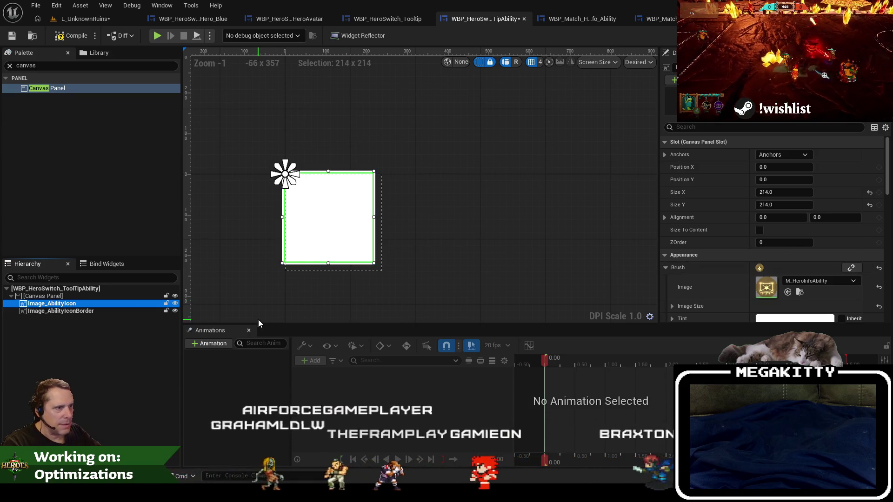
scroll(319, 191, "up", 2)
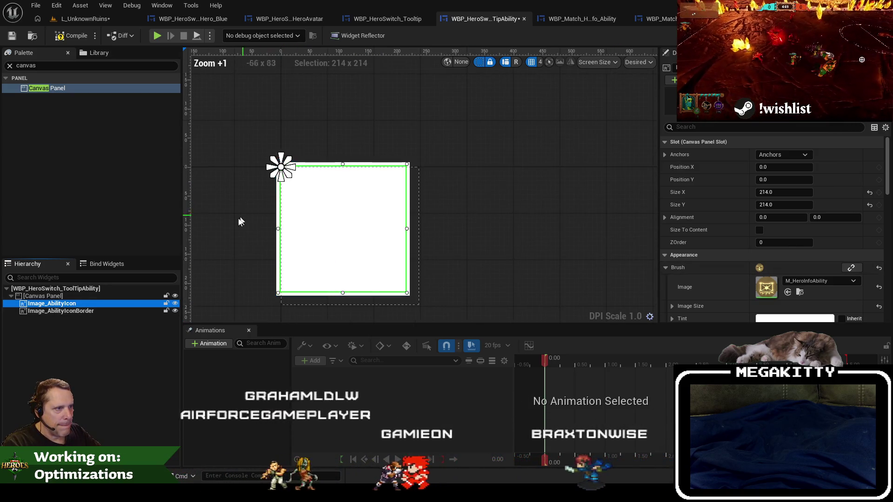
left_click(175, 311)
left_click(176, 311)
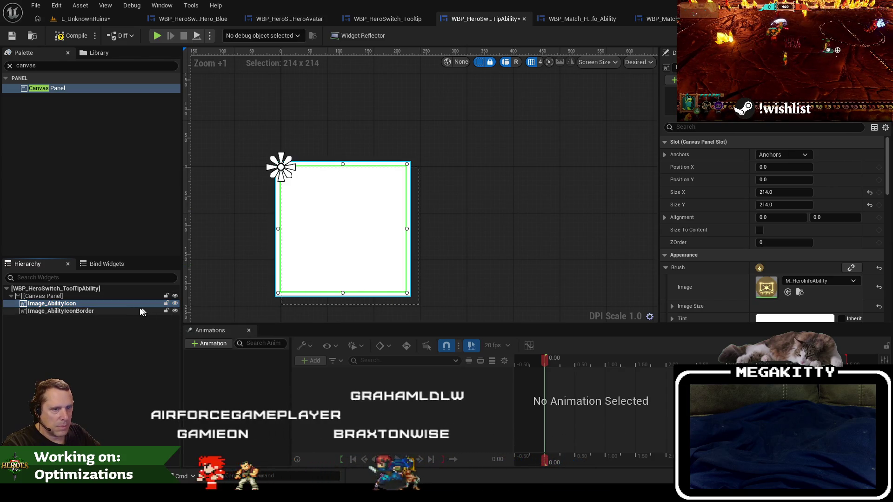
left_click(119, 308)
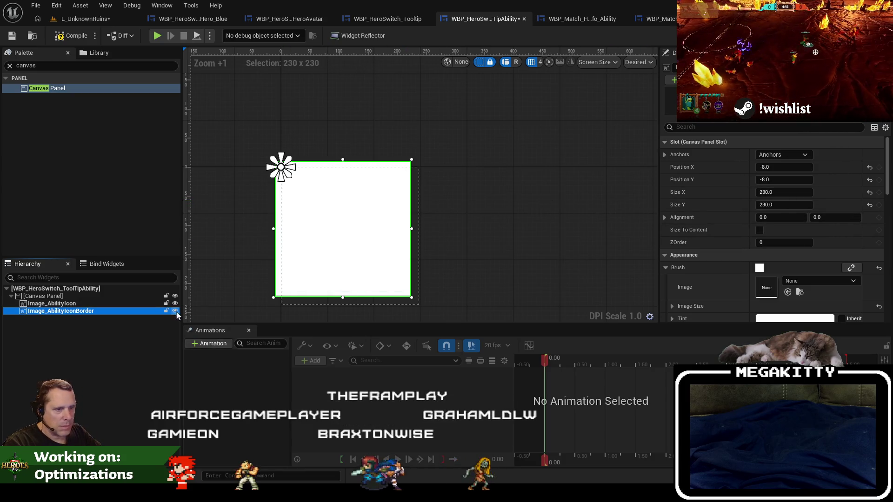
- Compile ToolTipAbility, then return to WBP_HeroSwitch_Tooltip and select its Ability_Attack slot
left_click(11, 36)
left_click(388, 19)
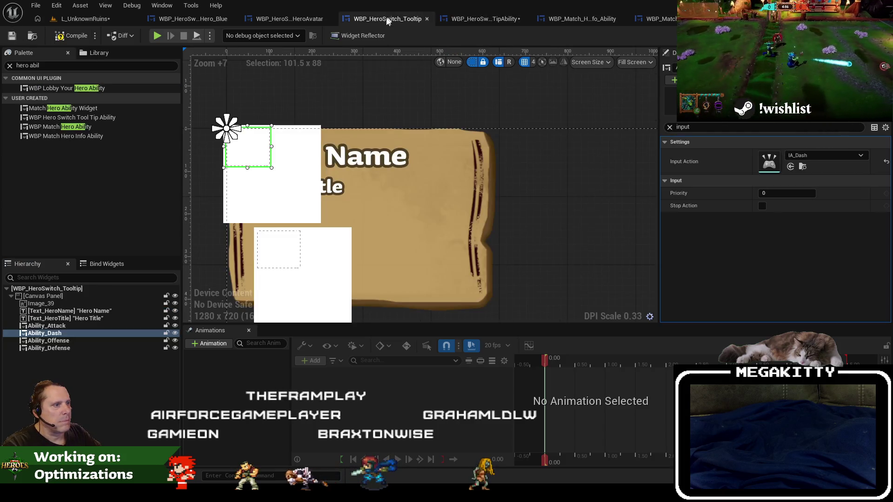
left_click(281, 249)
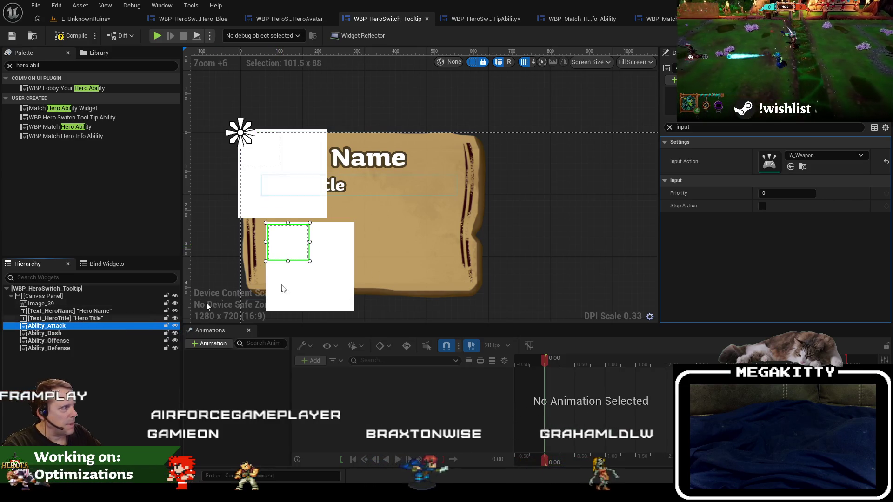
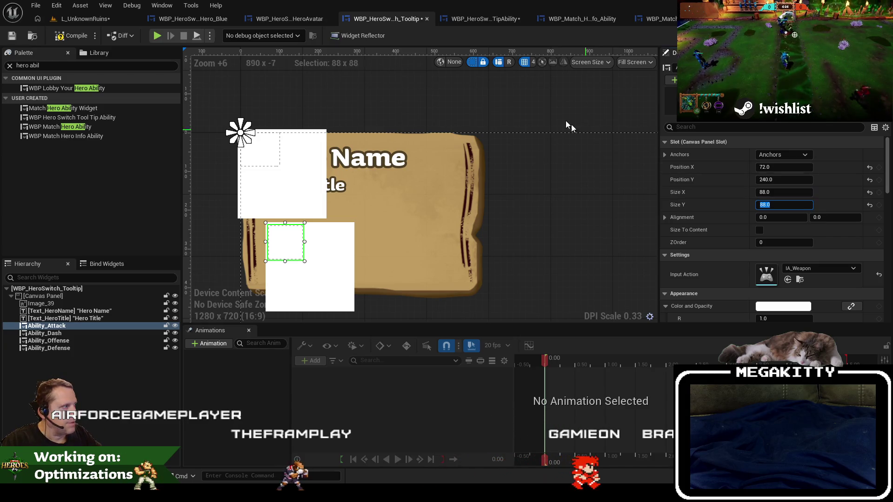
- In the ability tooltip, make Image_AbilityIconBorder a 92×92 square at -2,-2, then return to the hero switch tooltip
left_click(496, 19)
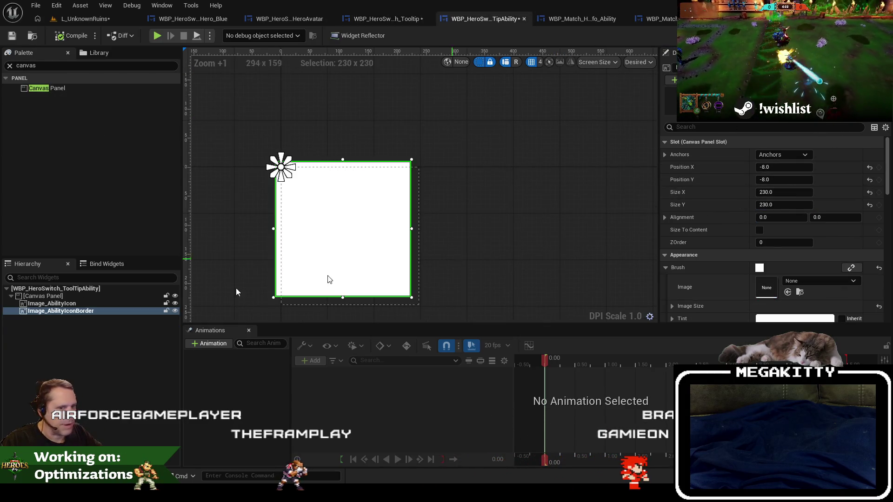
left_click(74, 303)
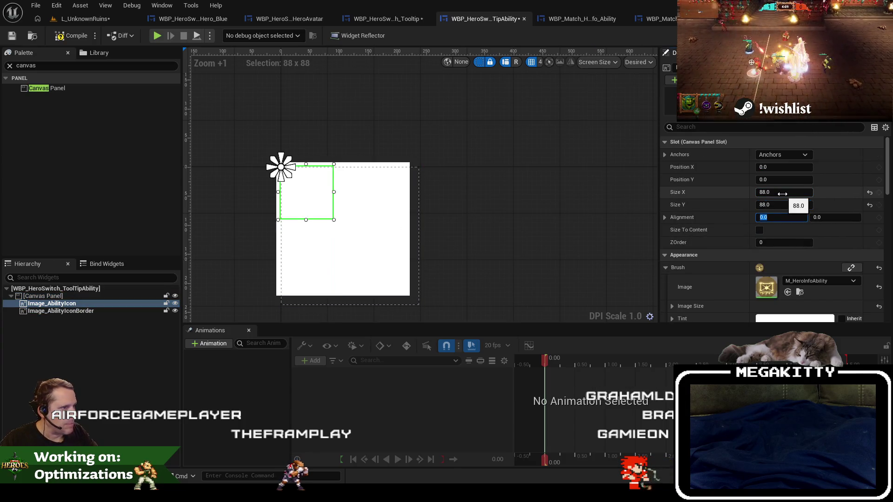
left_click(128, 311)
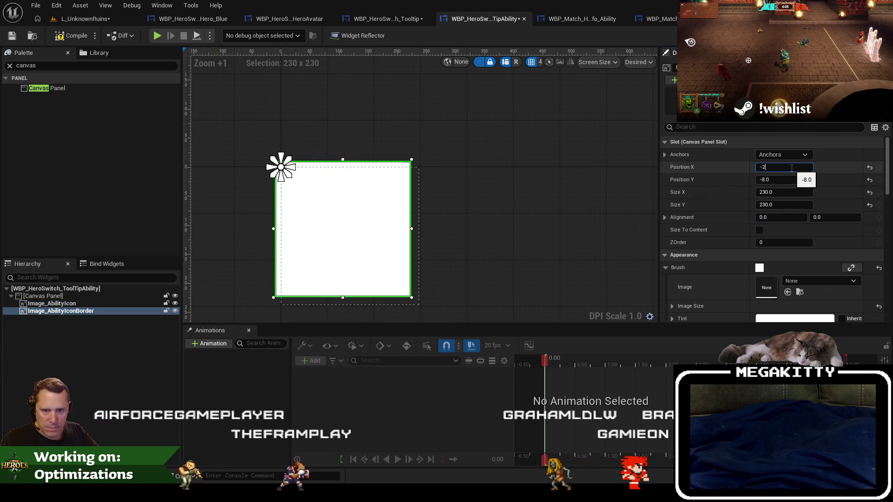
key("Tab")
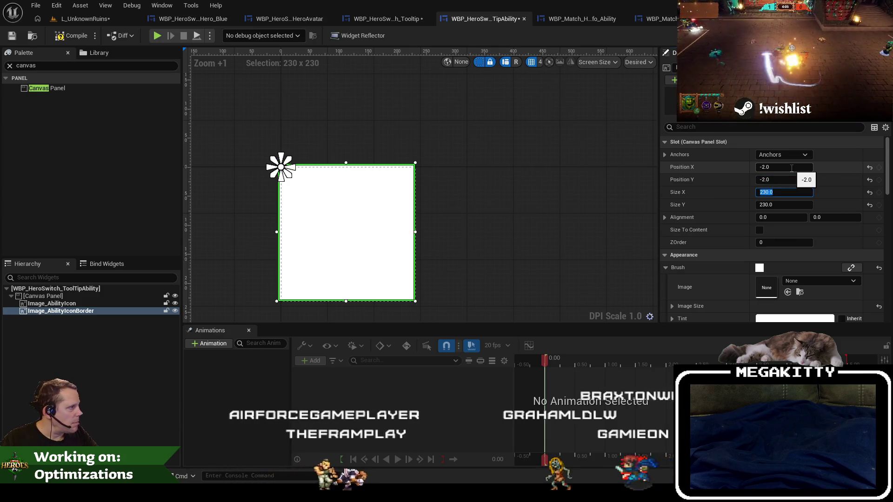
type("92")
key("Tab")
type("92")
key("Tab")
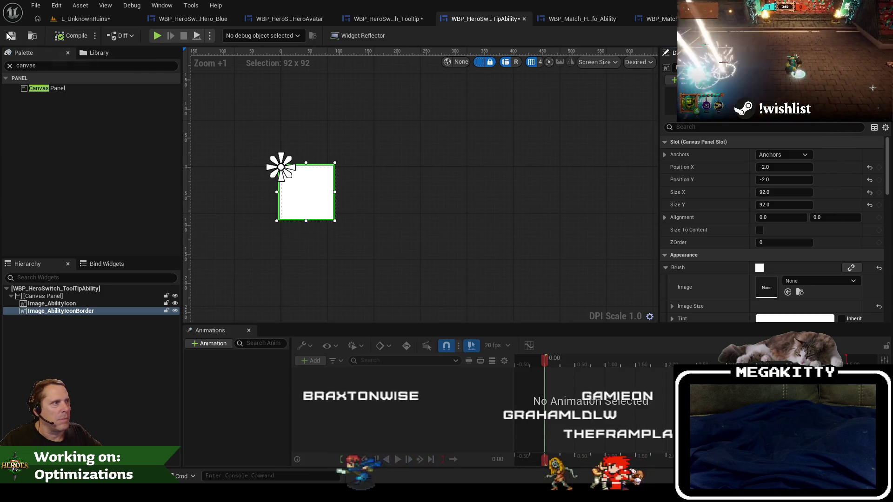
left_click(381, 20)
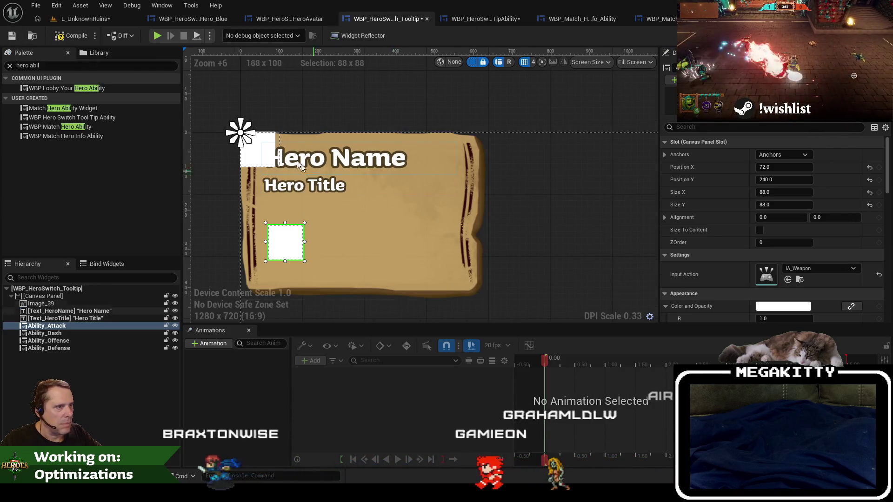
- Drag Ability_Defense, Ability_Offense and Ability_Dash into a row beside Ability_Attack
scroll(300, 182, "up", 1)
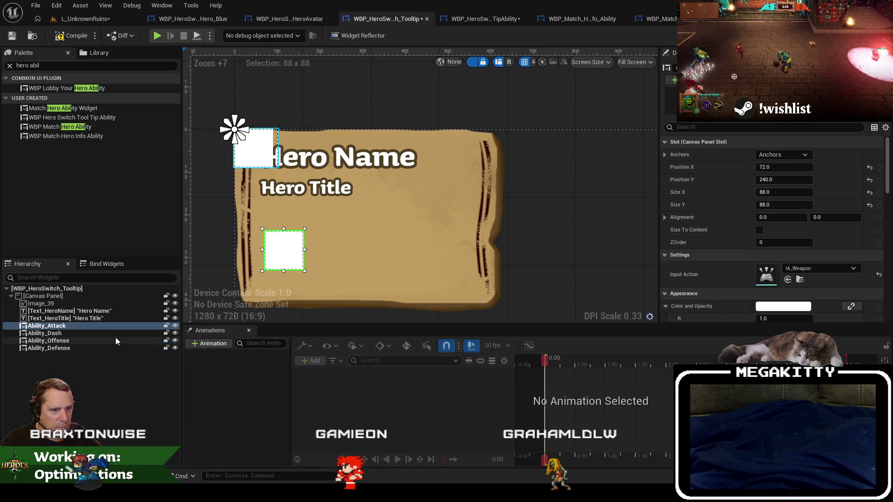
left_click(108, 327)
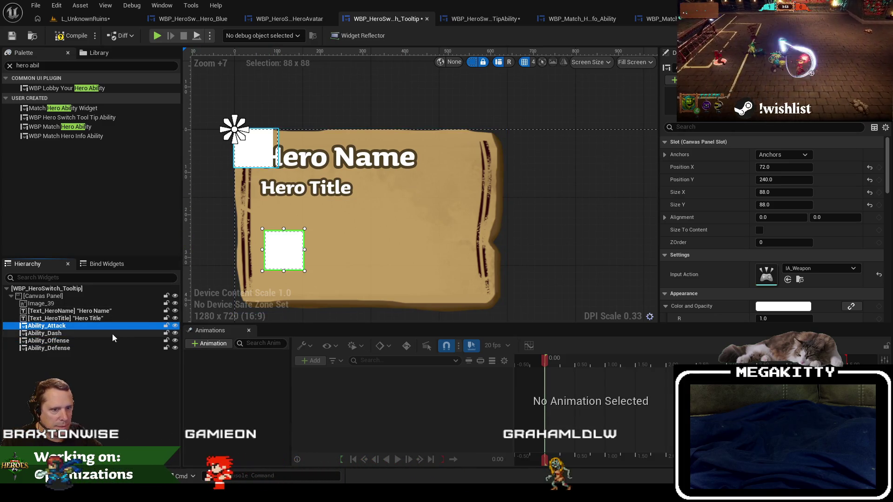
left_click_drag(283, 251, 351, 264)
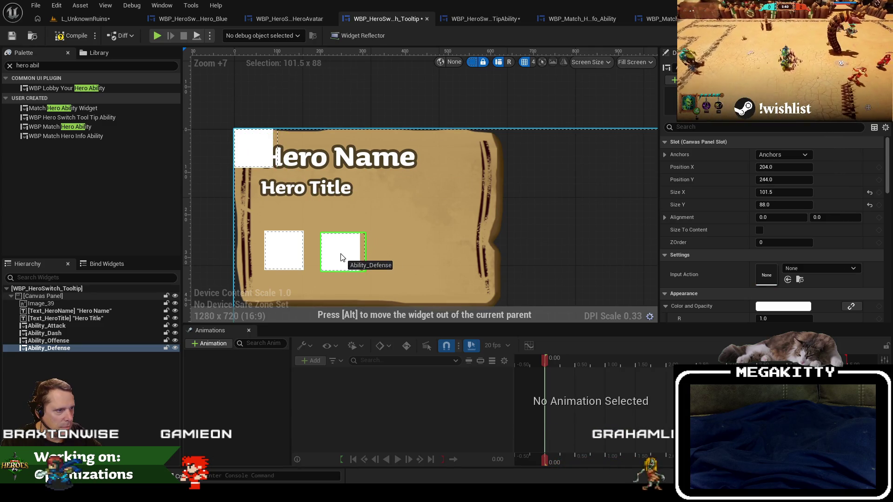
left_click_drag(342, 256, 341, 256)
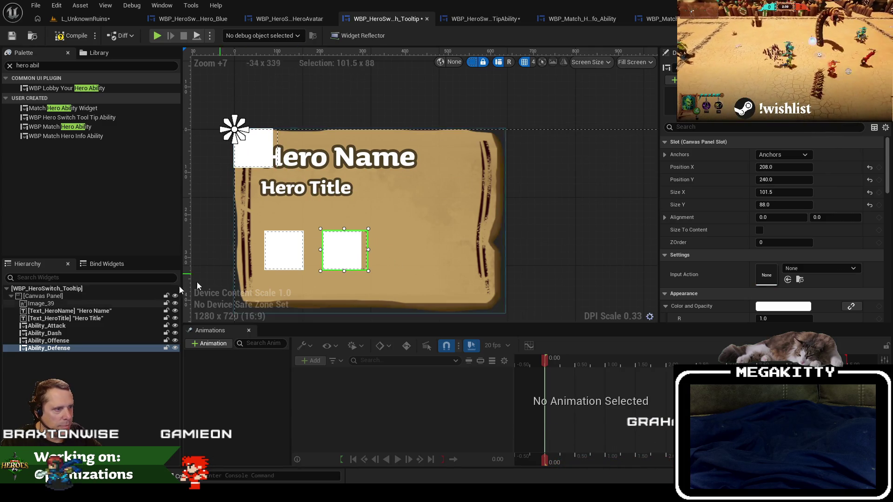
left_click(110, 341)
left_click_drag(247, 150, 397, 259)
left_click(110, 333)
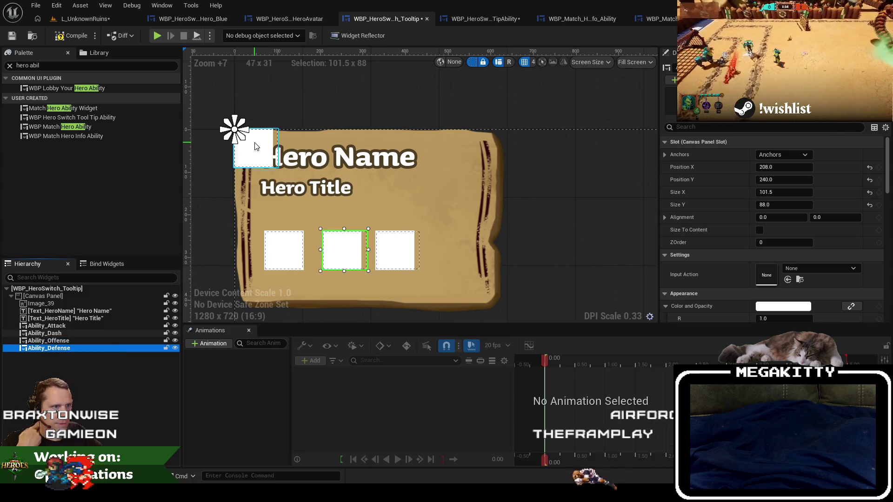
mouse_move(249, 149)
left_mouse_down()
mouse_move(474, 257)
mouse_move(435, 259)
left_mouse_up()
left_click(293, 255)
left_click_drag(283, 255, 342, 252)
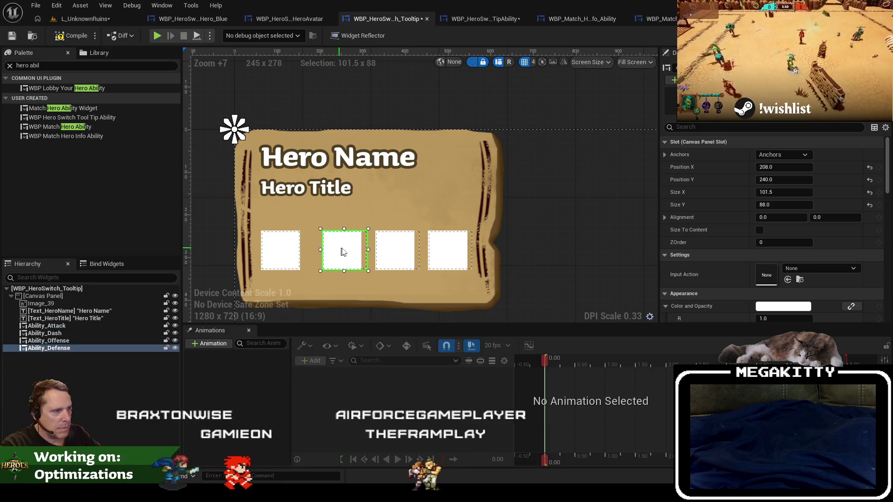
- Compare the four boxes' positions and set their widths to 88
left_click(400, 254)
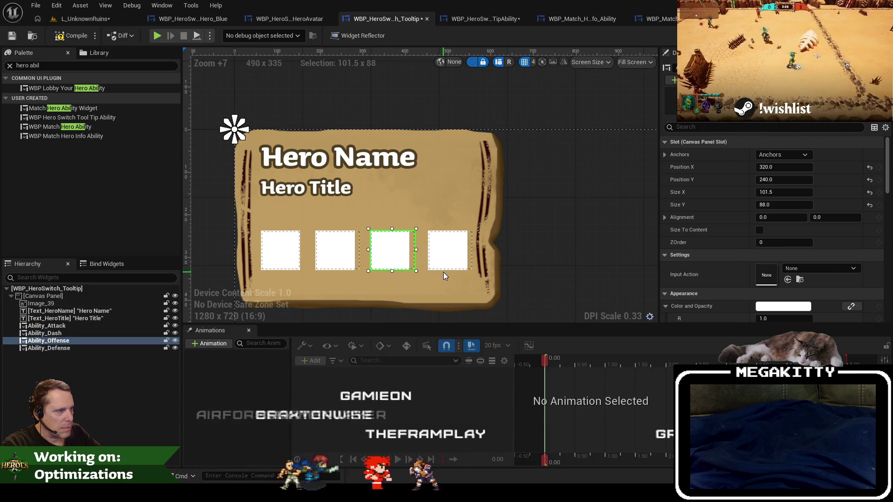
left_click(445, 254)
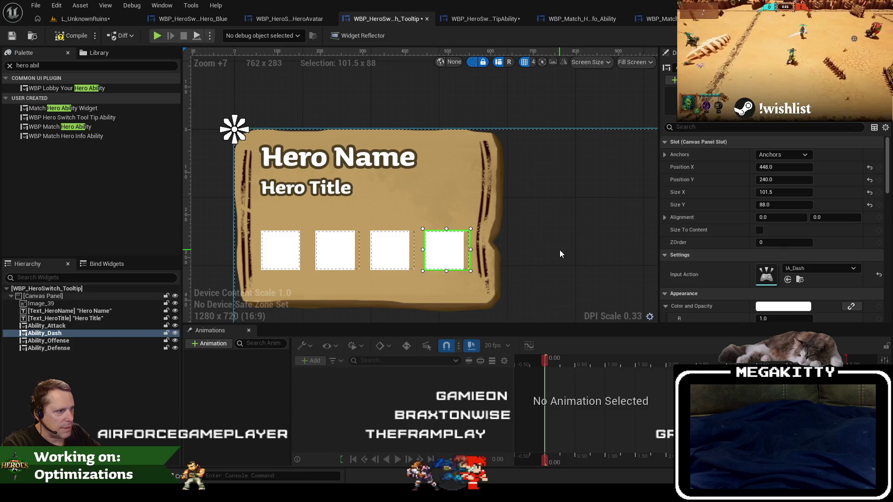
left_click(560, 254)
left_click(447, 255)
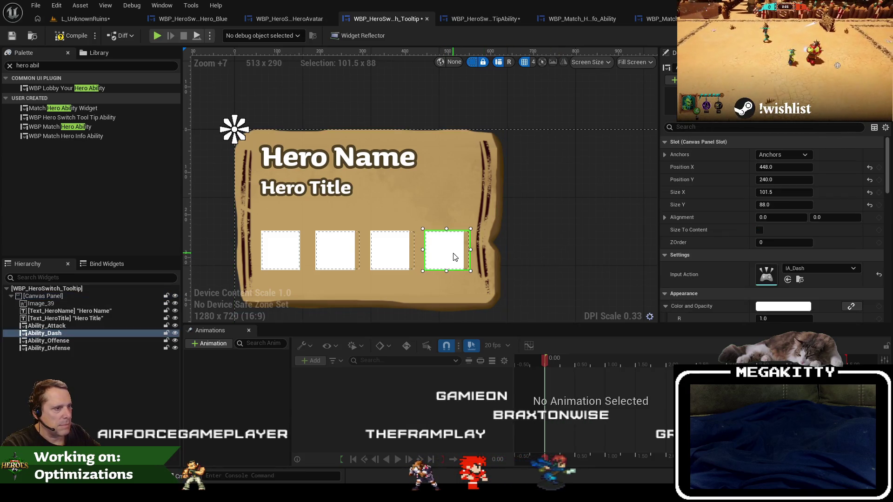
left_click(341, 250)
left_click(284, 252)
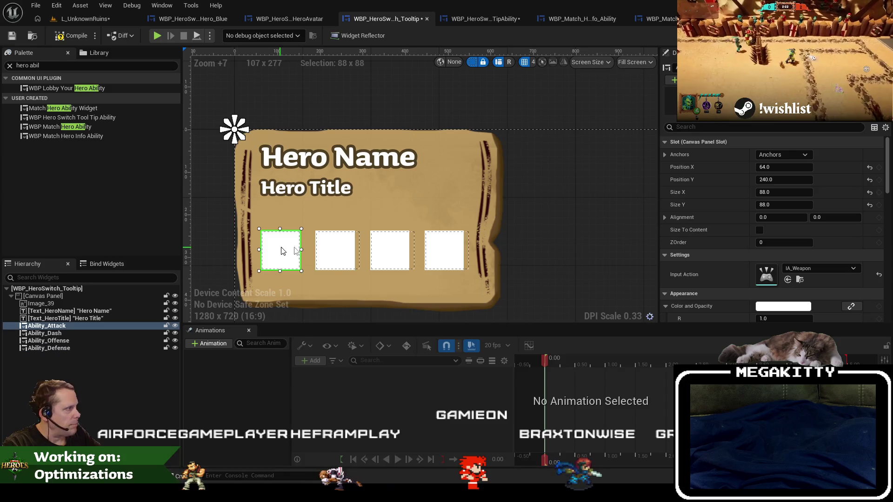
left_click(335, 251)
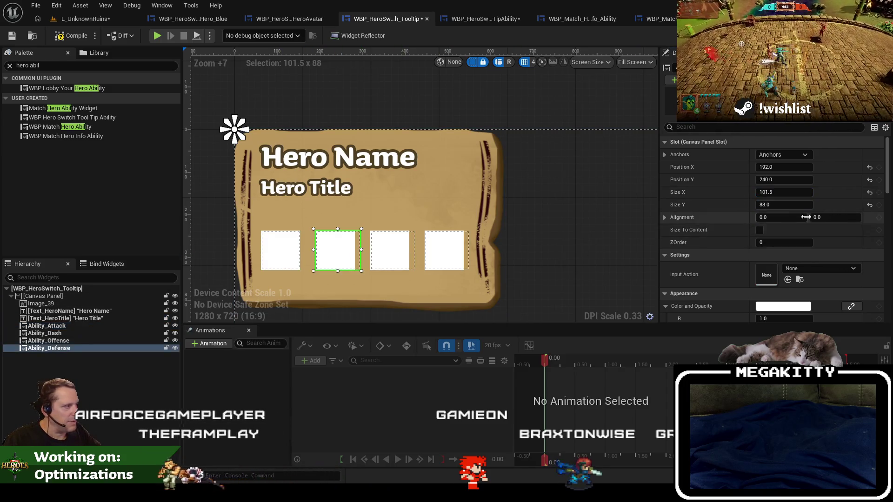
left_click(393, 251)
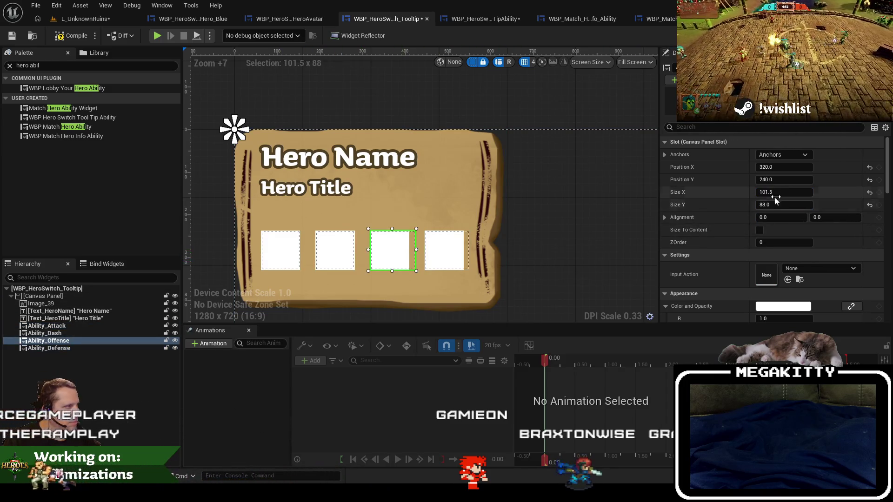
type("88")
left_click(451, 253)
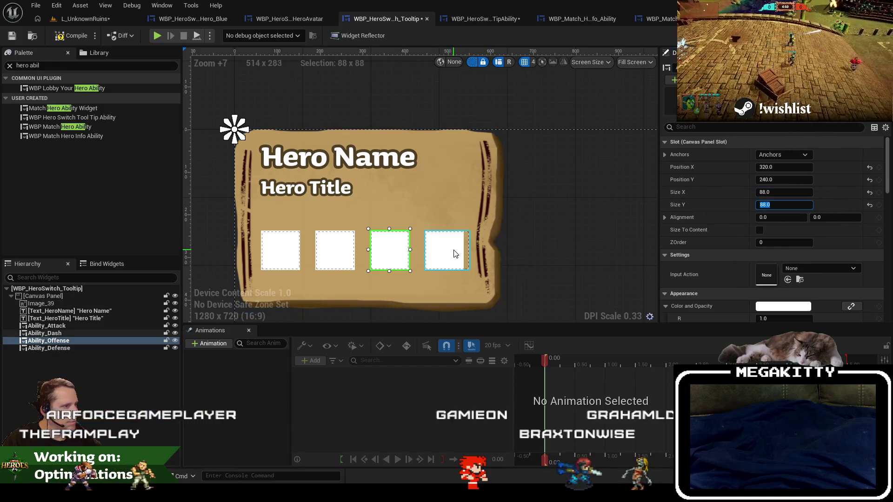
key("Return")
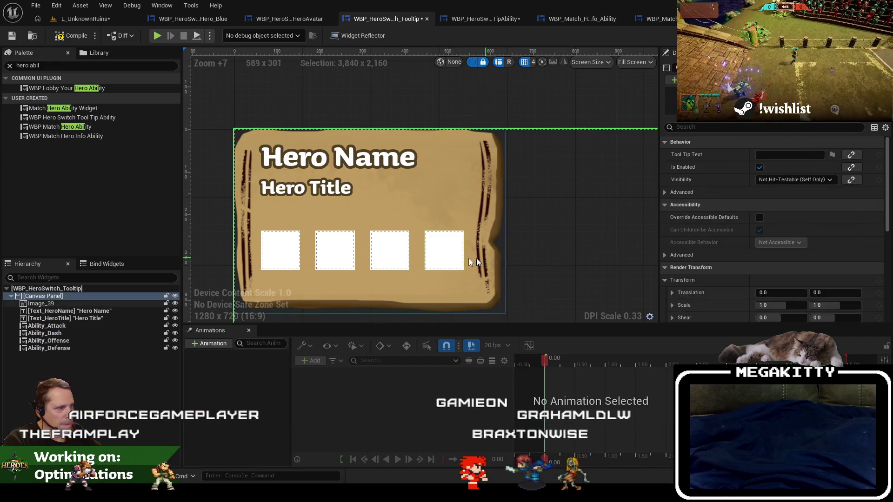
- Check the spacing across the finished row of 88×88 ability boxes
left_click(474, 258)
left_click(451, 259)
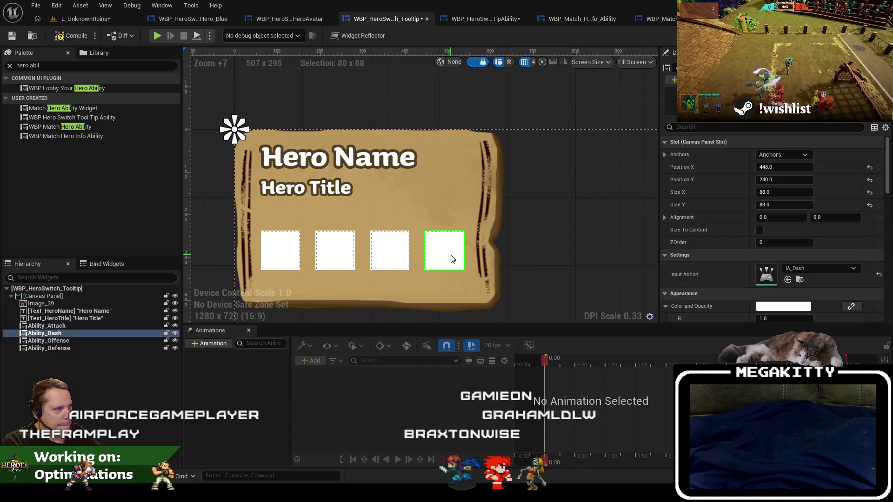
left_click(390, 251)
left_click(337, 259)
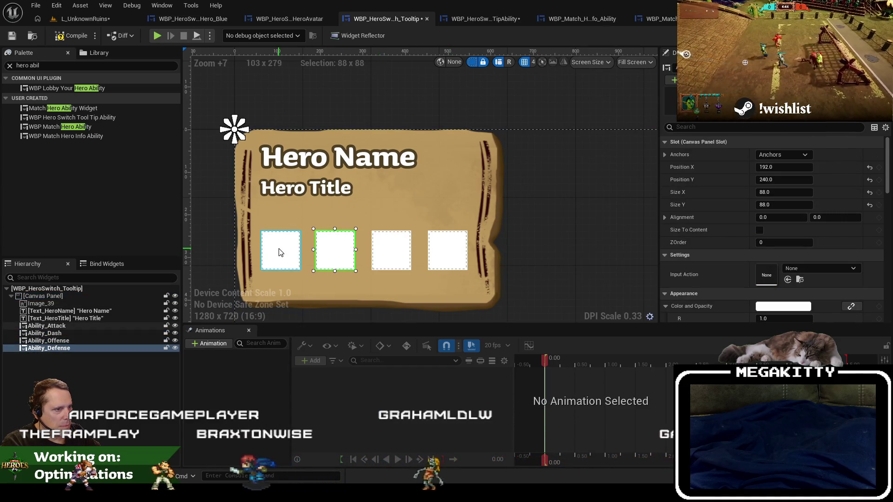
left_click(576, 251)
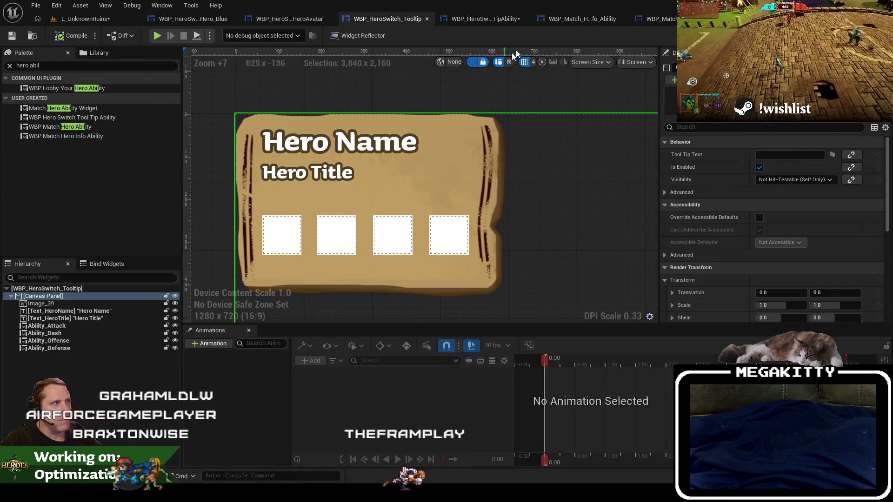
left_click(483, 19)
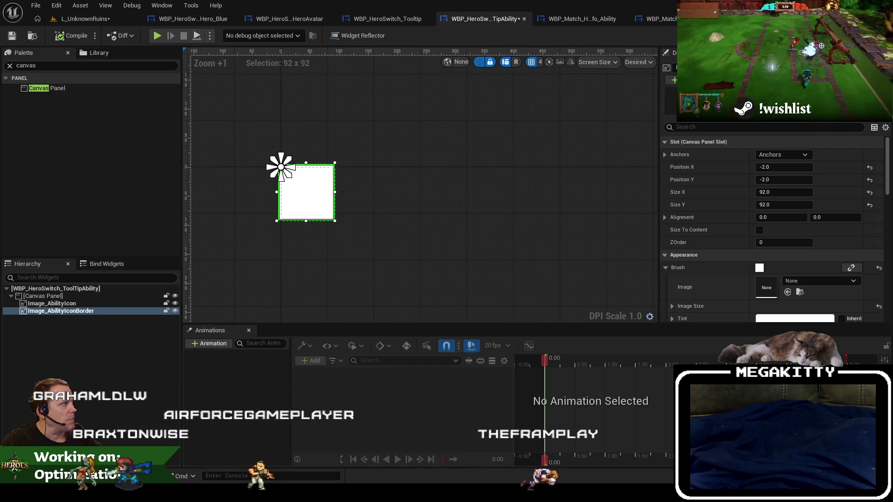
left_click(874, 35)
left_click_drag(636, 208, 476, 228)
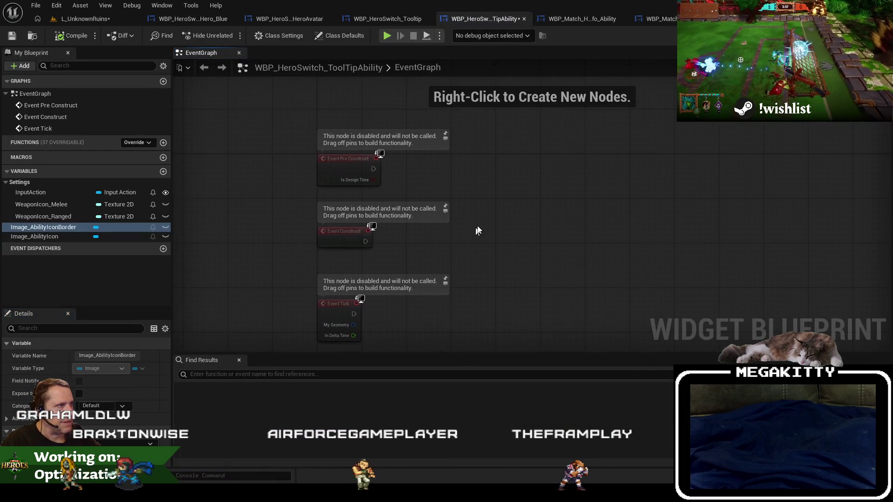
left_click(592, 18)
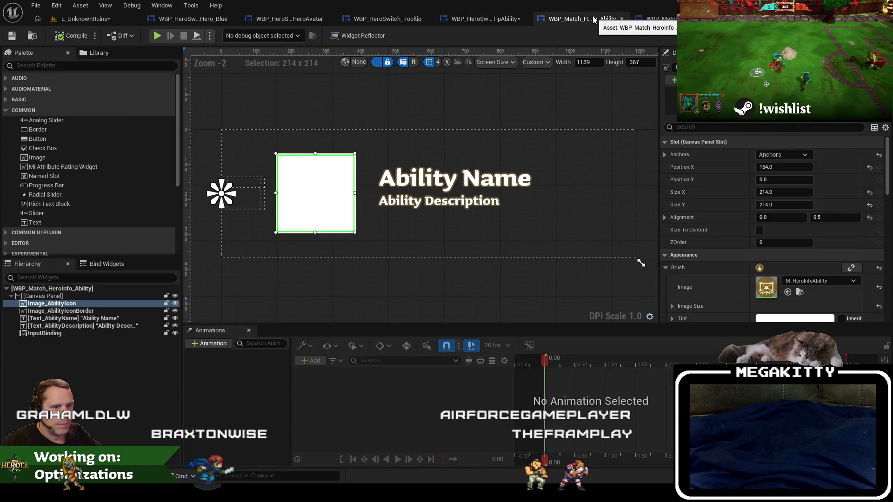
left_click(655, 24)
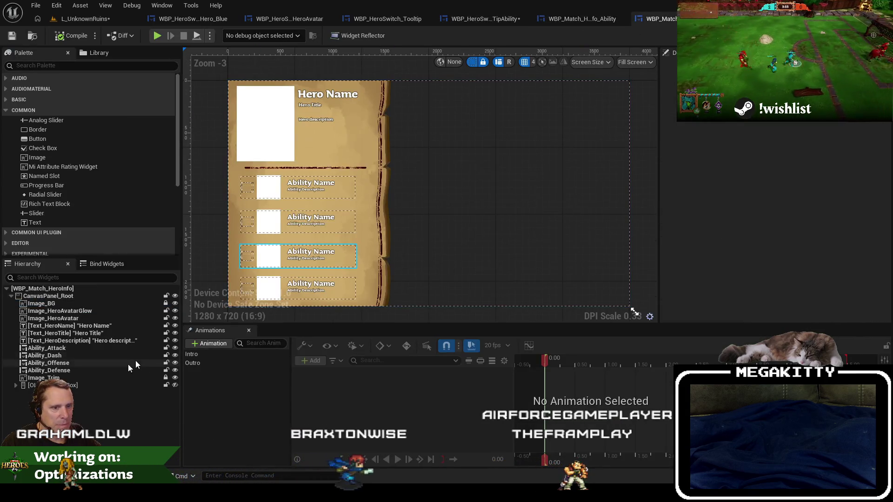
left_click(879, 36)
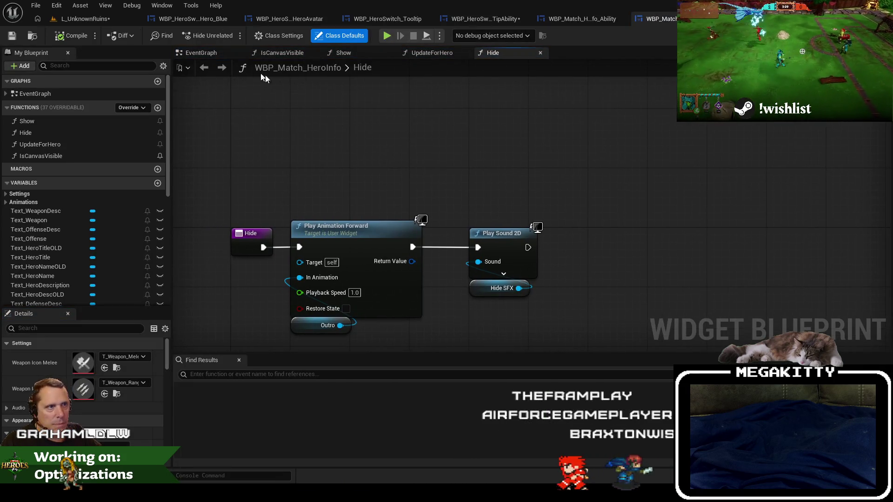
left_click(210, 52)
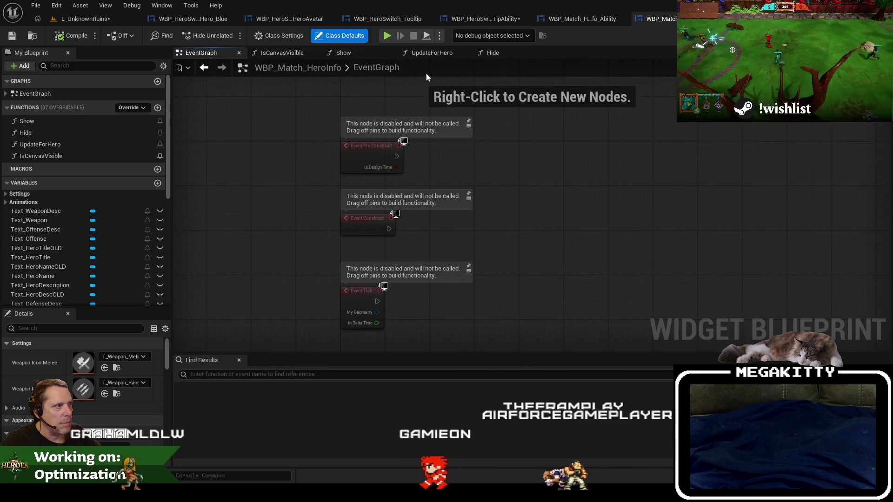
left_click(347, 53)
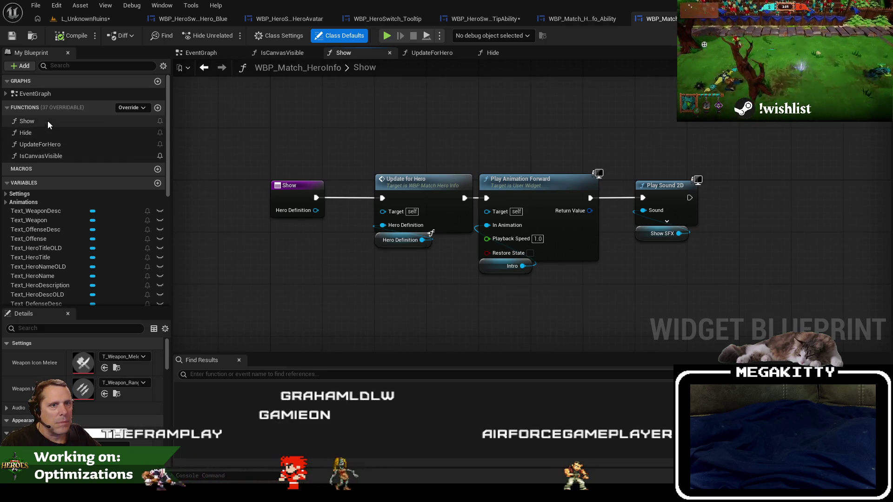
right_click(32, 121)
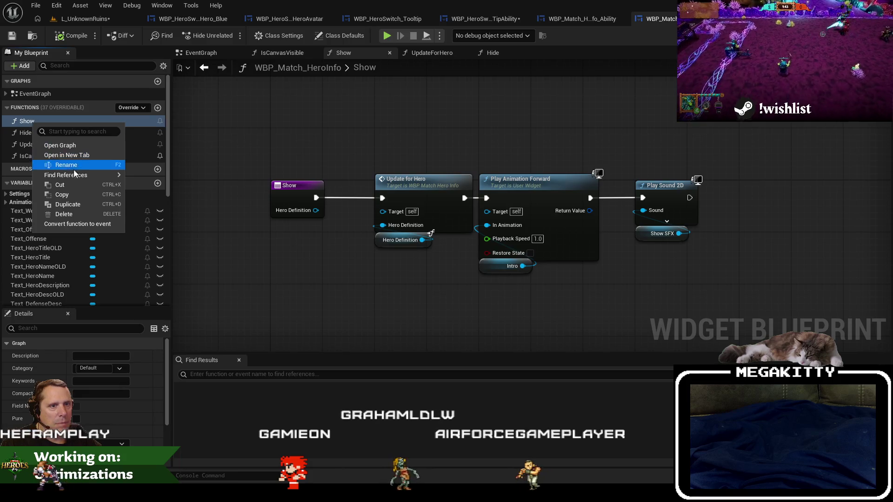
left_click(215, 146)
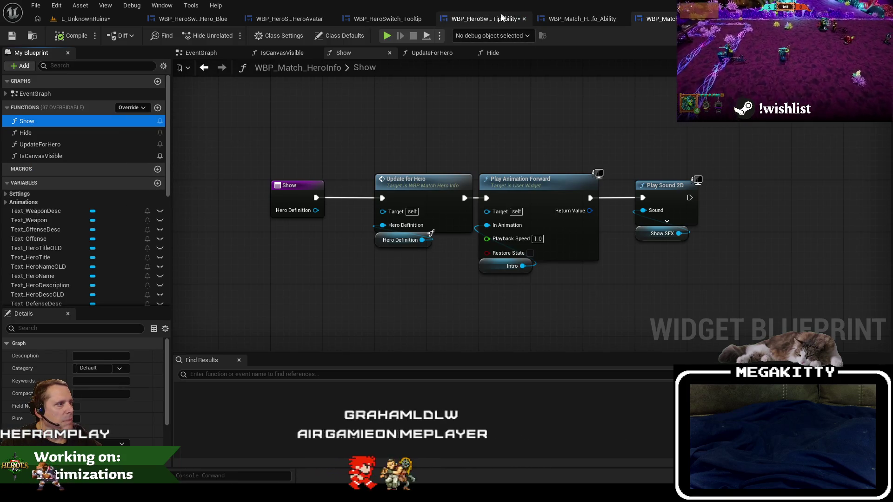
left_click(483, 18)
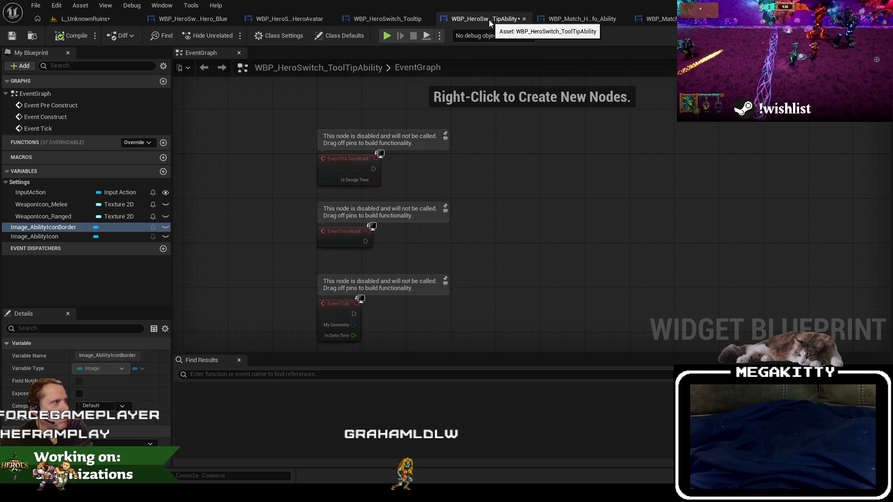
left_click(656, 19)
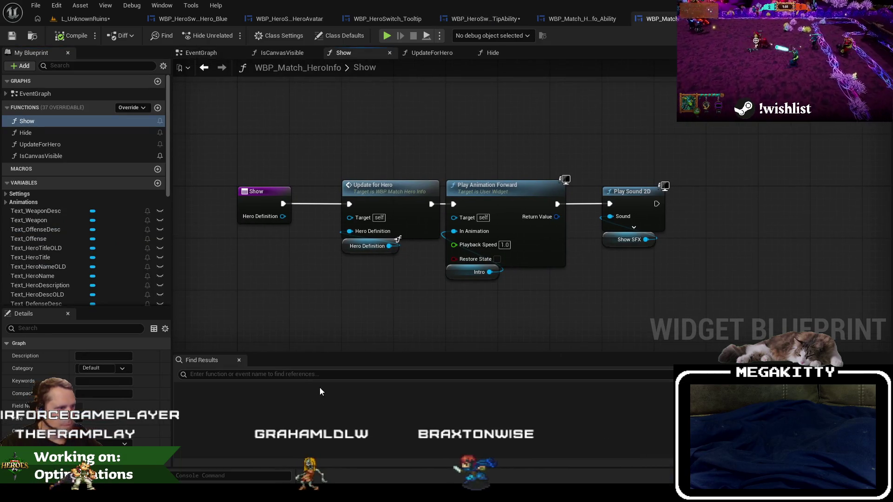
- Search the blueprint for 'show' and select Ability_Attack in the hero info ability layout
left_click(321, 375)
type("ow")
key("Return")
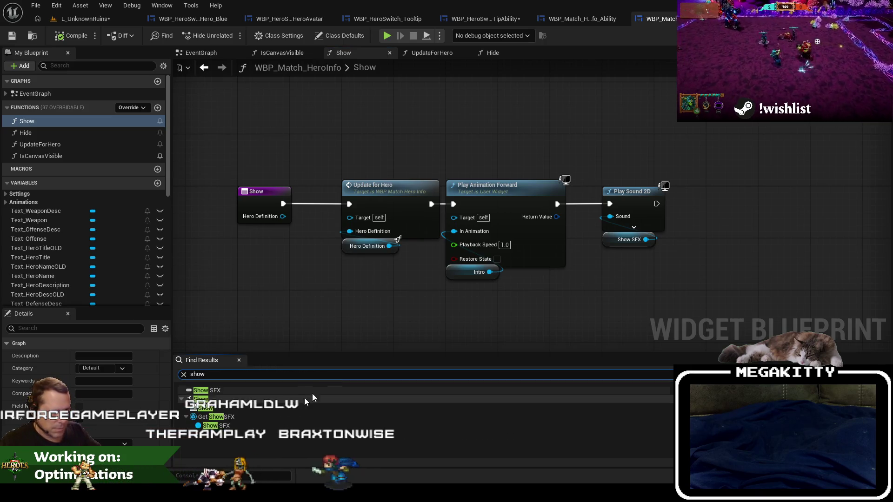
left_click(583, 19)
left_click(281, 189)
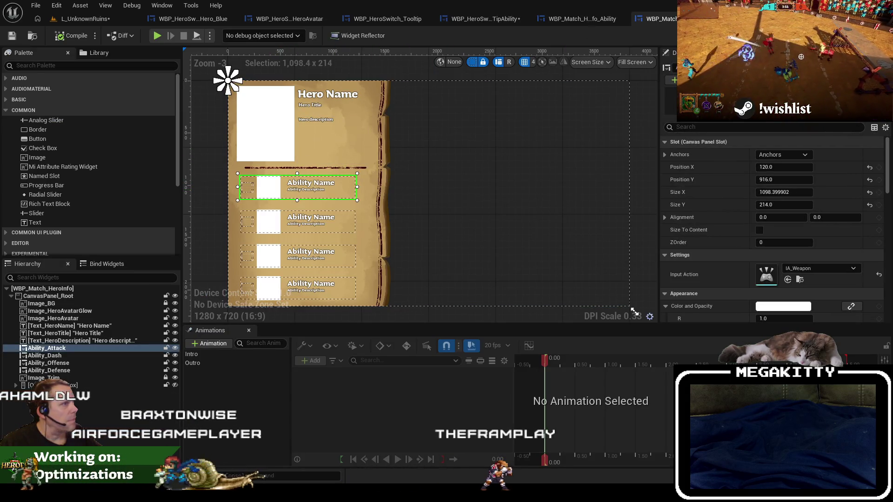
- Search the graph for Ability_Attack references, then bring up the tooltip ability's UpdateForHero graph
left_click(874, 35)
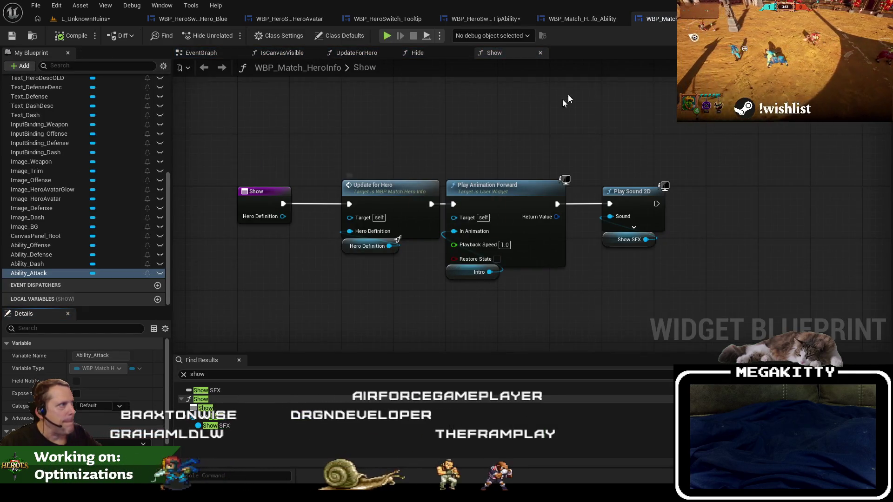
left_click(846, 35)
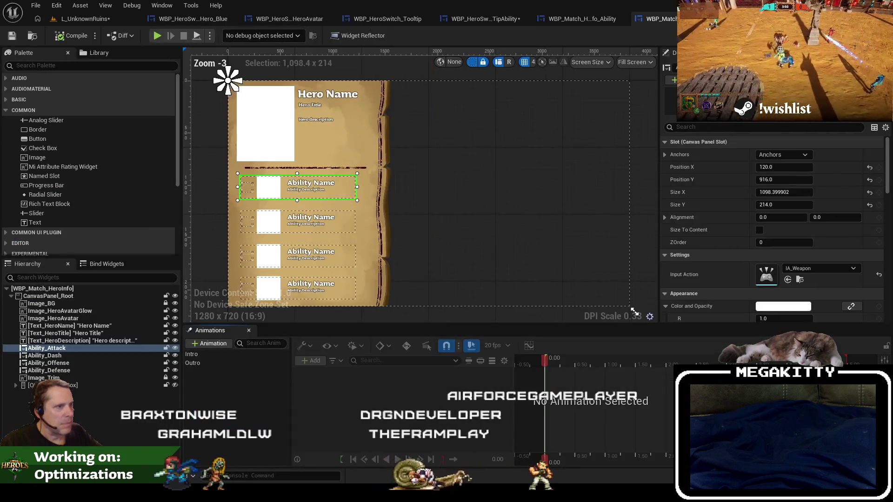
left_click(874, 35)
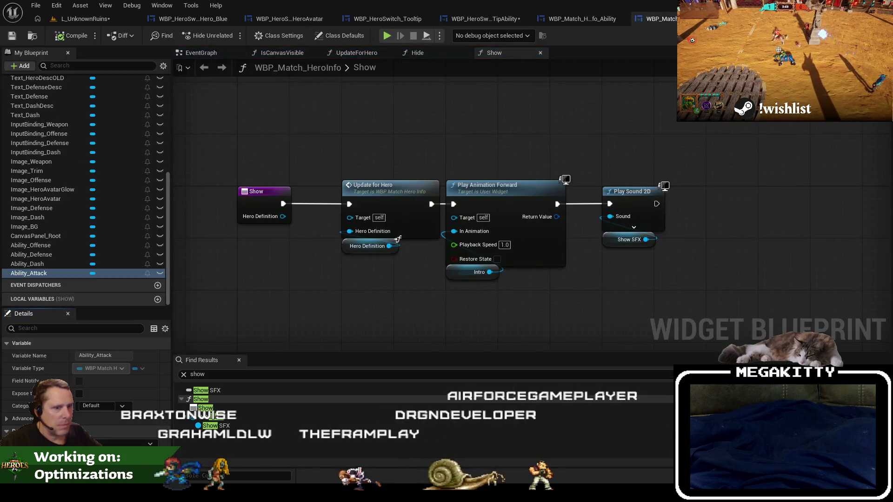
left_click(305, 374)
type("ability_)atta")
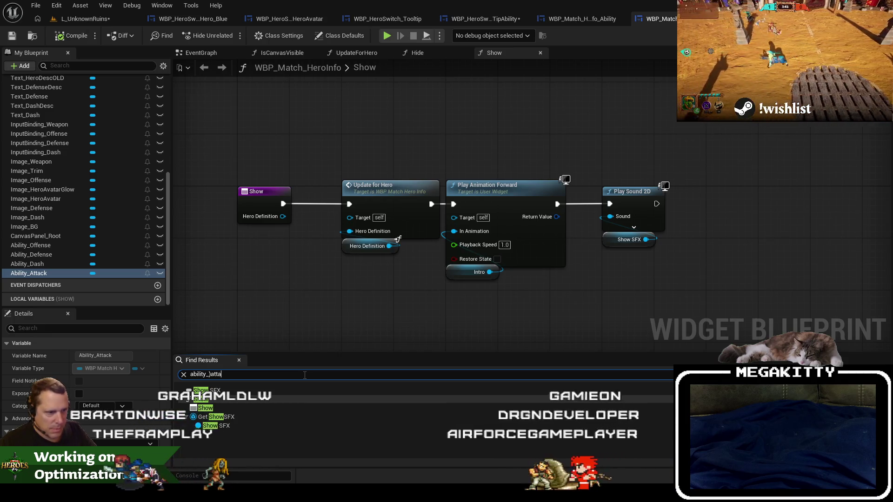
key("BackSpace")
key("BackSpace")
type("attc")
key("ctrl+Tab")
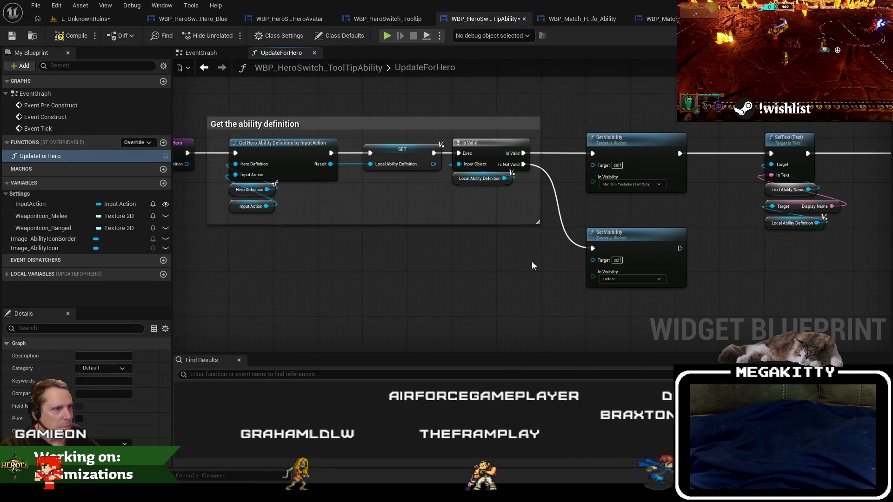
- Delete both SetText nodes and wire Set Visibility straight to the Branch
left_click_drag(531, 262, 186, 259)
mouse_move(458, 302)
left_mouse_down()
mouse_move(386, 301)
mouse_move(343, 279)
mouse_move(302, 281)
mouse_move(344, 275)
left_mouse_up()
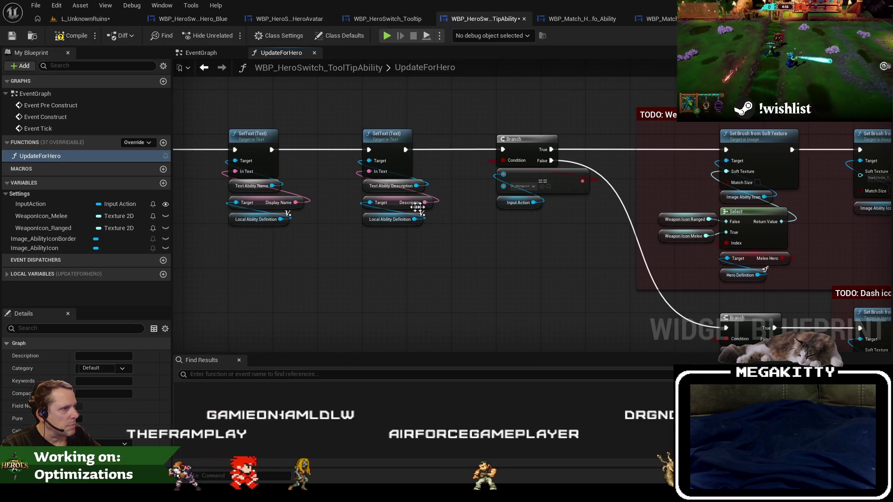
left_click_drag(225, 106, 502, 278)
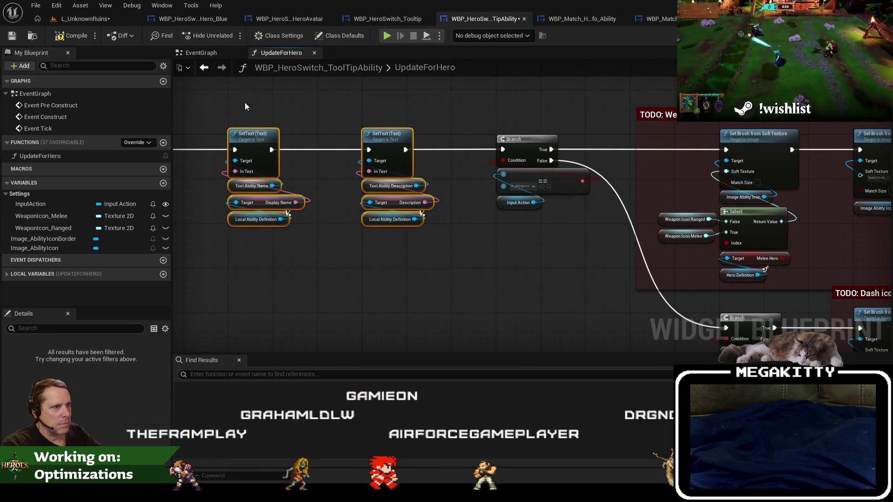
mouse_move(245, 103)
left_mouse_down()
mouse_move(297, 166)
mouse_move(642, 173)
mouse_move(543, 155)
left_mouse_up()
key("Delete")
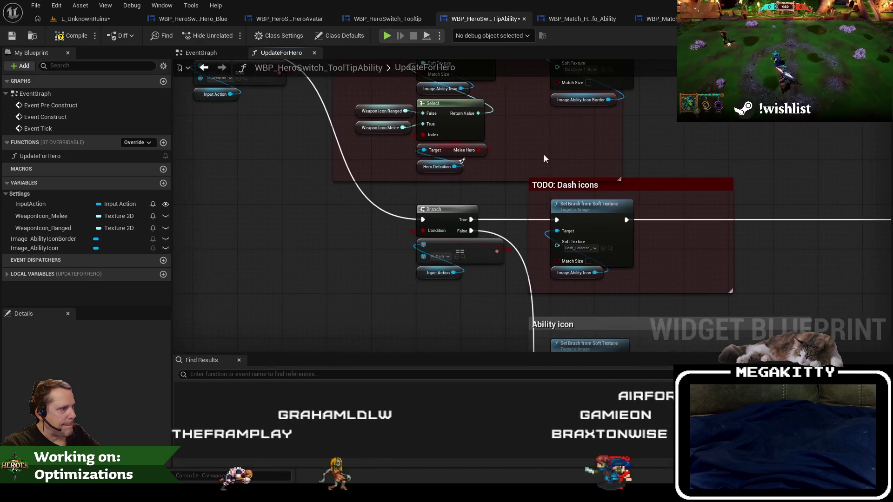
- Pan over the Ability icon and Dash icons sections of UpdateForHero
scroll(504, 236, "up", 1)
left_click_drag(504, 236, 485, 152)
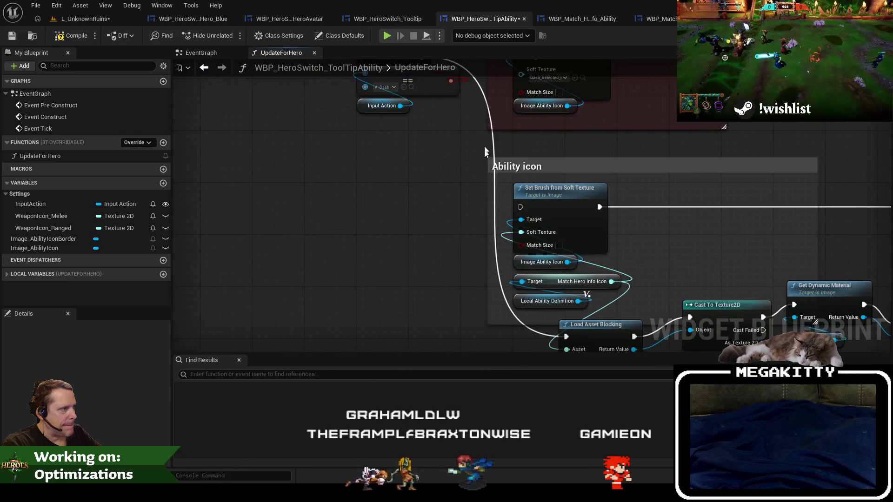
scroll(475, 172, "down", 3)
scroll(506, 190, "up", 2)
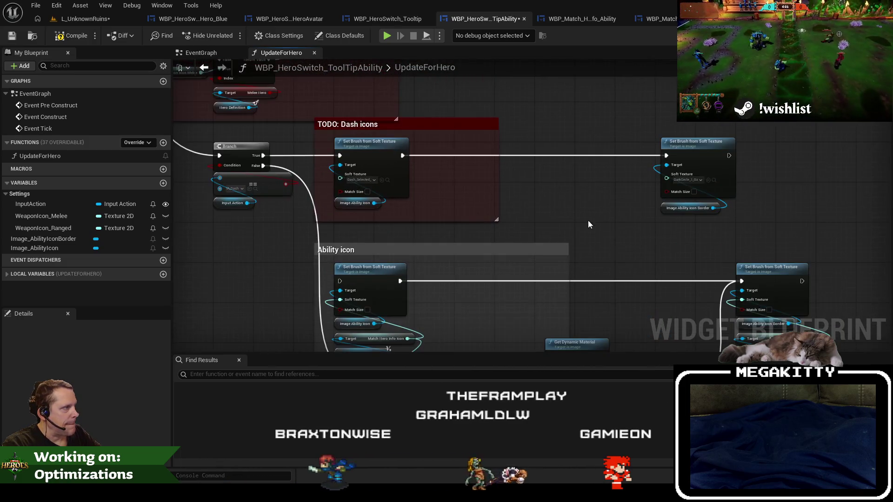
mouse_move(588, 224)
left_mouse_down()
mouse_move(521, 146)
mouse_move(704, 255)
left_mouse_up()
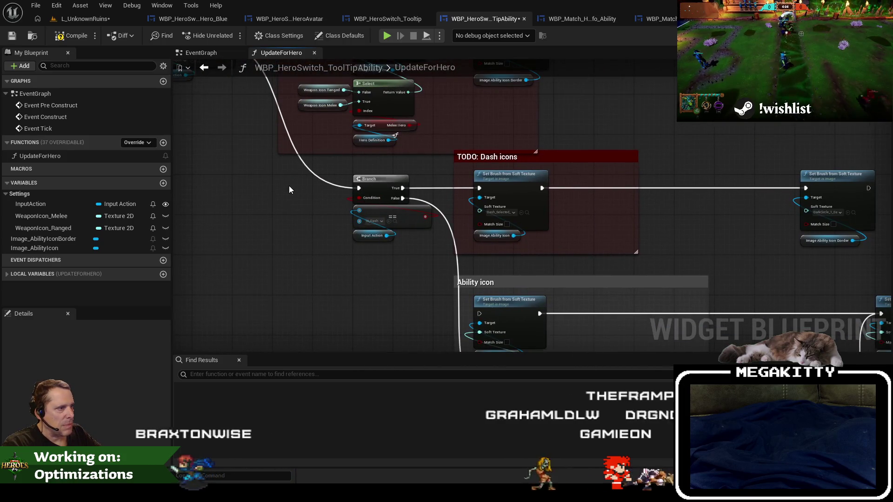
mouse_move(289, 189)
left_mouse_down()
mouse_move(215, 83)
mouse_move(333, 263)
left_mouse_up()
- Compare with the hero info ability graph's icon sections, then compile the tooltip ability blueprint
left_click(581, 18)
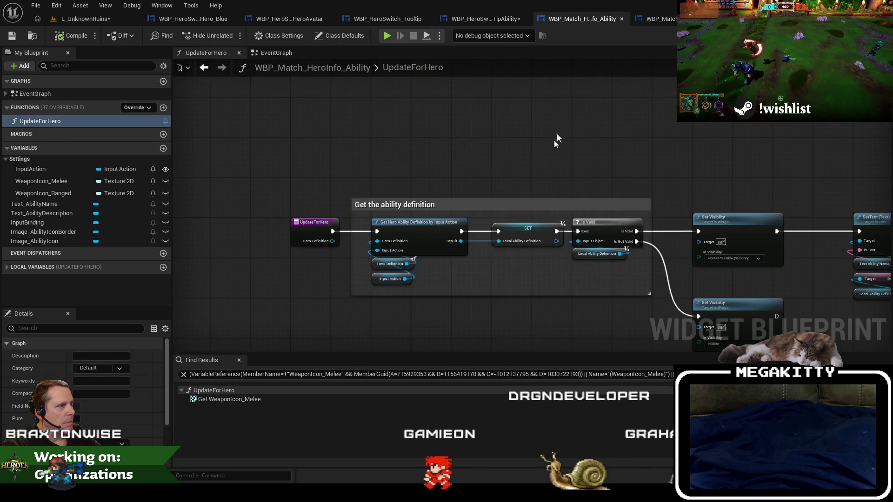
scroll(513, 208, "down", 2)
scroll(685, 171, "up", 2)
mouse_move(686, 171)
left_mouse_down()
mouse_move(484, 191)
mouse_move(441, 205)
left_mouse_up()
scroll(520, 224, "up", 2)
left_click(486, 24)
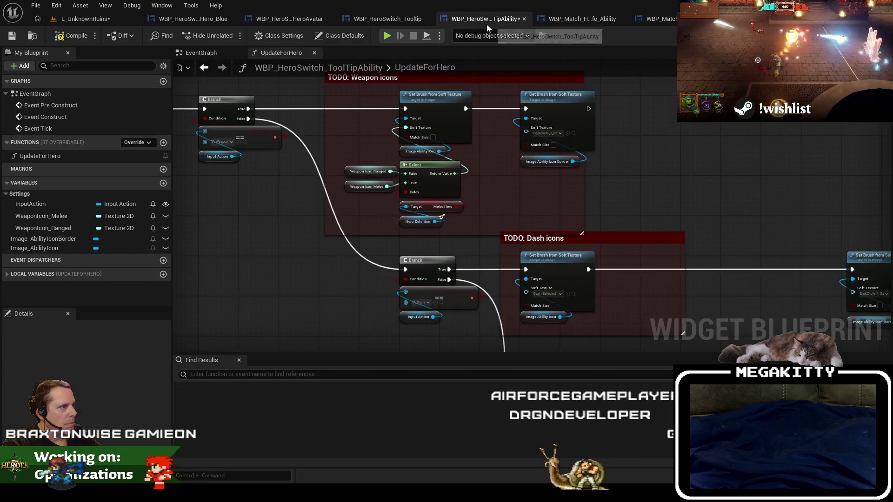
mouse_move(612, 290)
left_mouse_down()
mouse_move(513, 208)
mouse_move(489, 130)
left_mouse_up()
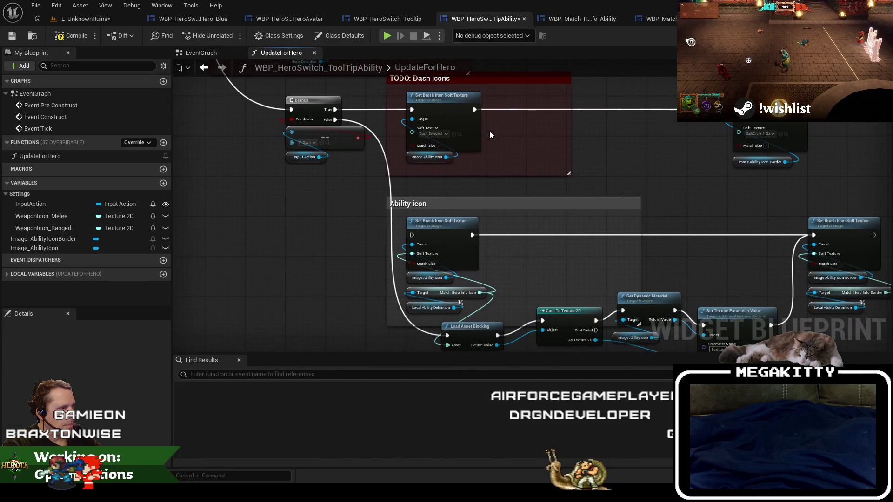
scroll(580, 207, "down", 2)
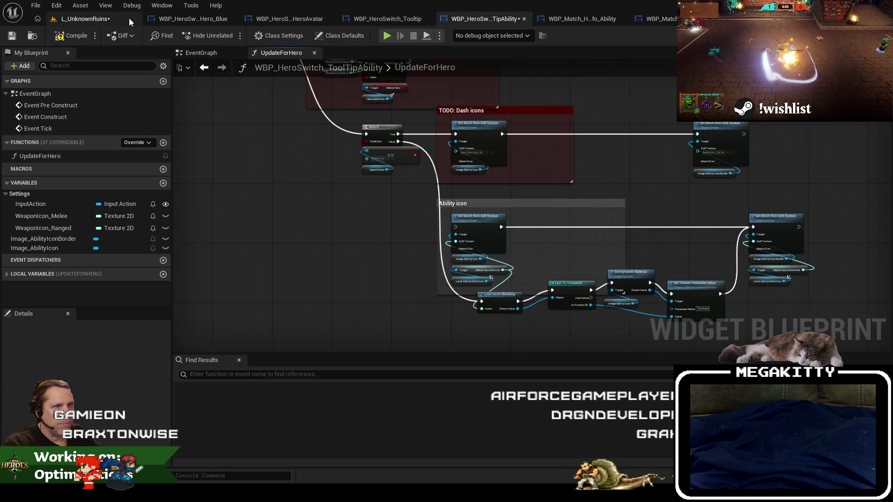
left_click(83, 33)
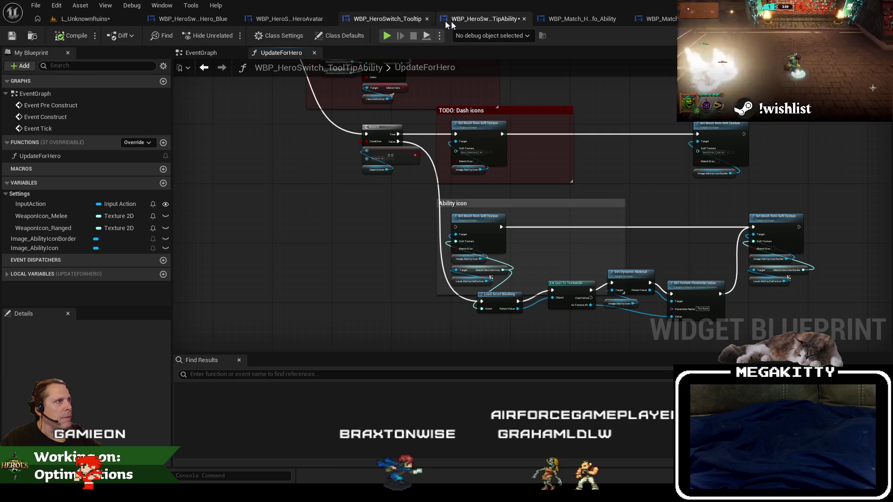
left_click(386, 18)
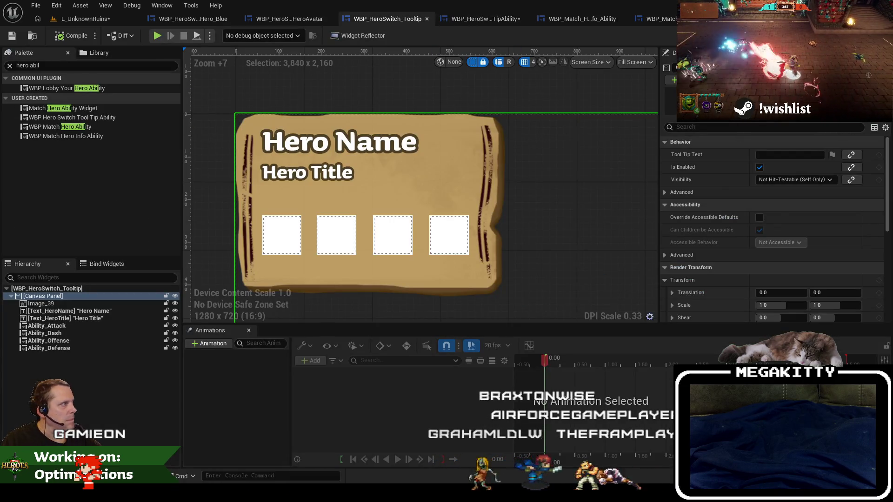
- Add an Update for Hero call on an Ability_Attack getter between SetText and Set Visibility
left_click(868, 35)
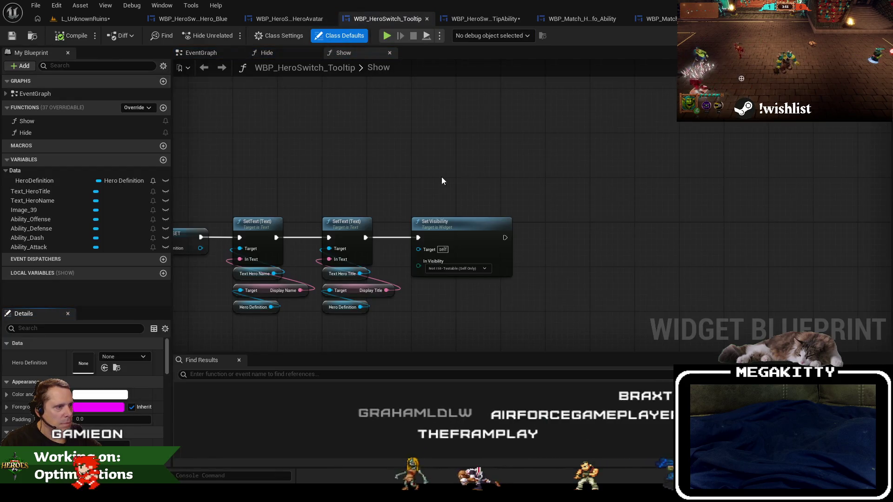
left_click_drag(398, 223, 588, 229)
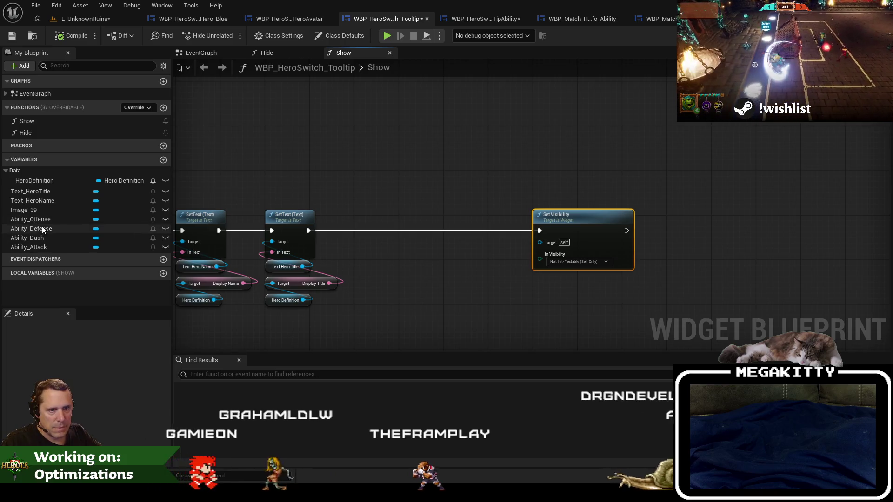
mouse_move(41, 247)
left_mouse_down()
mouse_move(382, 284)
mouse_move(387, 210)
left_mouse_up()
left_click(409, 279)
scroll(414, 281, "up", 1)
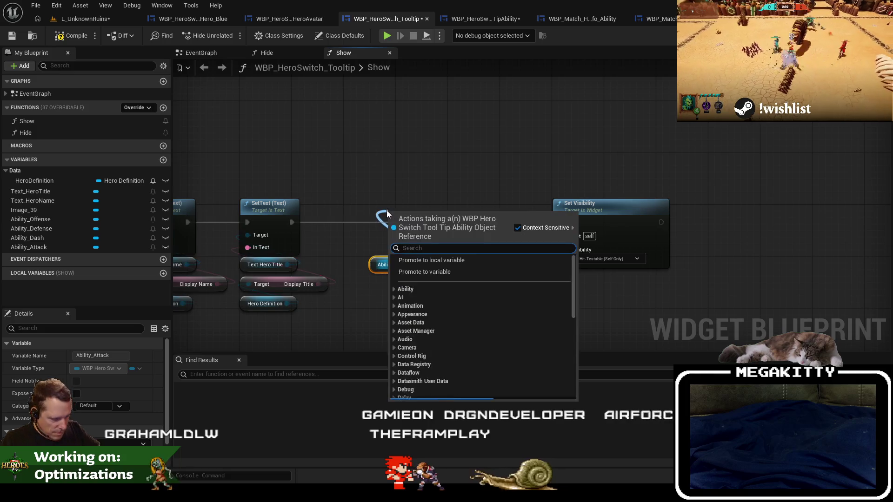
type("update")
key("Return")
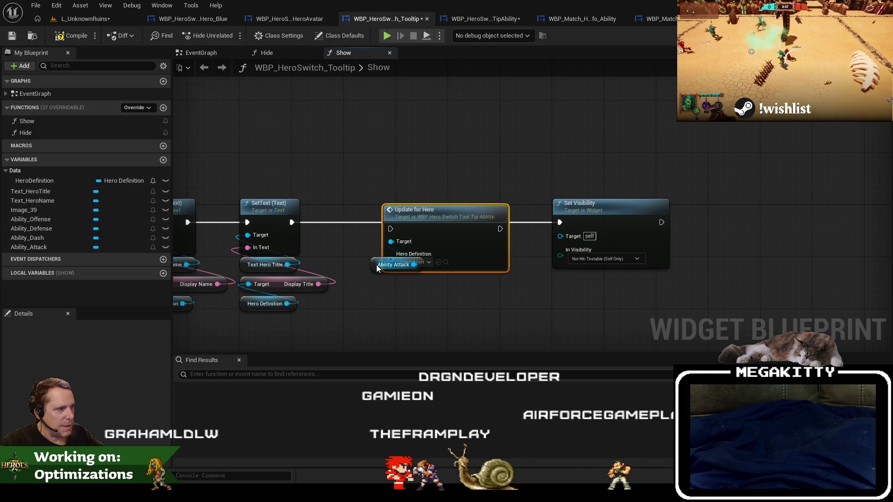
left_click_drag(377, 266, 389, 278)
left_click(412, 207, "ctrl")
left_click_drag(412, 208, 424, 201)
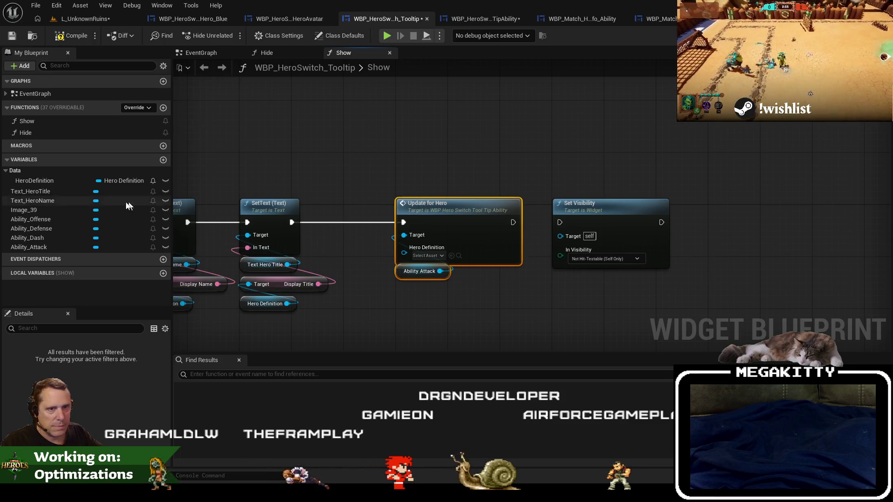
- Add Ability_Dash, Ability_Offense and Ability_Defense getters and feed Hero Definition into Update for Hero
mouse_move(40, 238)
left_mouse_down()
mouse_move(402, 289)
mouse_move(419, 286)
mouse_move(404, 235)
left_mouse_up()
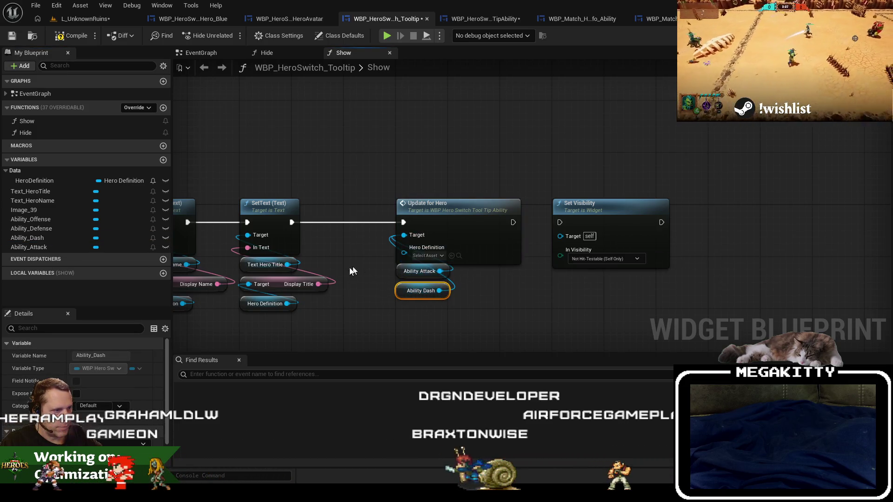
left_click_drag(352, 271, 486, 255)
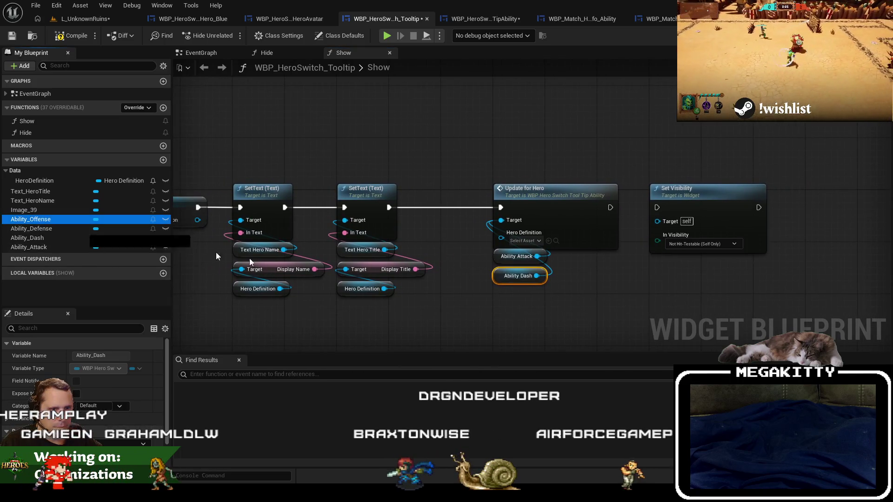
mouse_move(494, 294)
left_mouse_down()
mouse_move(516, 260)
mouse_move(501, 220)
left_mouse_up()
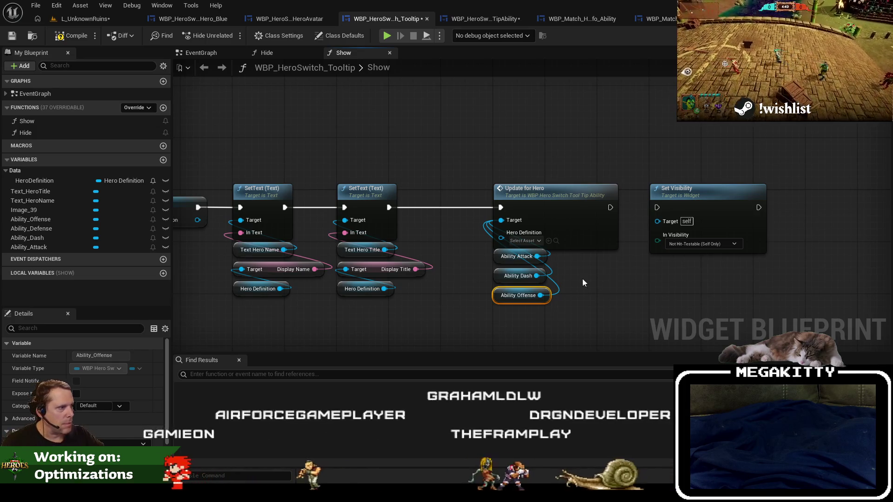
mouse_move(41, 229)
left_mouse_down()
mouse_move(464, 326)
mouse_move(480, 316)
mouse_move(502, 220)
left_mouse_up()
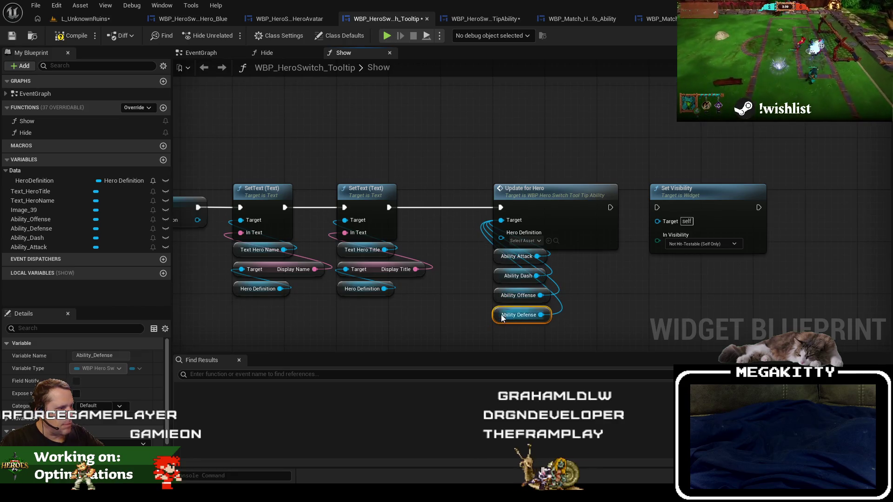
mouse_move(371, 288)
left_mouse_down()
mouse_move(478, 339)
mouse_move(504, 227)
left_mouse_up()
left_click_drag(482, 339, 508, 324)
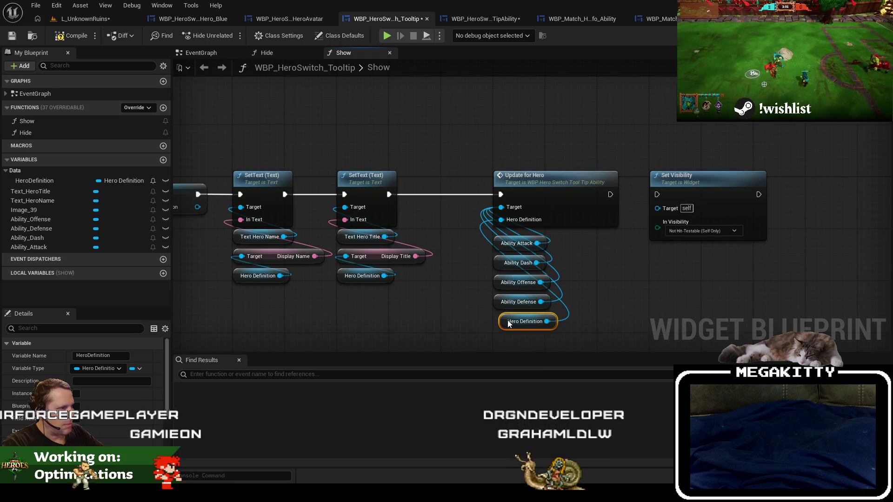
- Wire Update for Hero into Set Visibility, save, and return to L_UnknownRuins
left_click_drag(662, 199, 657, 194)
right_click(664, 198)
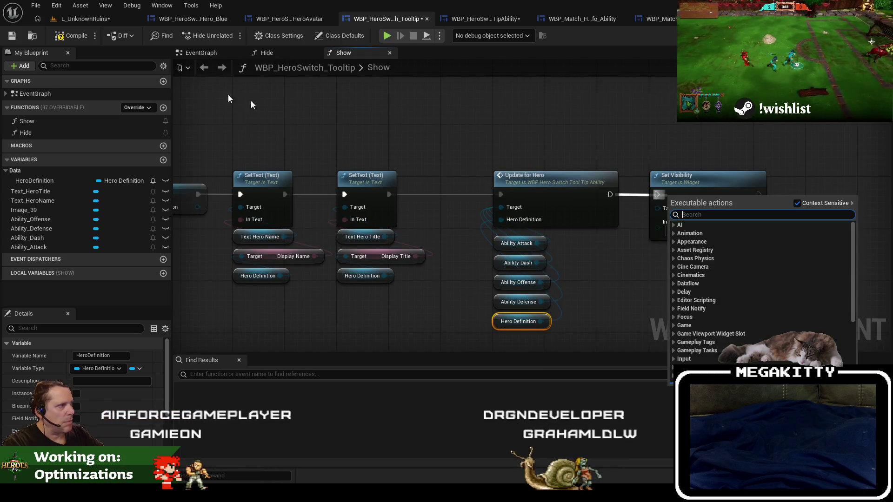
key("Escape")
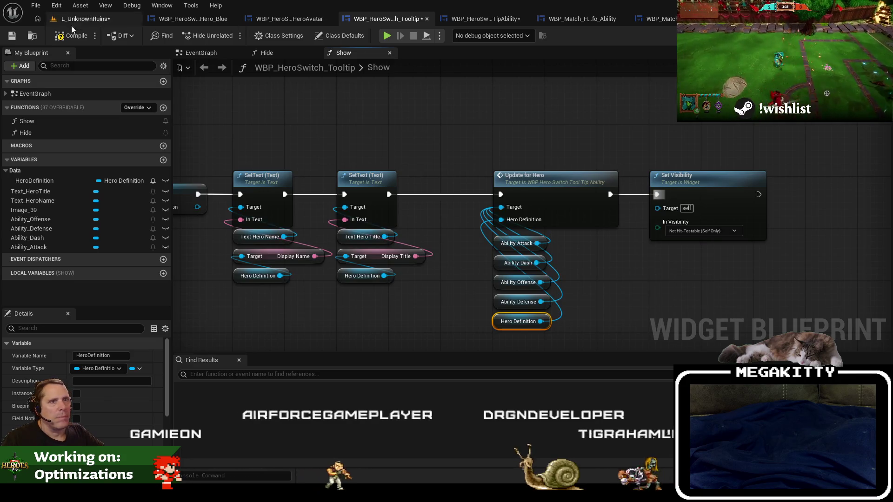
left_click(12, 36)
left_click(83, 18)
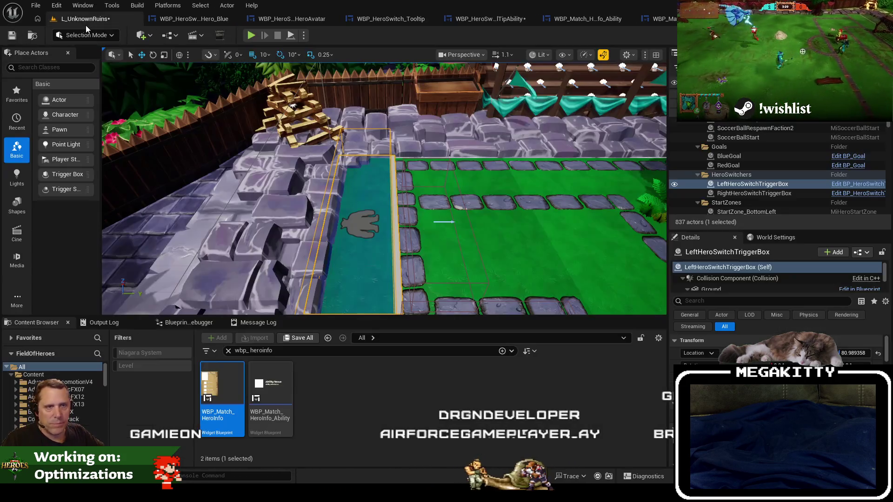
left_click(251, 35)
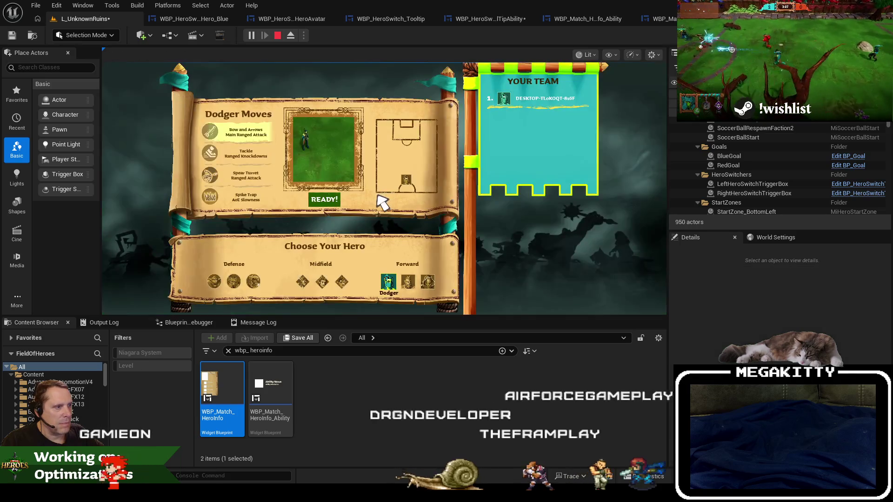
left_click(328, 202)
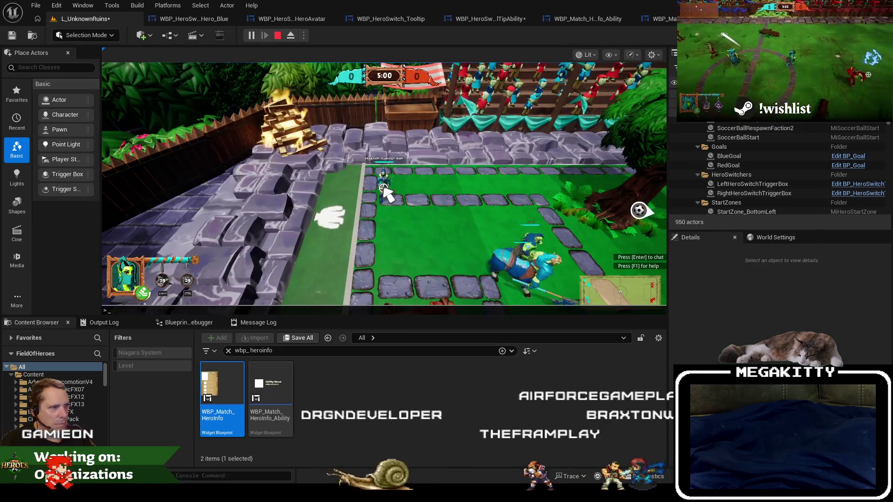
key("a")
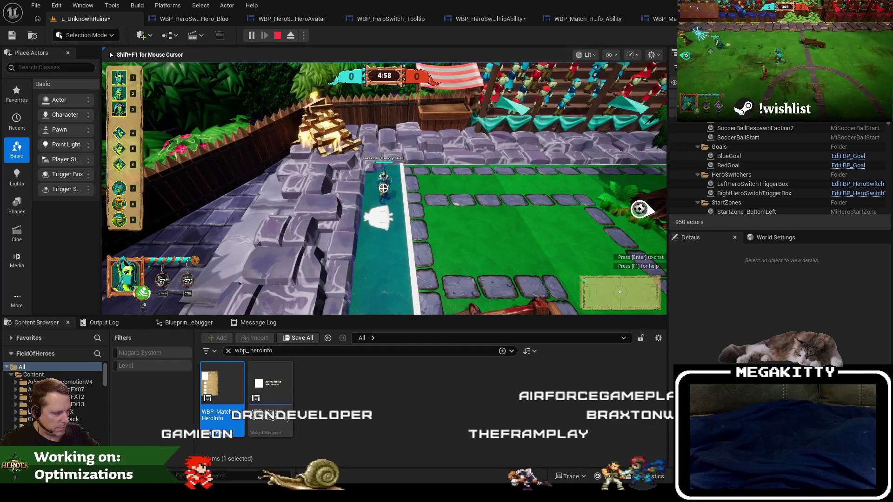
key("F11")
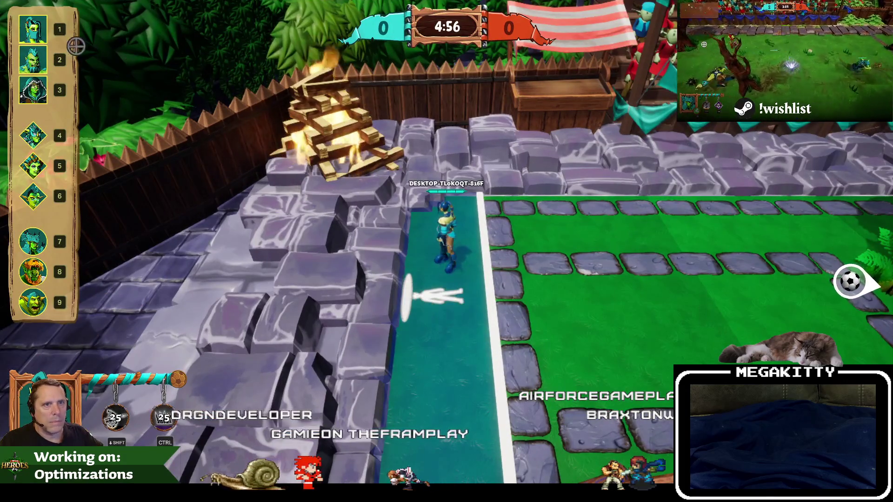
mouse_move(33, 59)
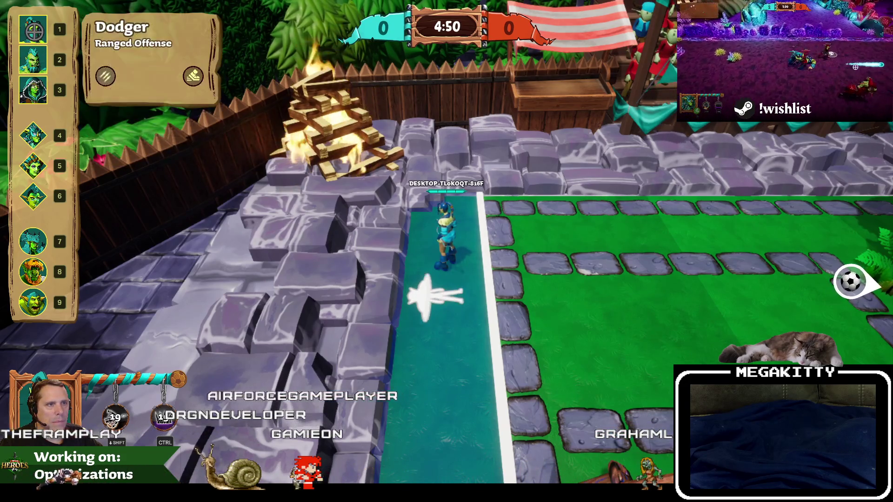
key("Escape")
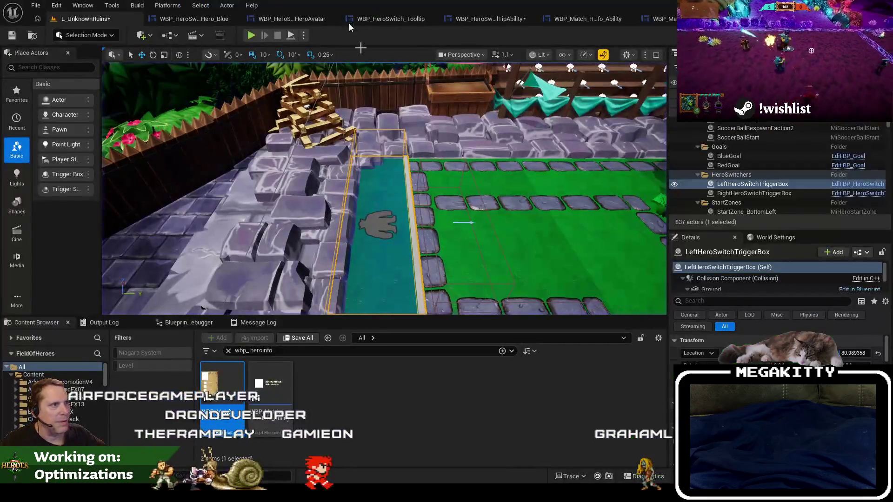
left_click(383, 21)
- Open the tooltip nested in the HeroAvatar widget and show its Designer layout
left_click(291, 21)
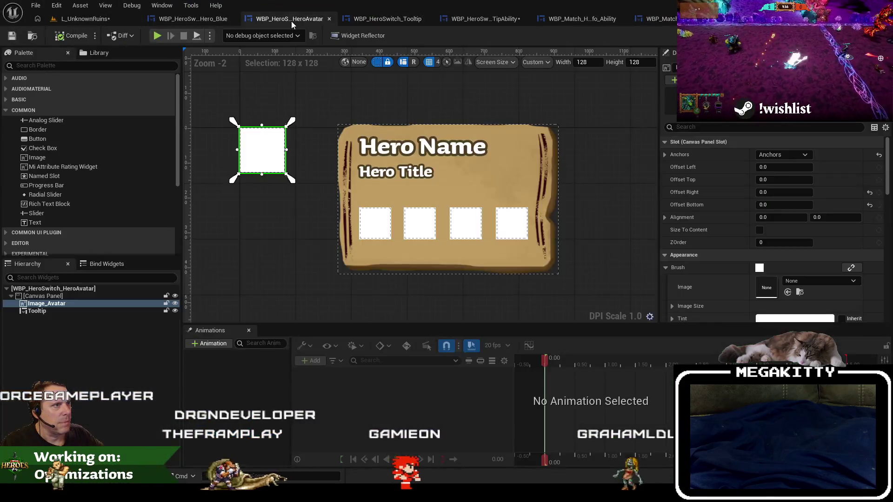
left_click(419, 231)
double_click(420, 232)
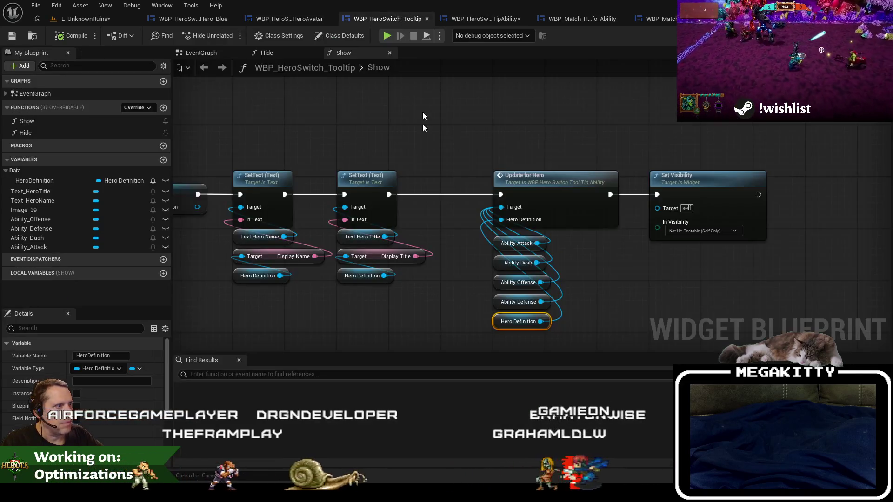
left_click(855, 35)
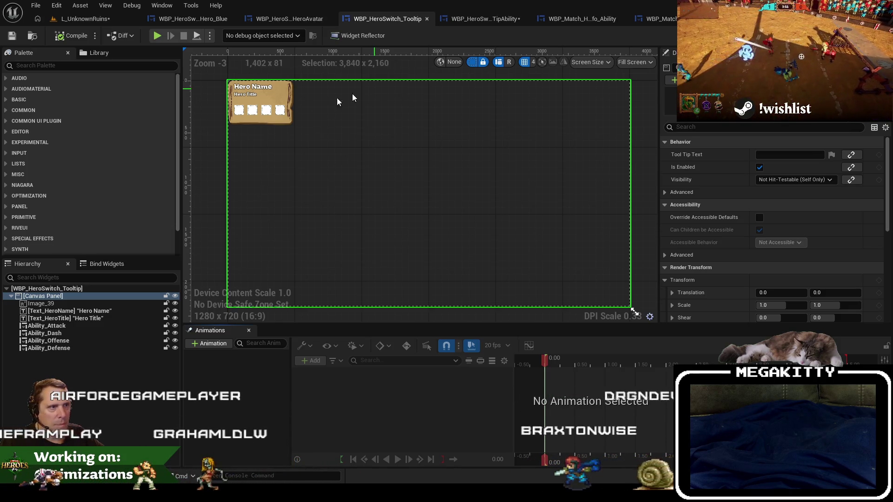
- Move Ability_Dash out of the slot row and back into line, then save the tooltip
scroll(283, 139, "up", 4)
left_click(262, 159)
left_click(286, 160)
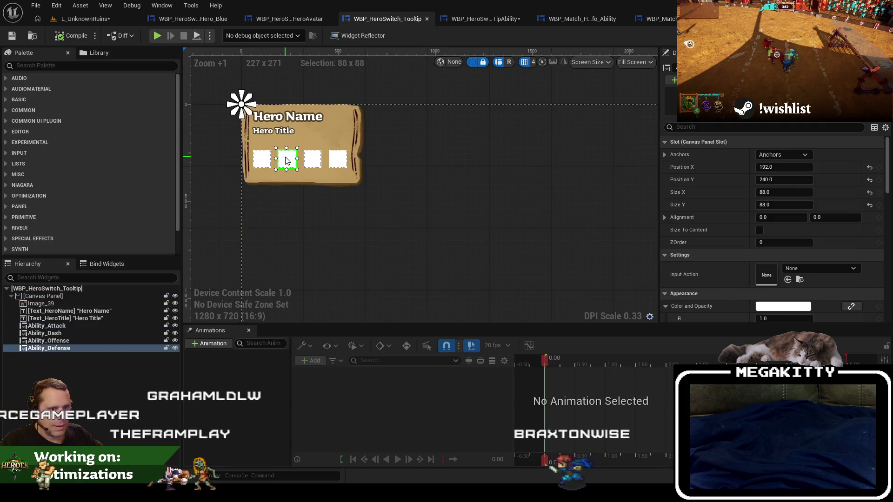
scroll(286, 161, "up", 3)
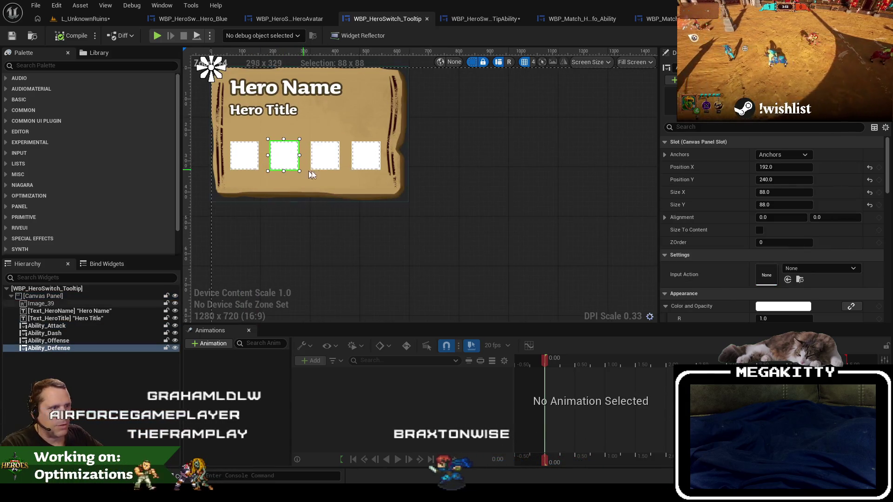
left_click(331, 159)
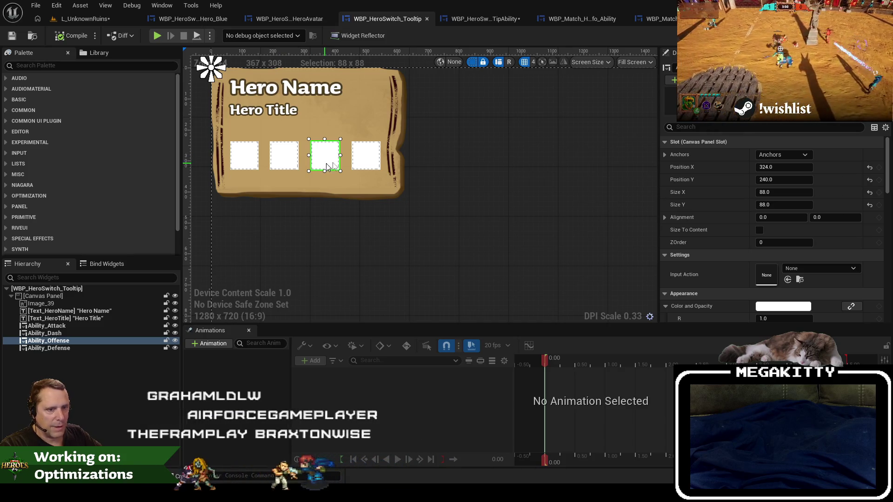
left_click(99, 333)
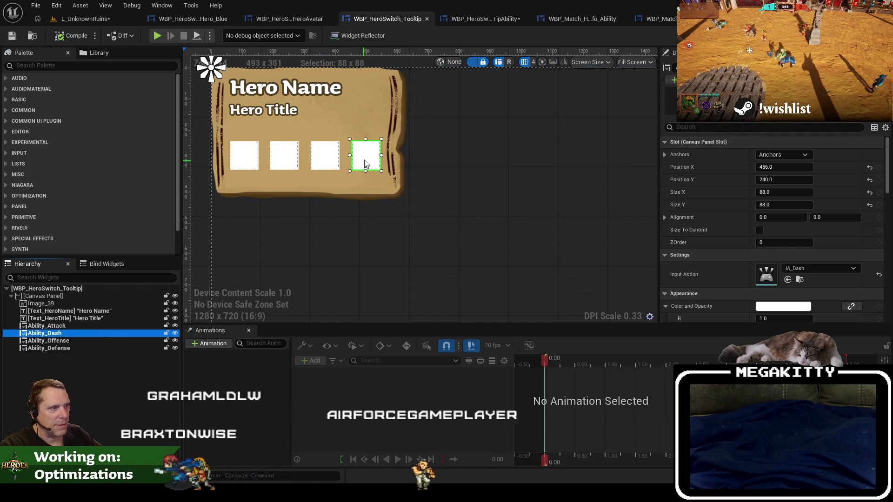
mouse_move(285, 165)
left_mouse_down()
mouse_move(286, 130)
mouse_move(359, 161)
left_mouse_up()
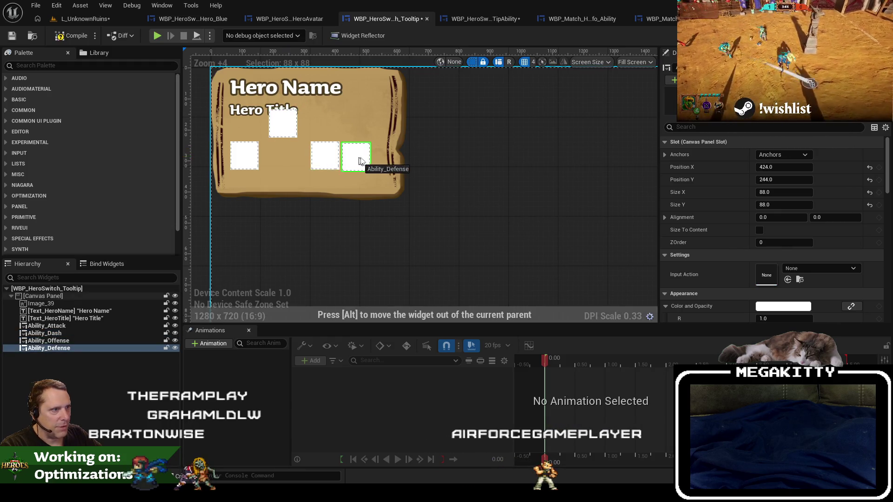
left_click_drag(285, 128, 286, 146)
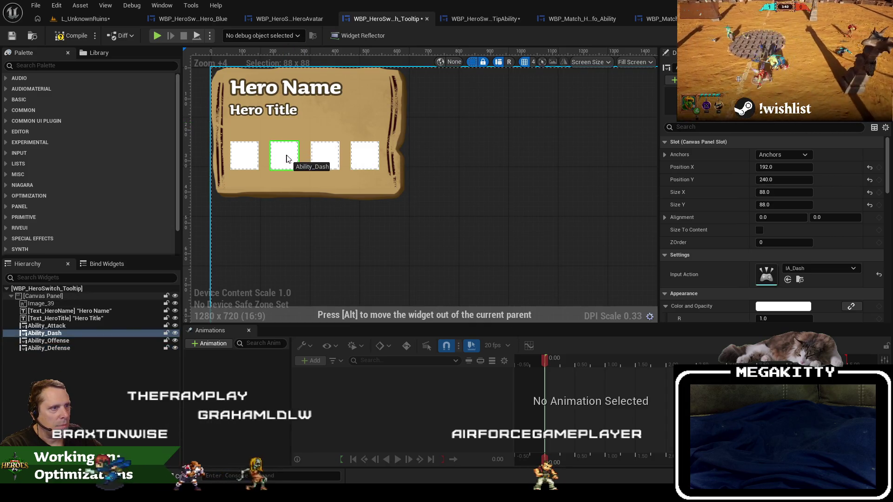
scroll(377, 158, "up", 3)
left_click(530, 198)
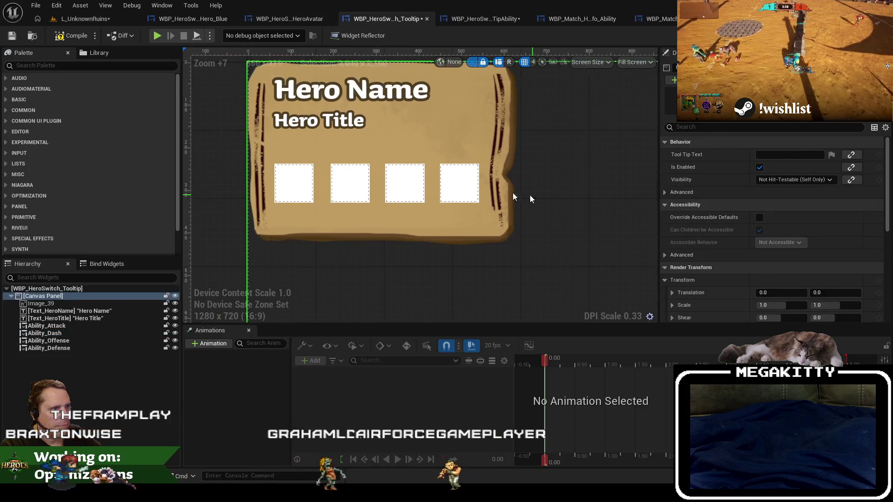
left_click(12, 37)
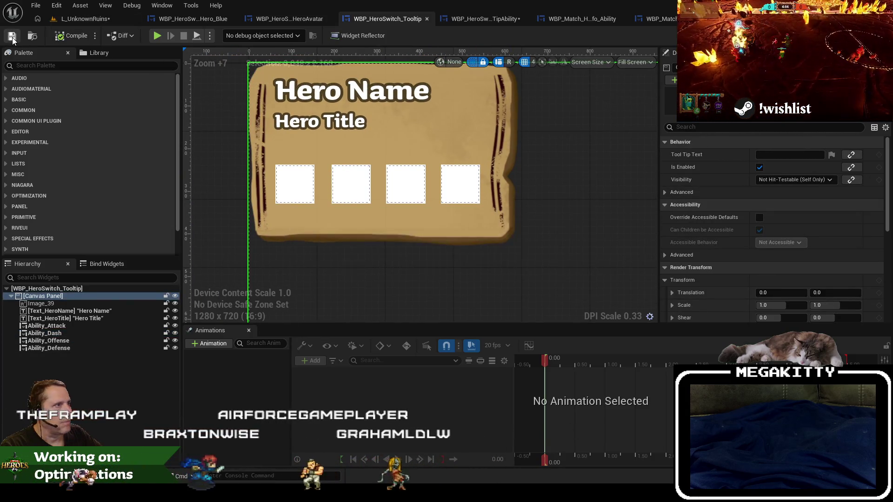
left_click(471, 22)
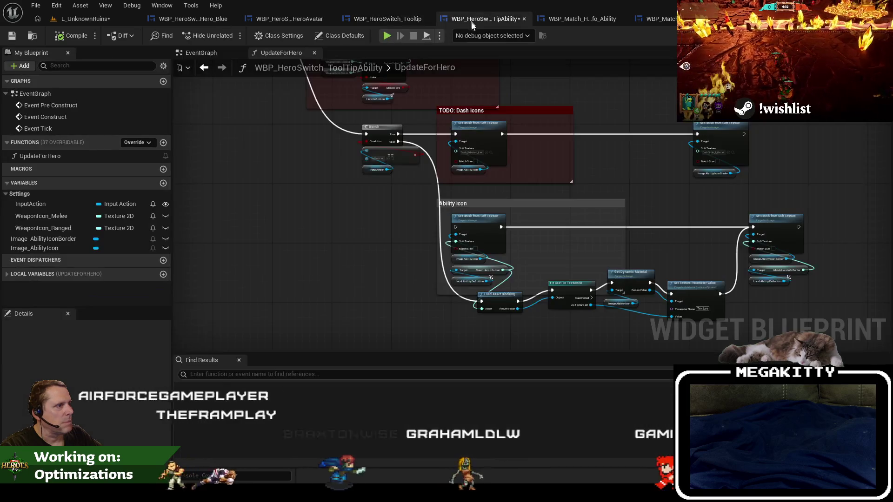
- Put an F9 breakpoint on Cast To Texture2D, save the tooltip ability blueprint, and return to L_UnknownRuins
scroll(498, 208, "up", 4)
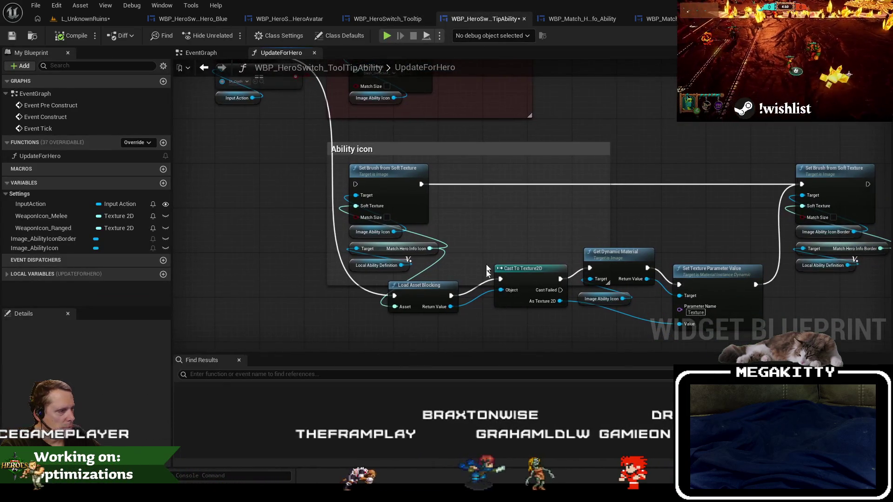
left_click_drag(525, 306, 340, 275)
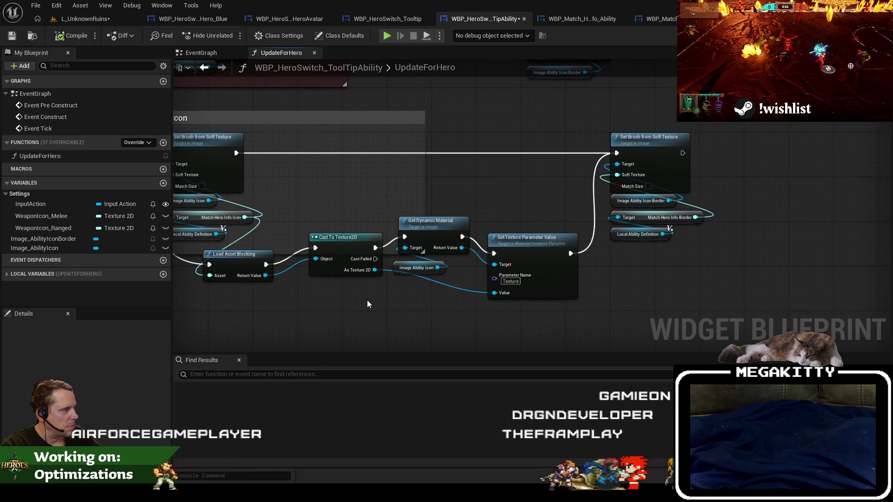
mouse_move(194, 209)
left_mouse_down()
mouse_move(453, 305)
mouse_move(336, 244)
mouse_move(416, 310)
mouse_move(299, 180)
left_mouse_up()
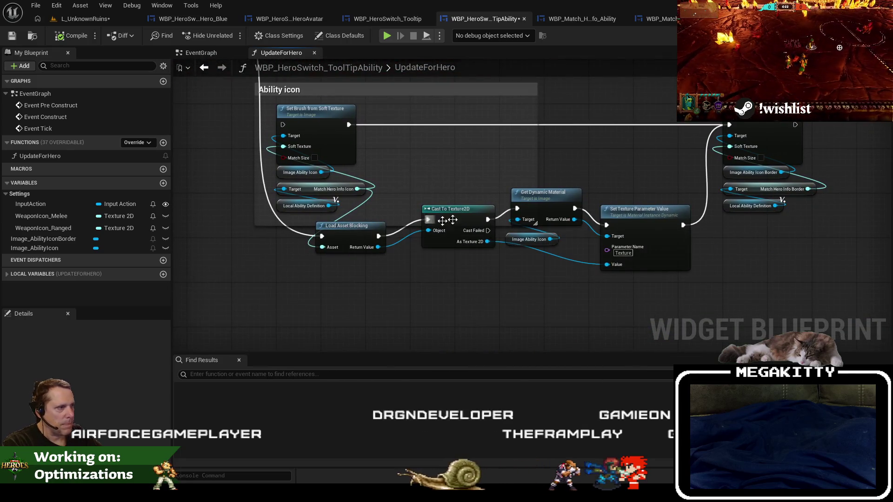
key("F9")
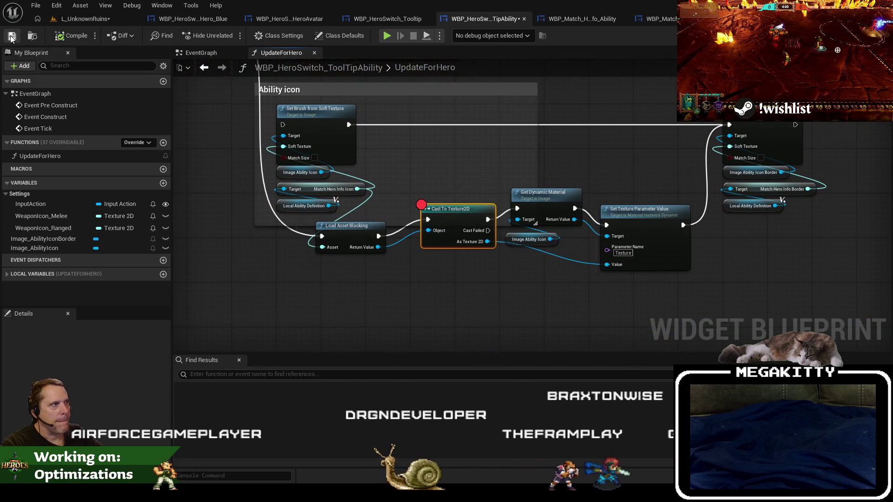
left_click(12, 37)
left_click(81, 19)
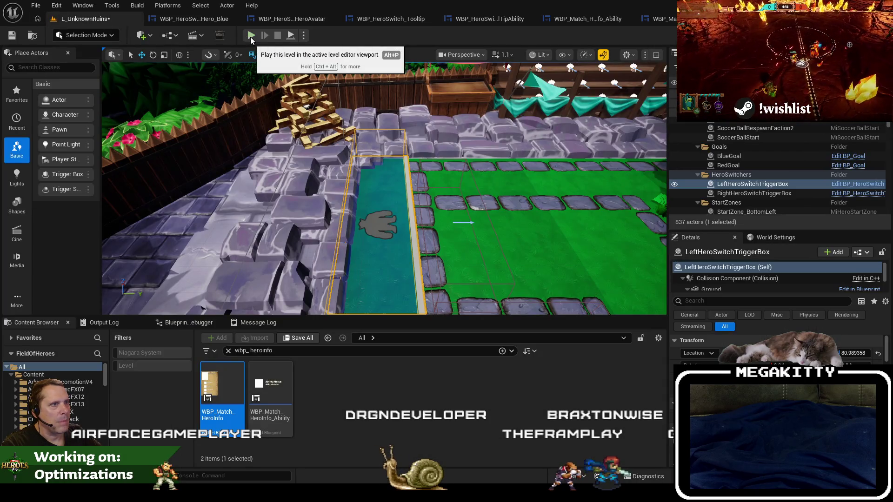
- Play the level, start the match, walk onto the hero-switch zone, then stop and open HeroAvatar
left_click(250, 36)
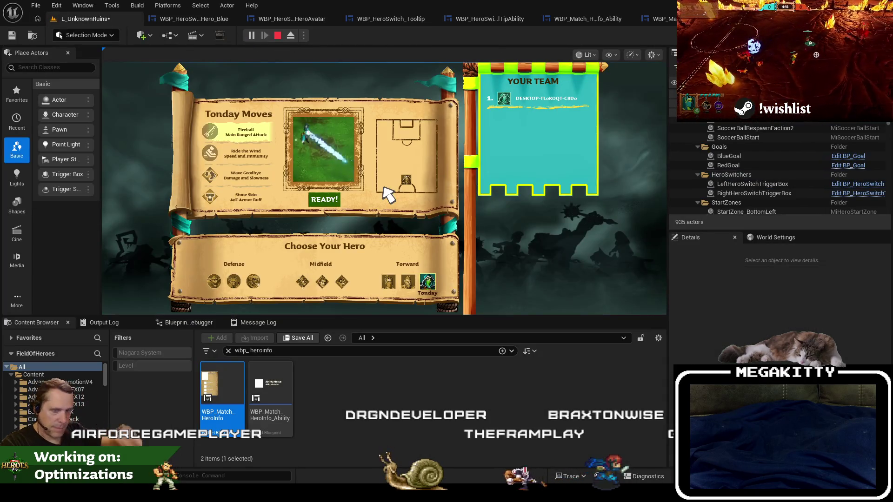
left_click(330, 199)
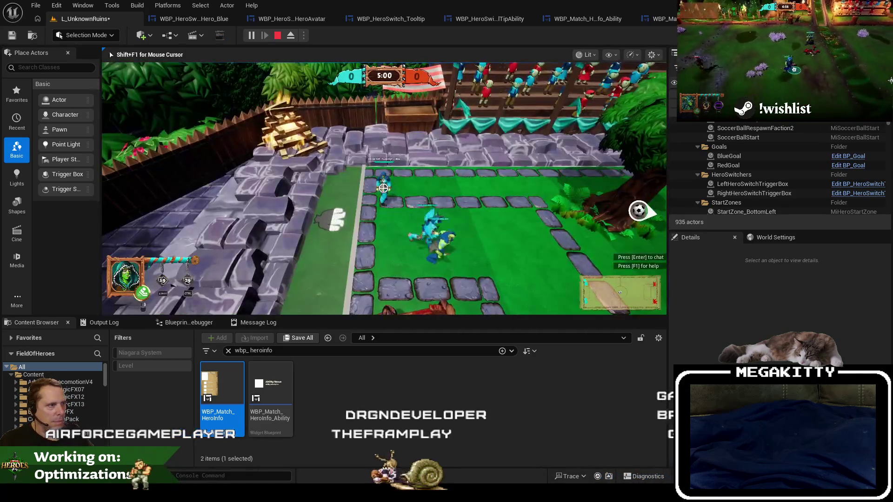
key("a")
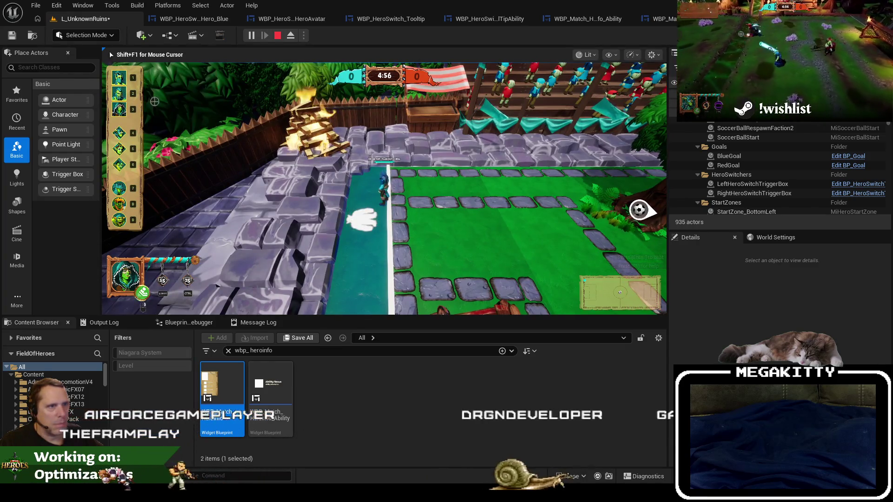
key("Escape")
left_click(293, 19)
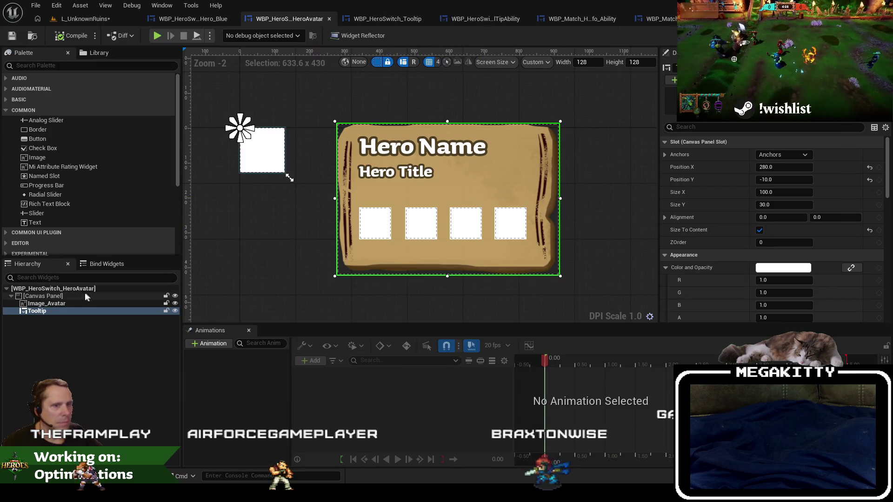
- Set Ability_Offense's Input Action to IA_Offense
left_click(329, 19)
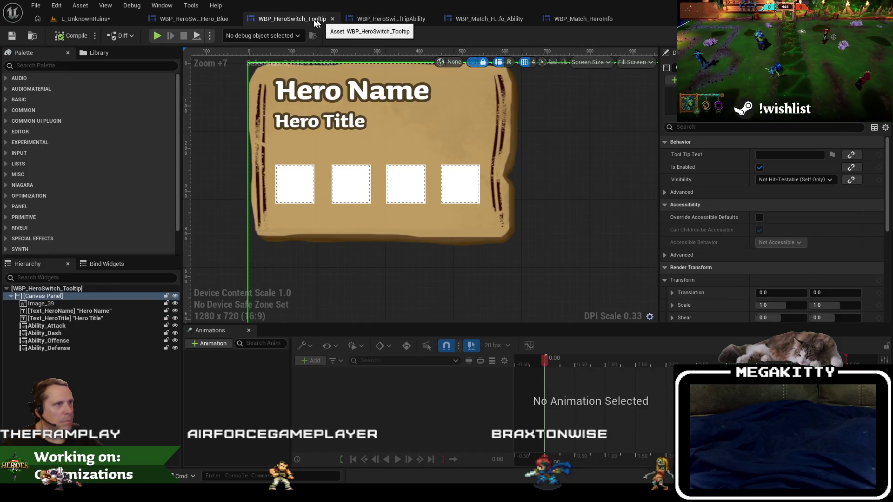
left_click(92, 325)
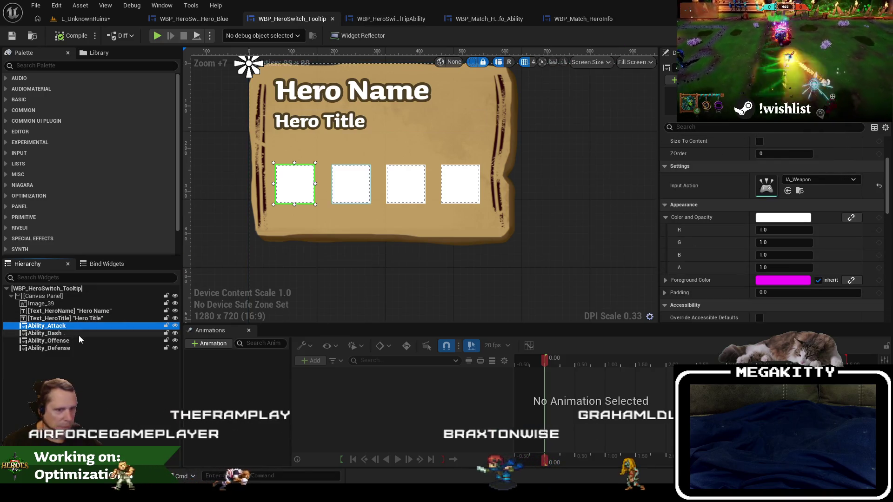
left_click(79, 336)
left_click(80, 341)
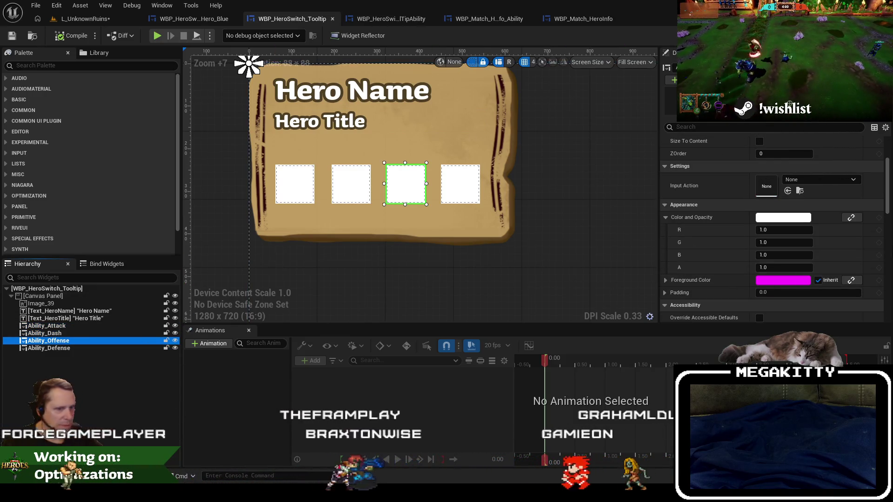
left_click(820, 179)
type("offe")
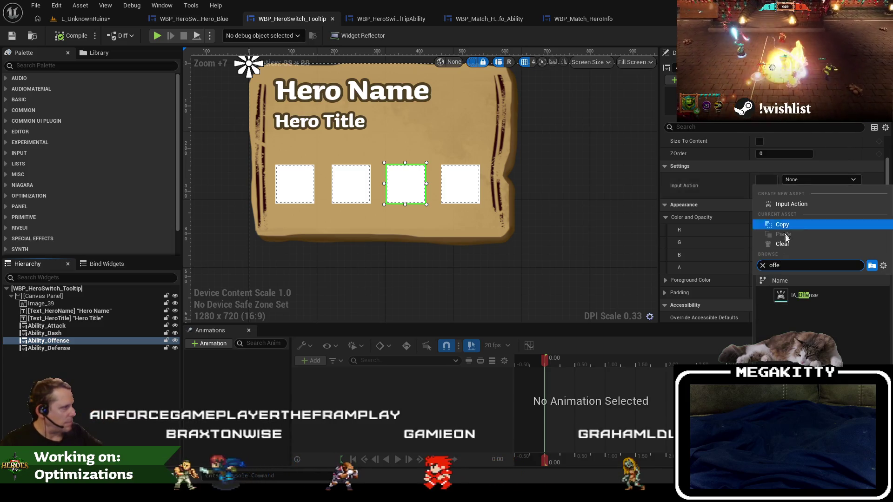
left_click(804, 294)
- Set Ability_Defense's Input Action to IA_Defense, save, and return to L_UnknownRuins
left_click(109, 349)
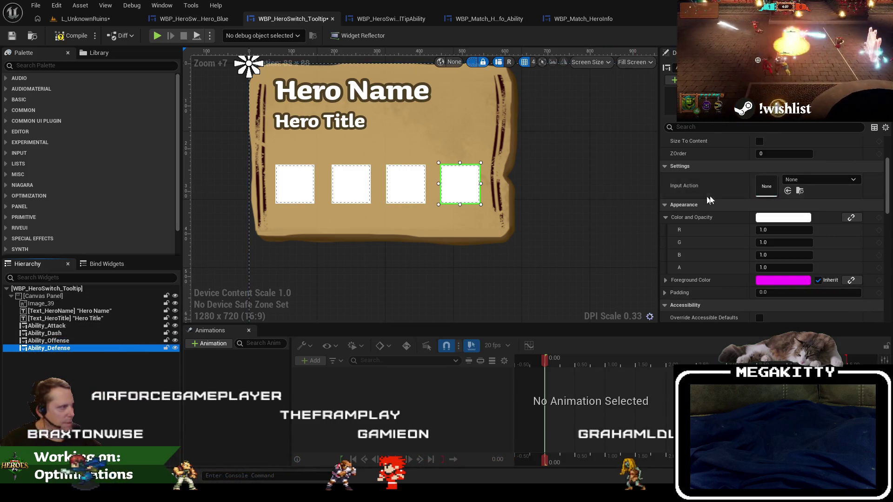
left_click(798, 184)
type("def")
left_click(806, 297)
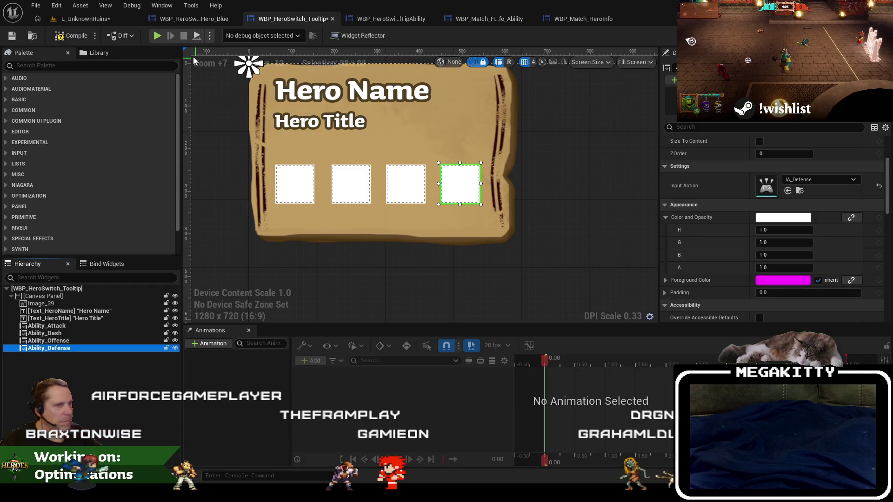
left_click(11, 37)
left_click(76, 20)
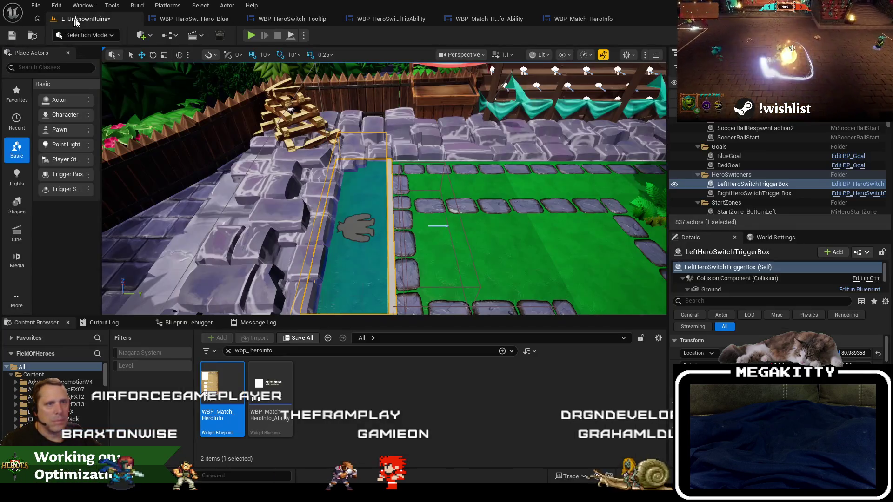
- Go fullscreen, start Play In Editor, and resume past the breakpoint with F5
key("F11")
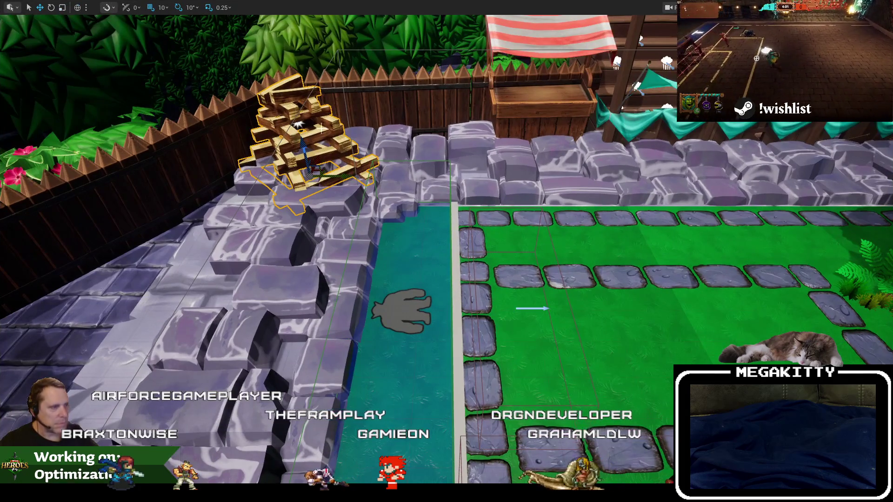
key("alt+p")
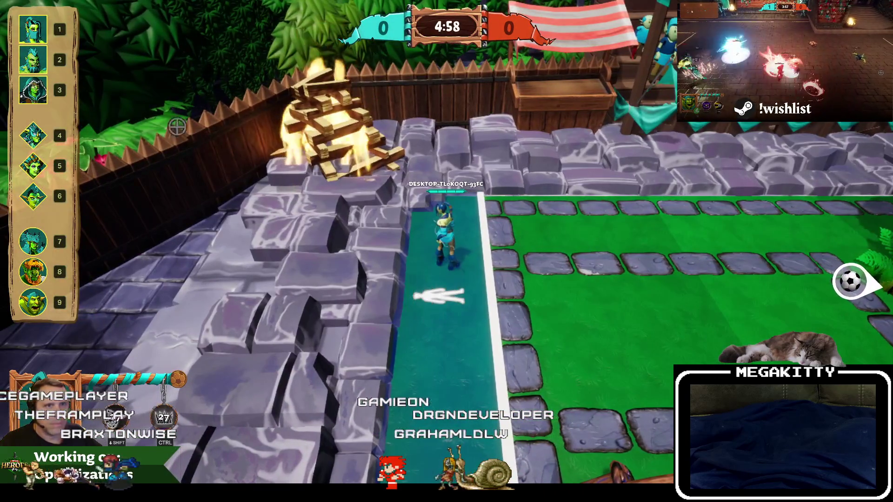
key("F5")
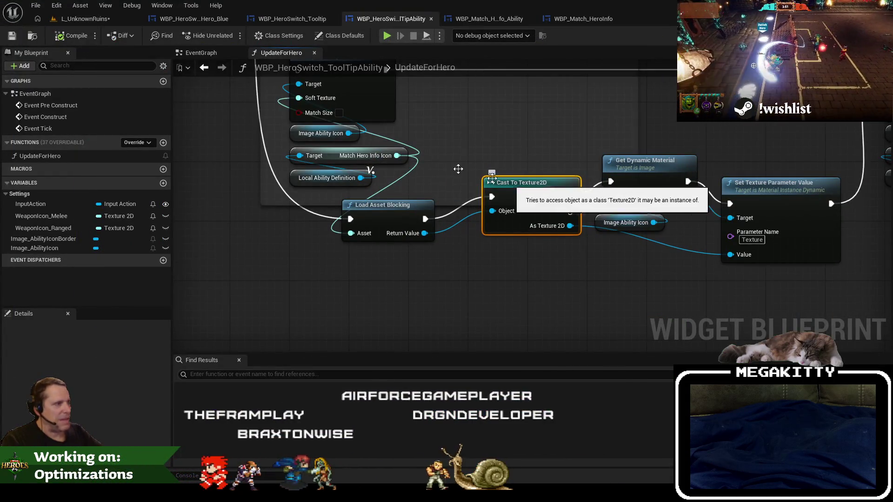
key("F5")
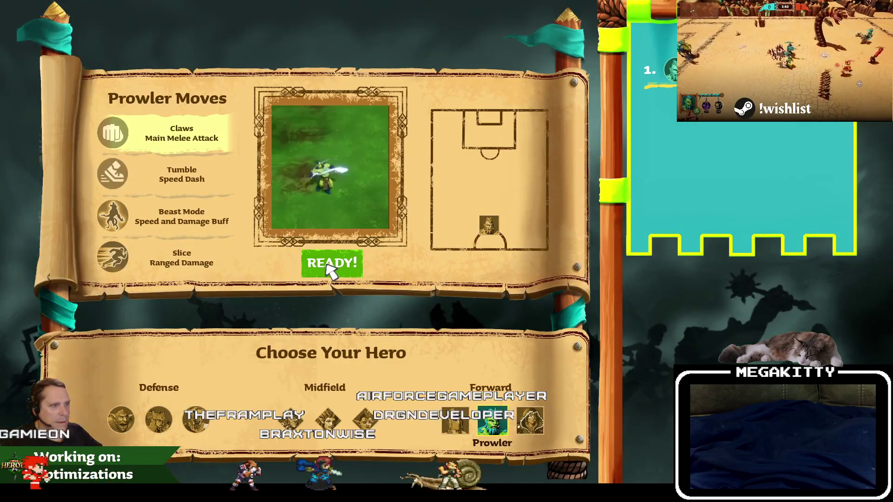
- Confirm the hero to enter the match and switch the game view to wireframe
left_click(328, 265)
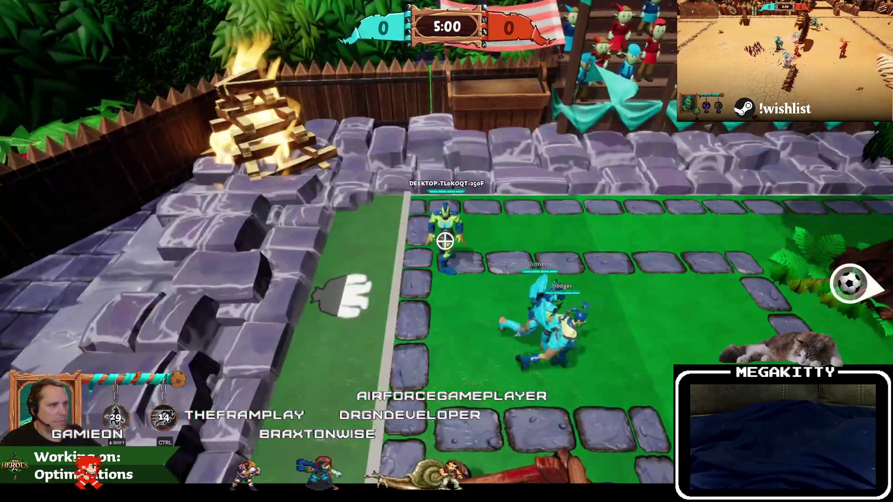
key("F1")
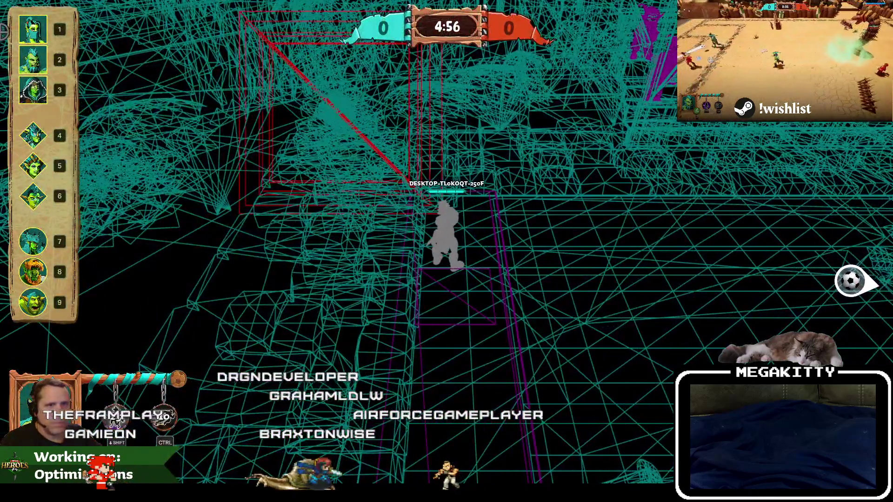
mouse_move(39, 26)
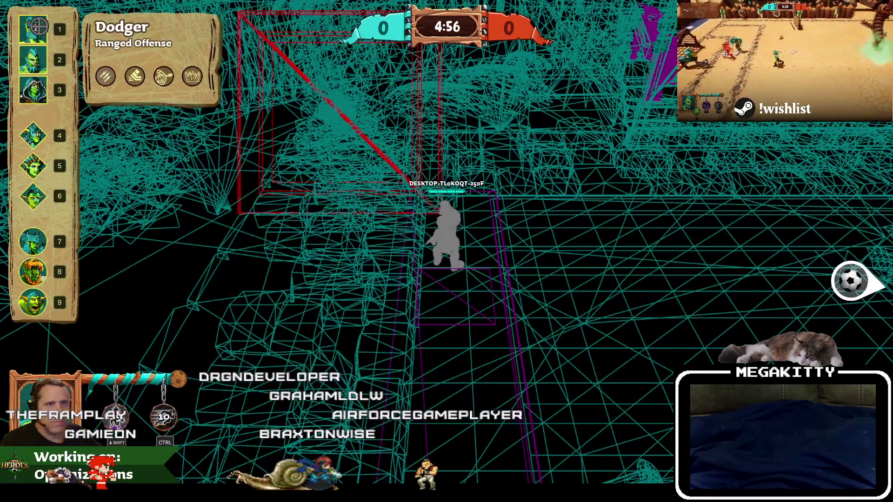
mouse_move(36, 91)
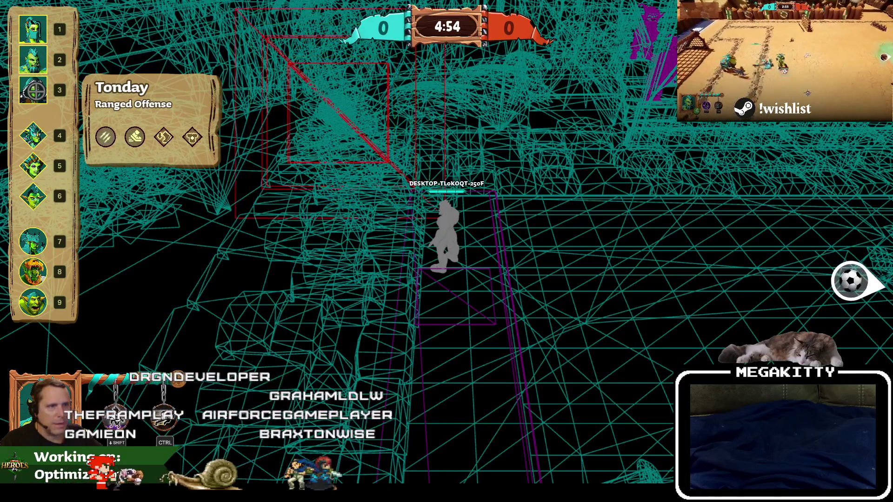
mouse_move(39, 127)
mouse_move(39, 172)
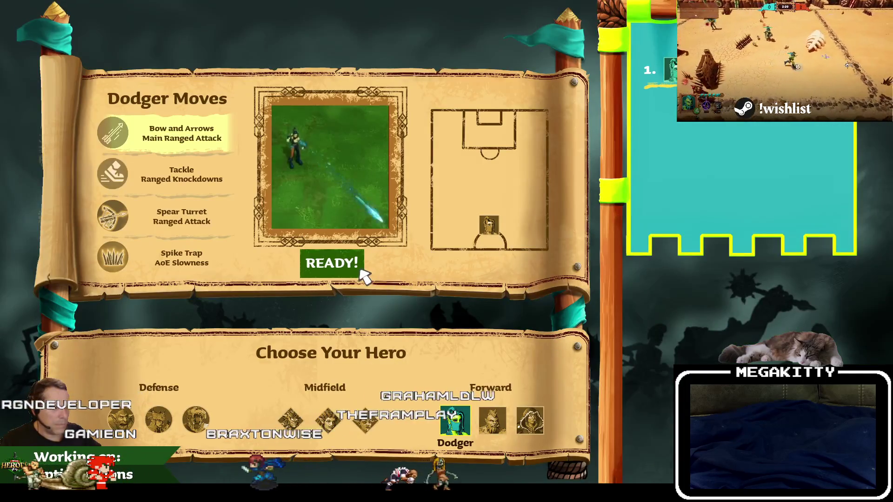
- Ready up, move the hero onto the teal lane, and review the first hero info cards
left_click(358, 270)
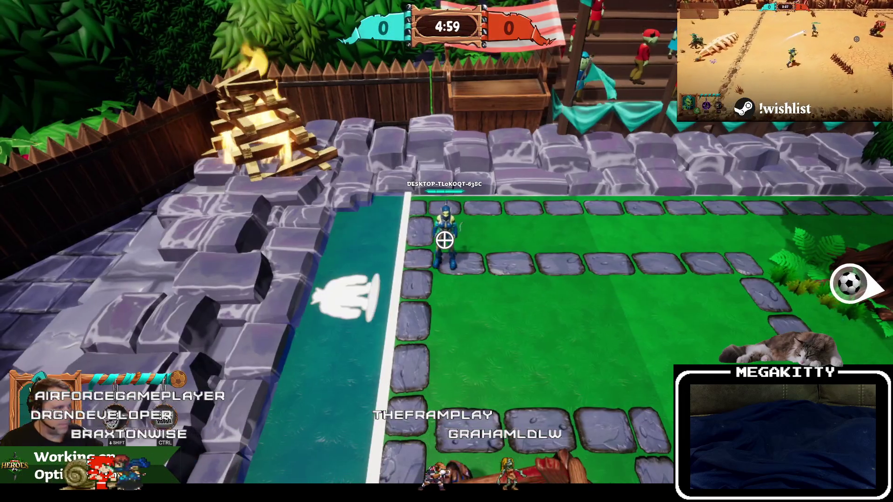
key("a")
mouse_move(32, 60)
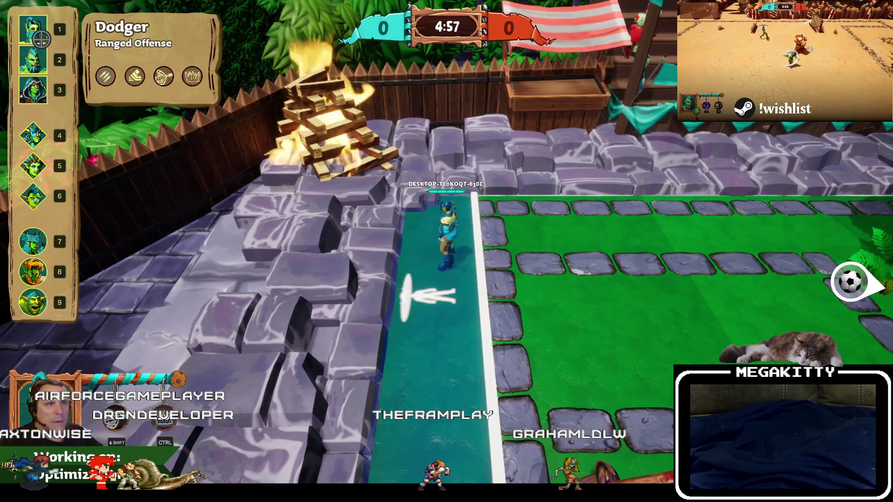
mouse_move(42, 79)
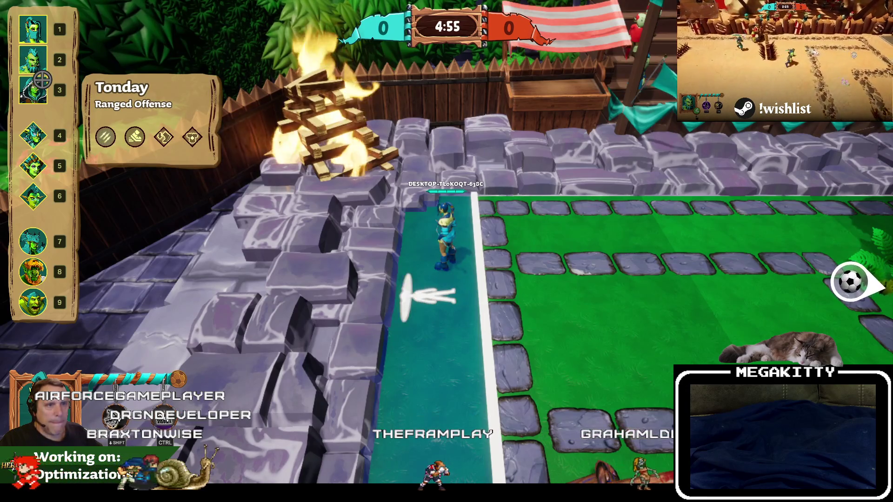
mouse_move(33, 135)
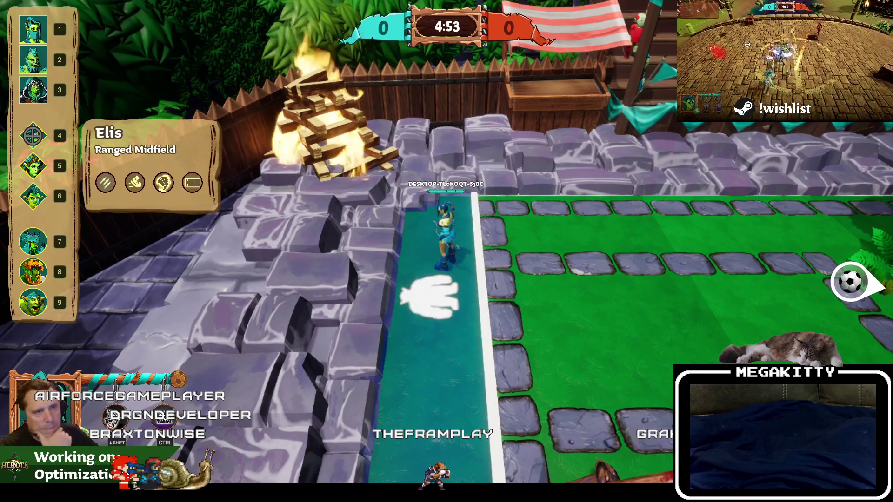
mouse_move(32, 163)
- Review the remaining hero info cards, then stop play and return to the WBP_HeroSwitch_Tooltip layout
mouse_move(30, 203)
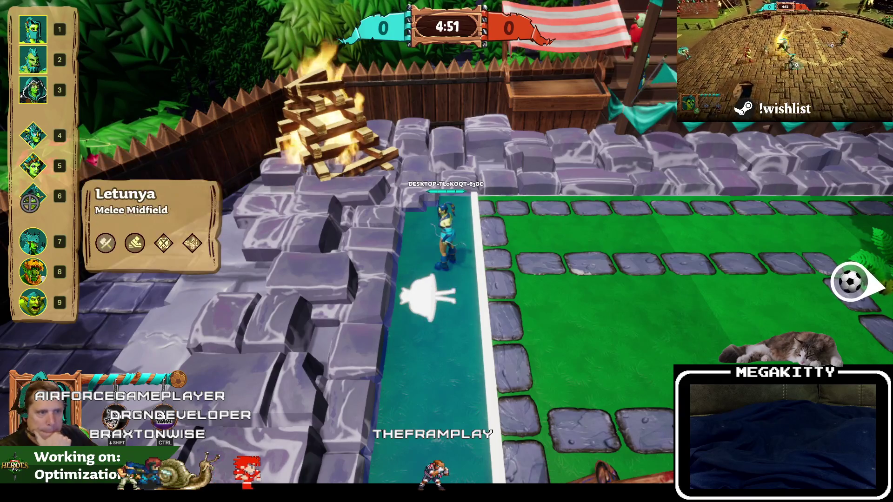
mouse_move(30, 247)
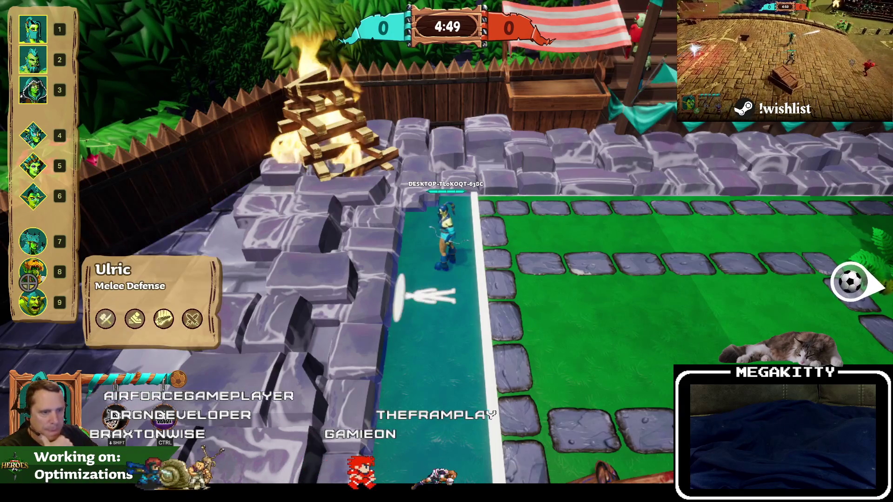
mouse_move(29, 294)
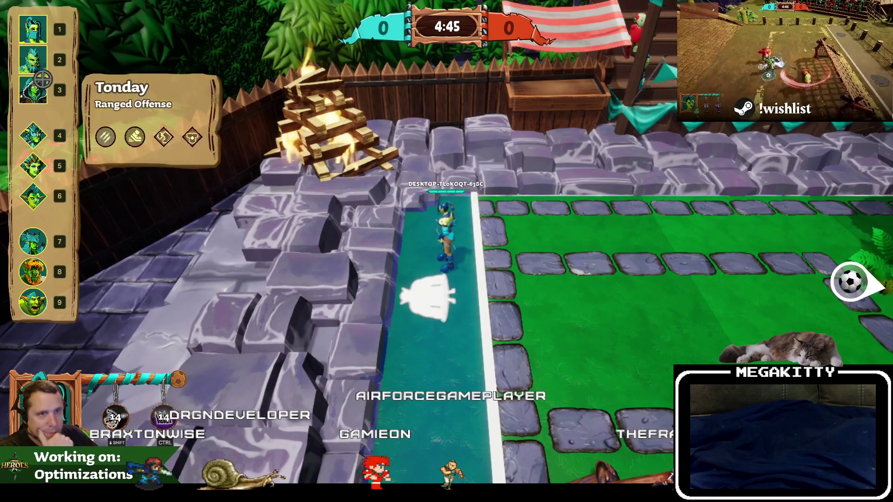
mouse_move(37, 311)
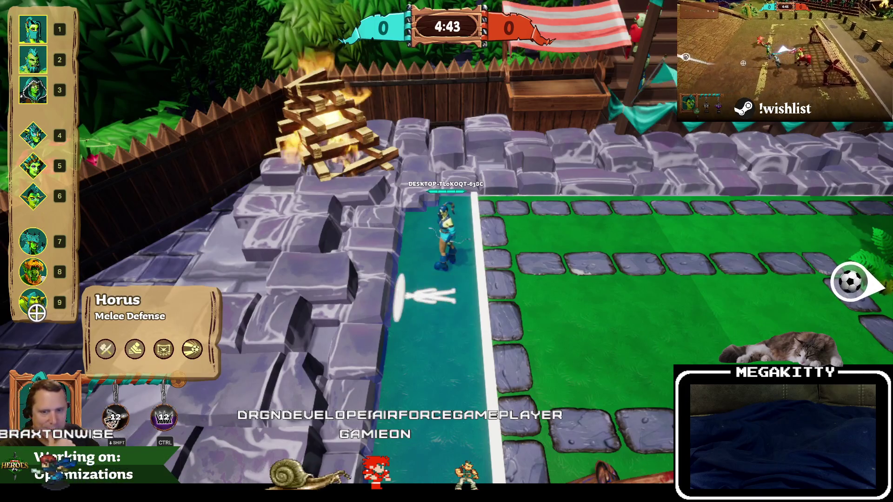
mouse_move(33, 273)
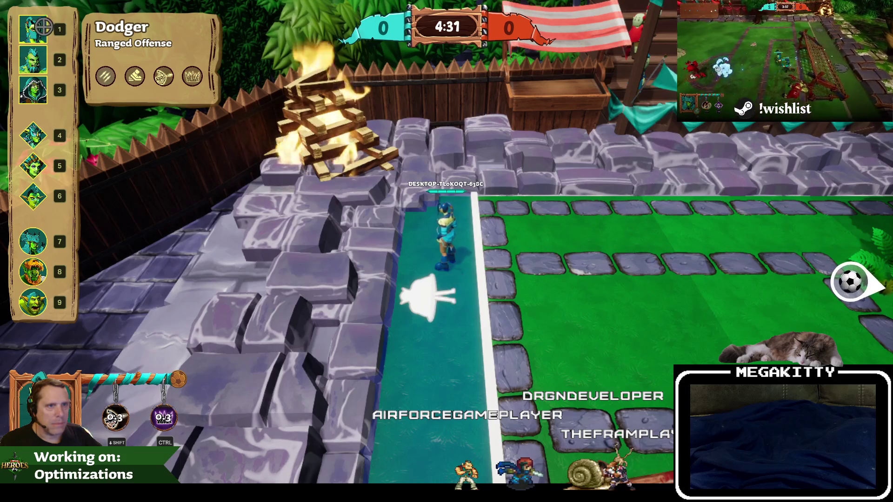
mouse_move(34, 180)
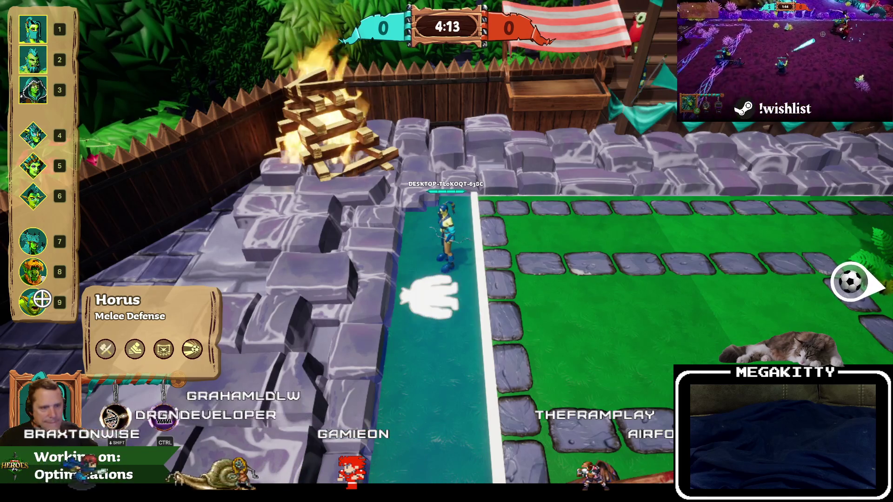
key("Escape")
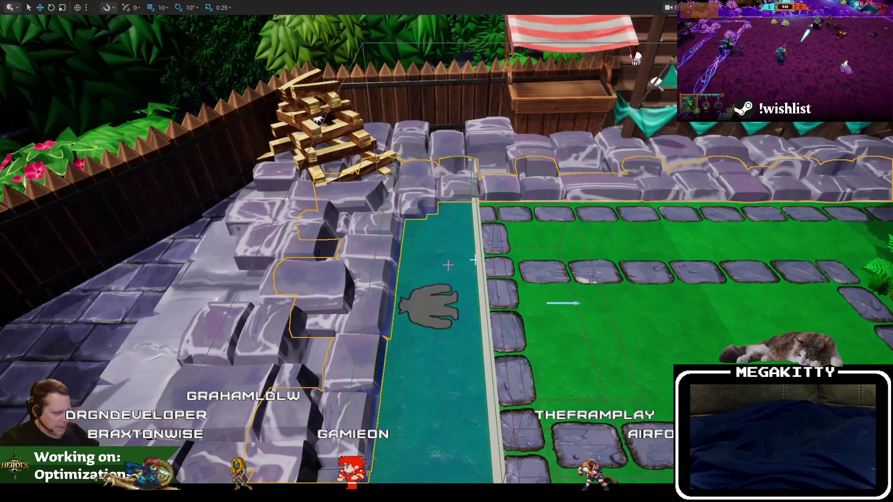
left_click(284, 19)
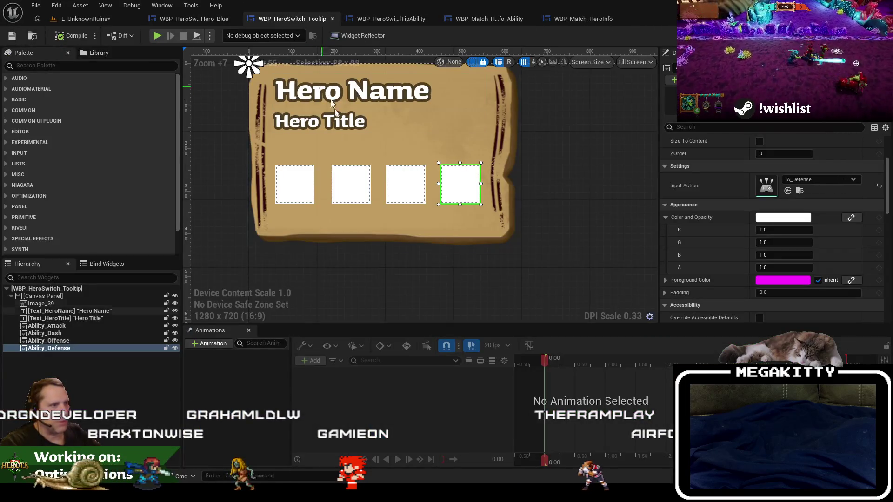
- Shift the tooltip's ability boxes left and try deleting Ability_Dash, cancelling to check where it's used
left_click(421, 192)
left_click_drag(408, 182, 347, 182)
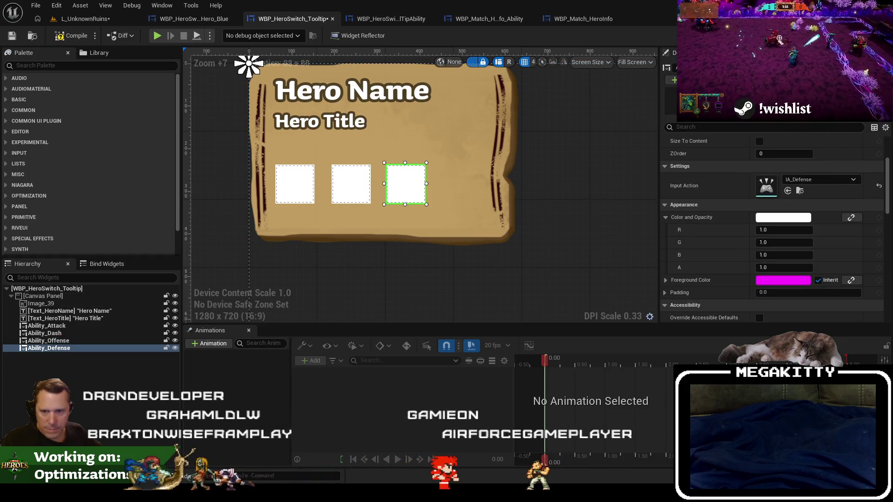
left_click(65, 335)
key("Delete")
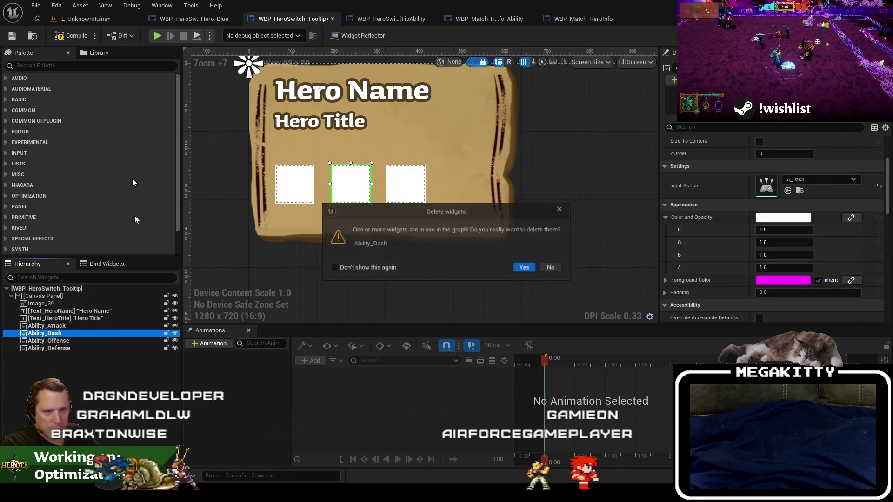
left_click(550, 268)
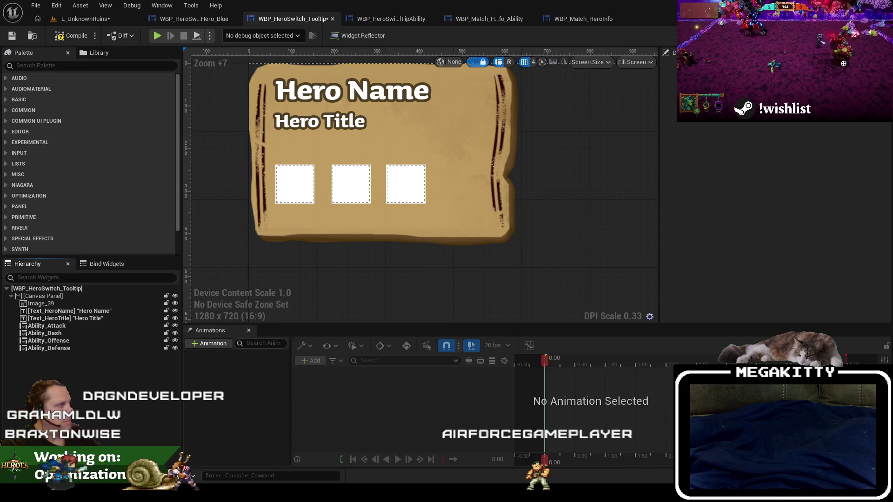
- Check the tooltip's graph, then delete Ability_Dash, save, and go back to L_UnknownRuins
left_click(874, 36)
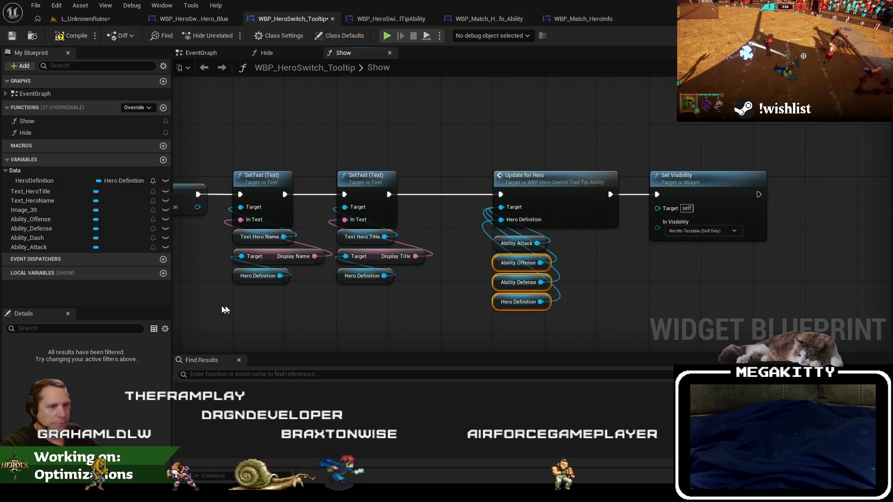
double_click(28, 237)
key("Delete")
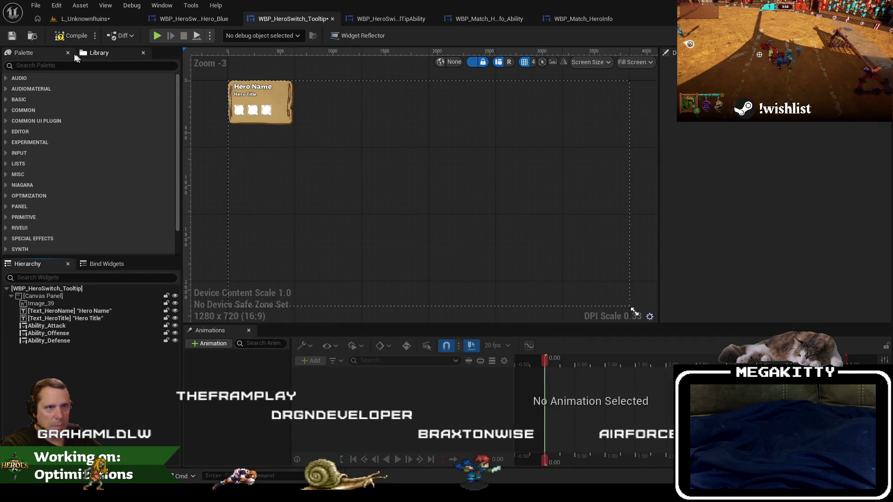
left_click(13, 36)
left_click(78, 19)
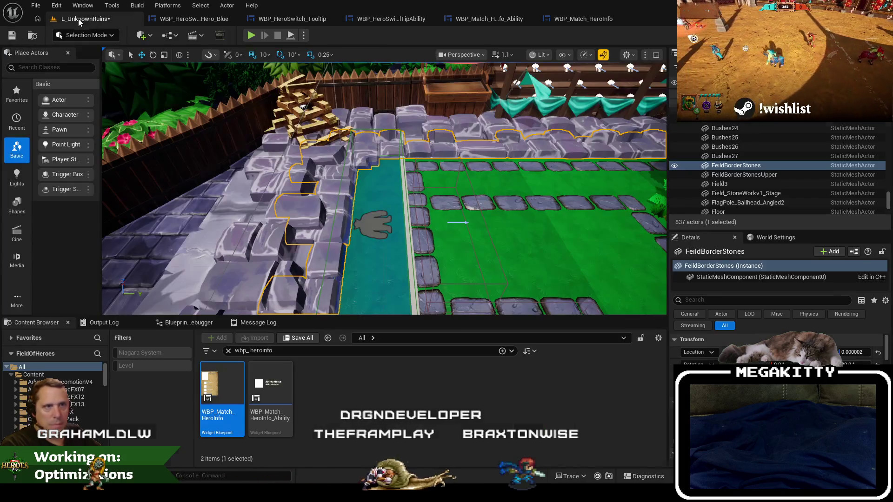
left_click(252, 37)
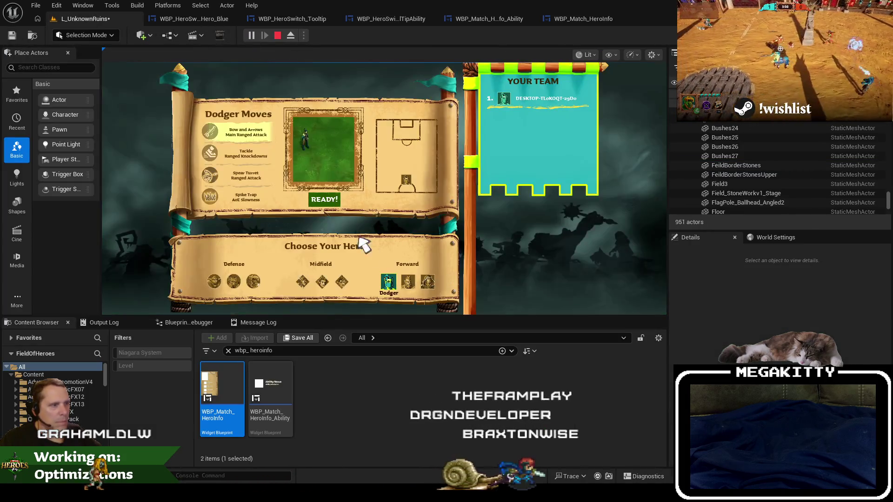
left_click(321, 201)
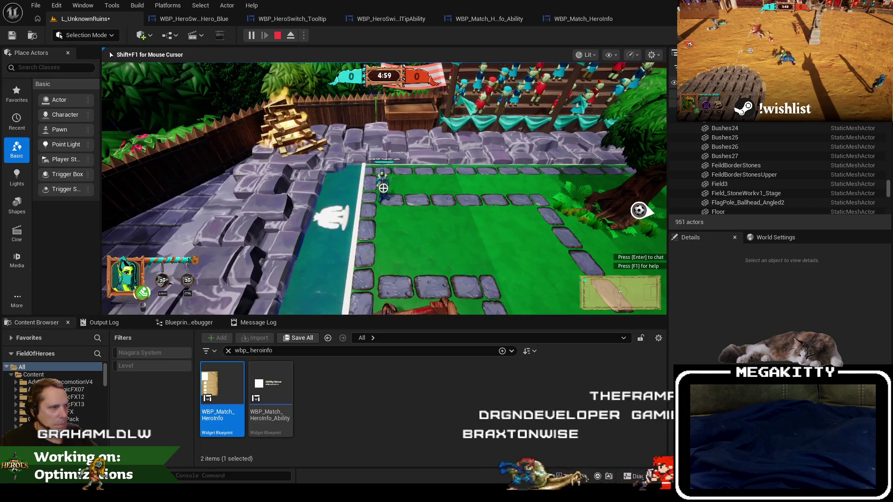
key("F11")
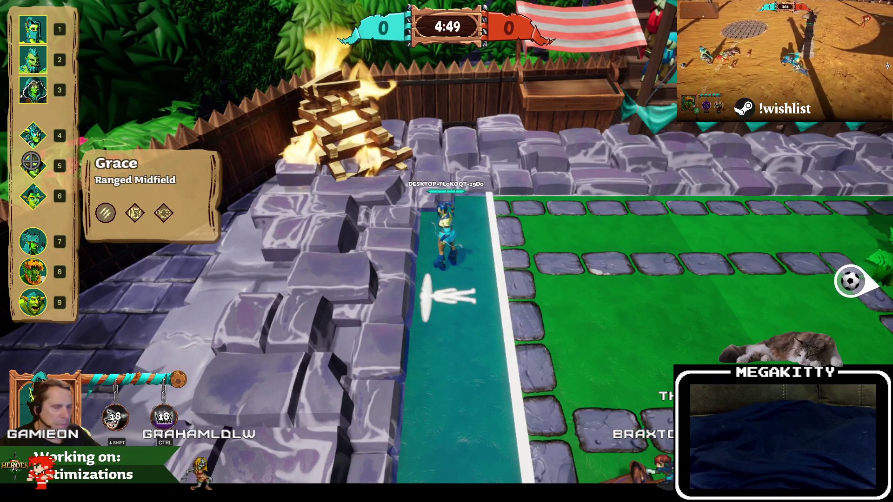
key("Escape")
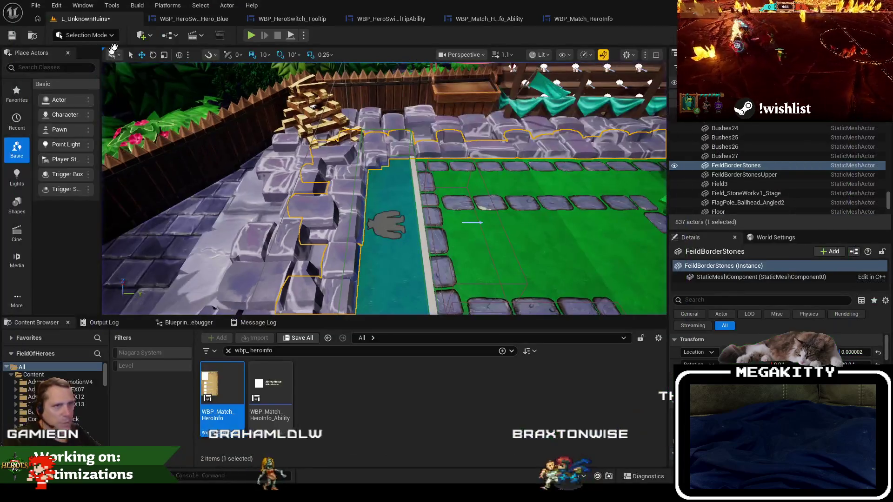
- In WBP_HeroSwitch_Tooltip, nudge the Hero Name text and ability widgets slightly right
left_click(579, 19)
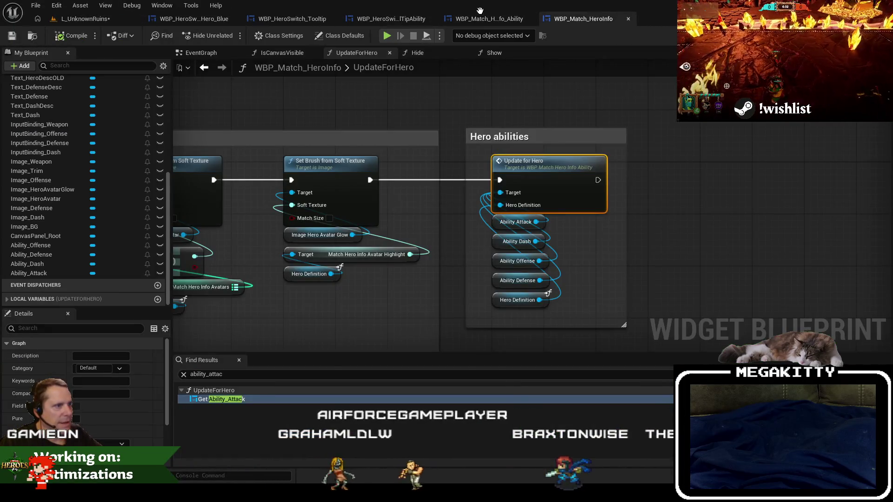
left_click(488, 18)
left_click(292, 18)
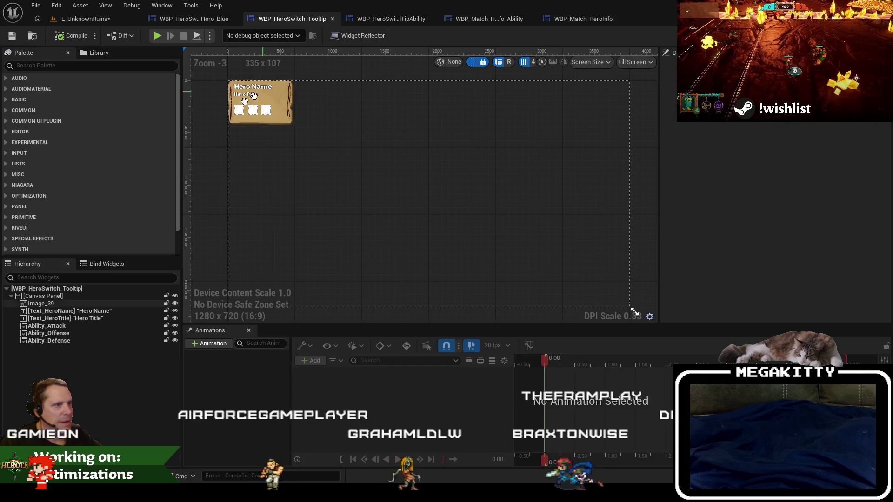
scroll(255, 160, "up", 3)
scroll(255, 160, "up", 2)
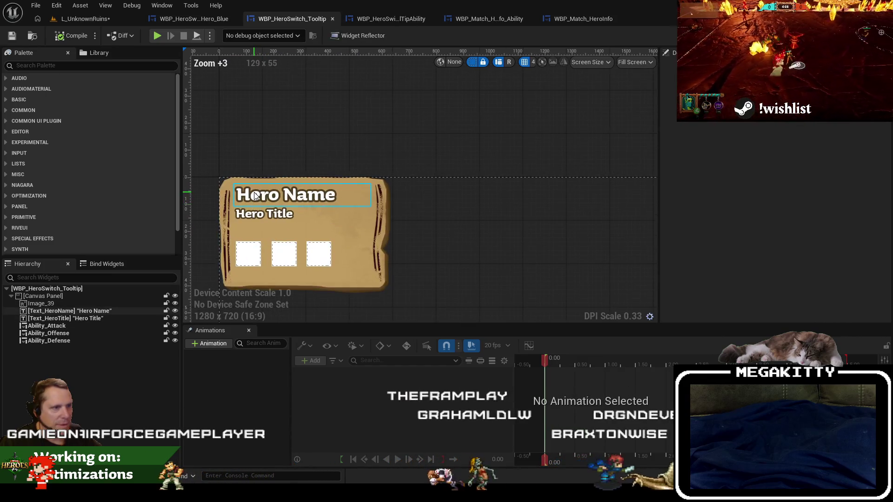
left_click(286, 194)
left_click(91, 333)
key("Up")
key("Up")
key("Up")
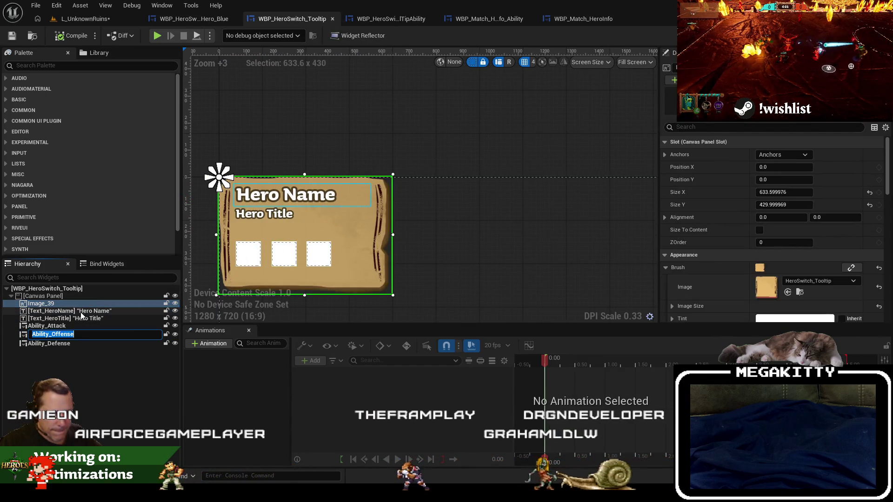
key("Down")
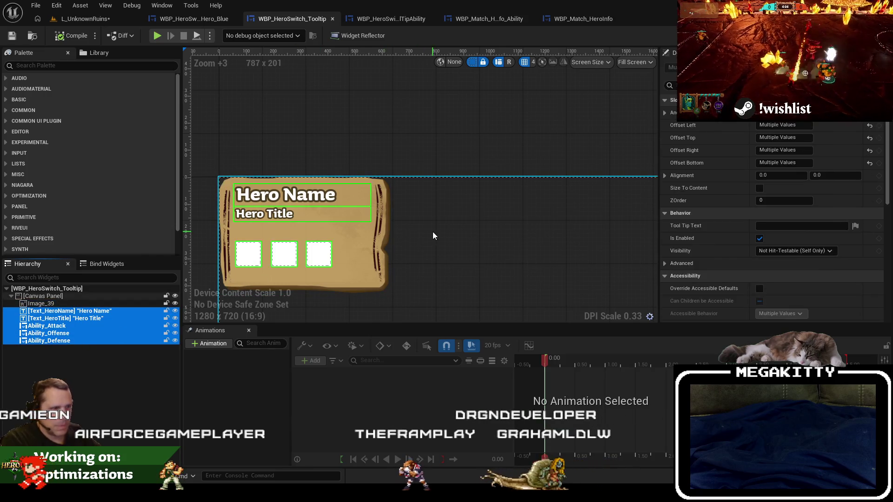
key("Right")
key("Right")
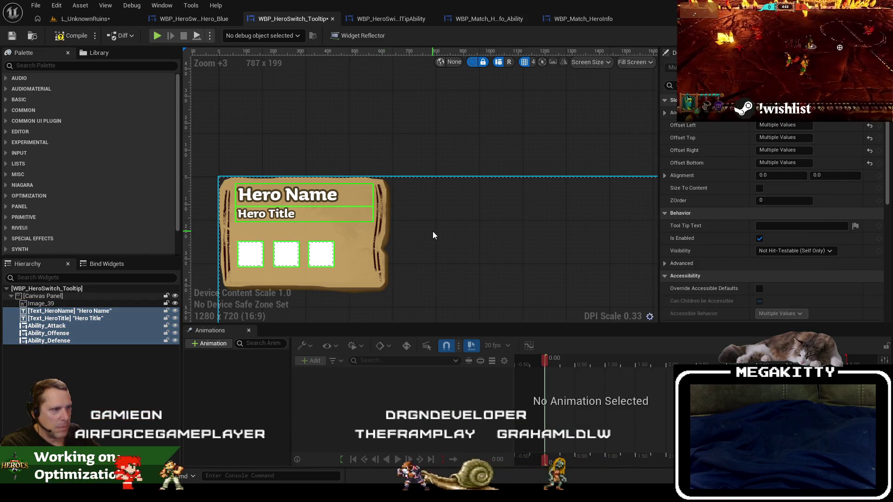
- Resize the Image_39 parchment background to about 532×387 and save the tooltip
left_click(433, 234)
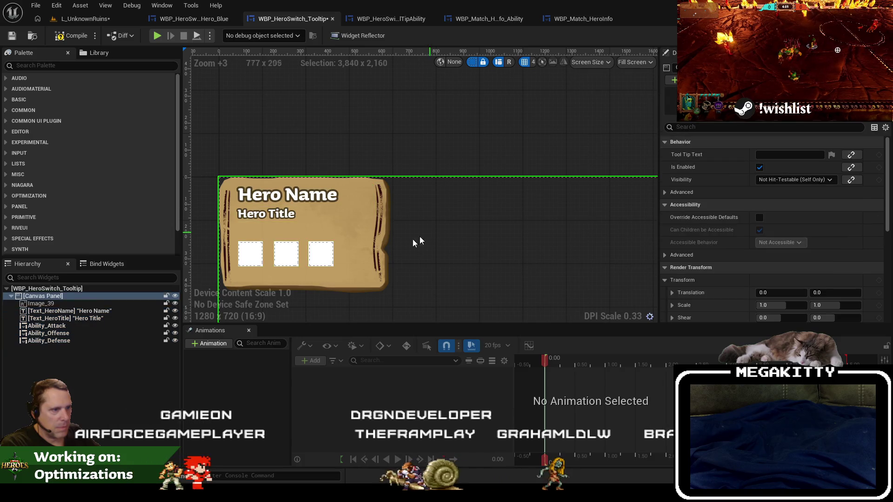
left_click(89, 303)
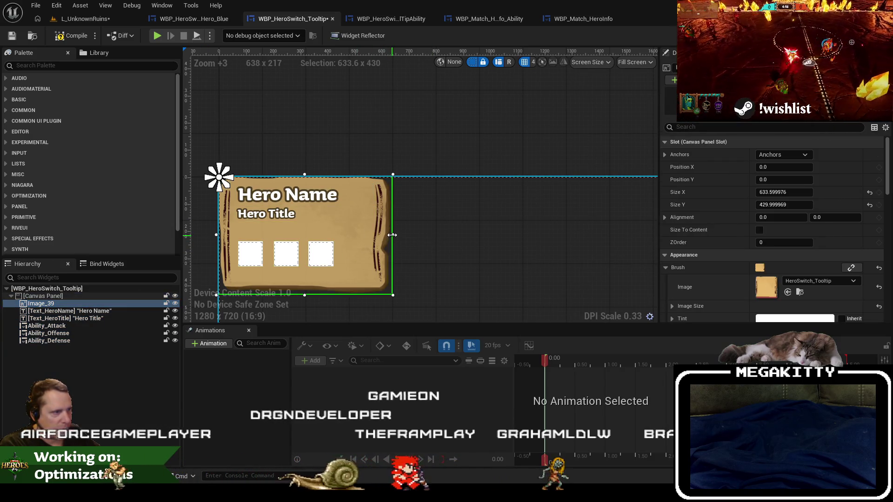
left_click_drag(393, 235, 367, 236)
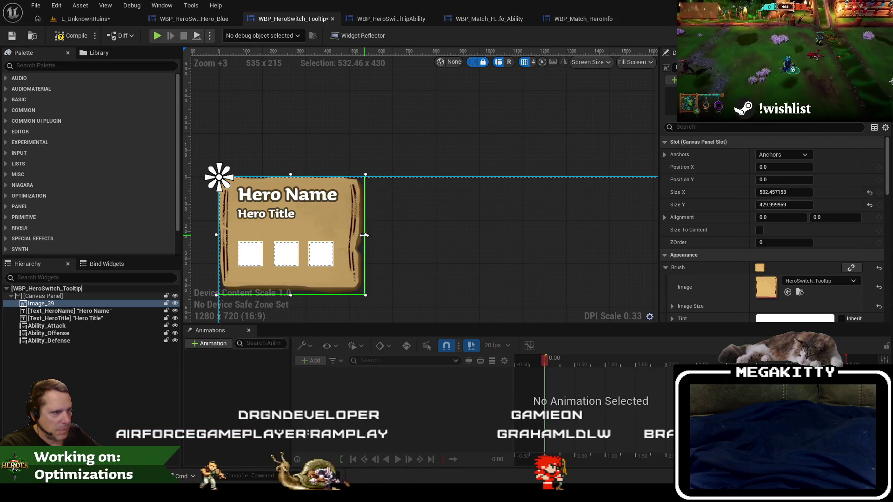
left_click_drag(293, 290, 294, 285)
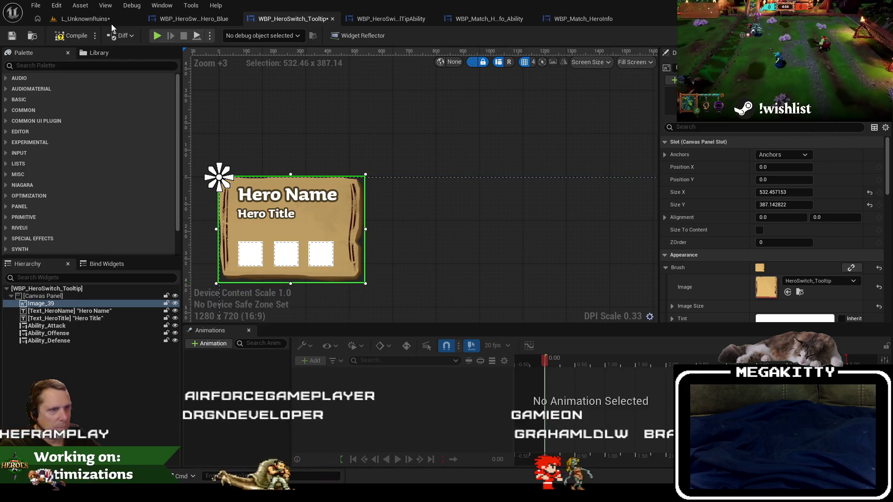
left_click(9, 35)
left_click(83, 19)
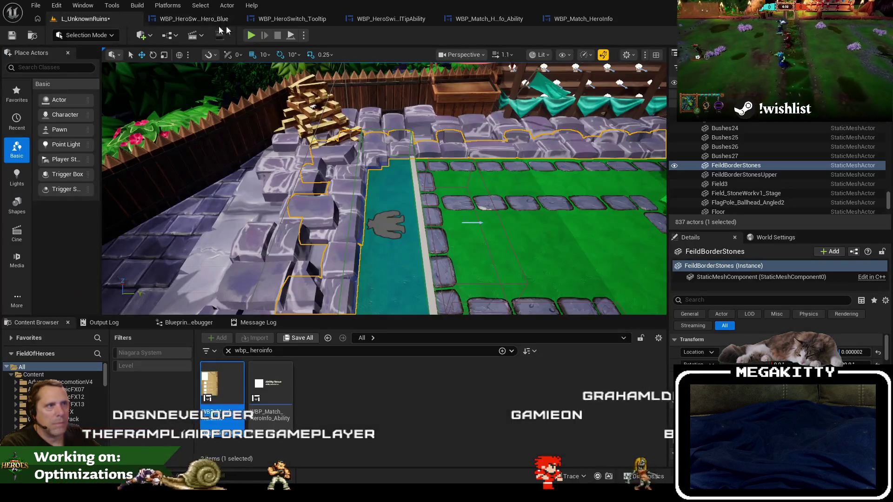
key("alt+p")
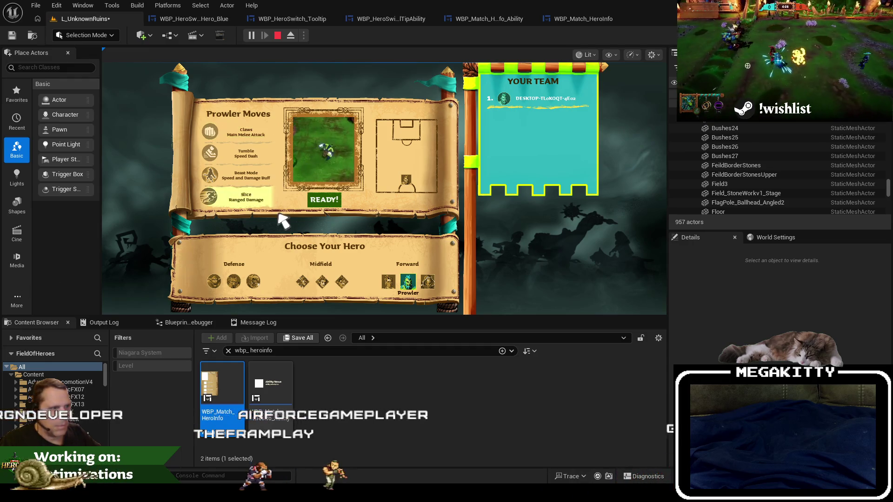
left_click(317, 199)
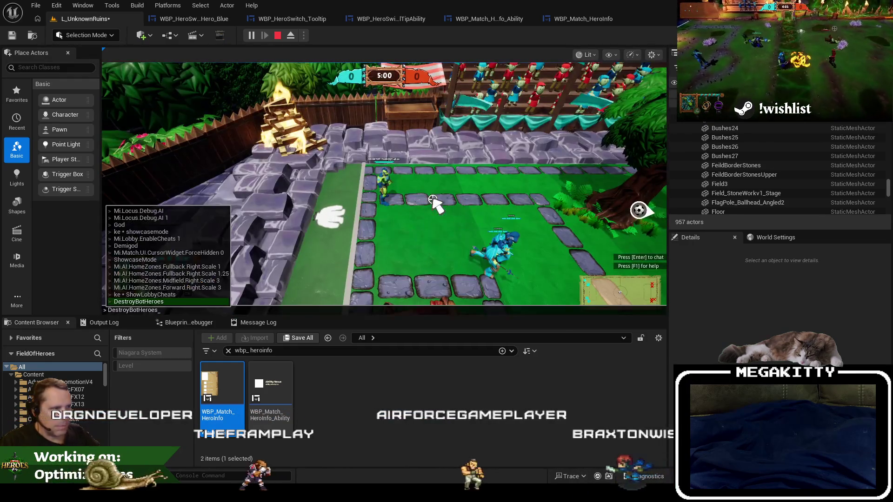
key("F11")
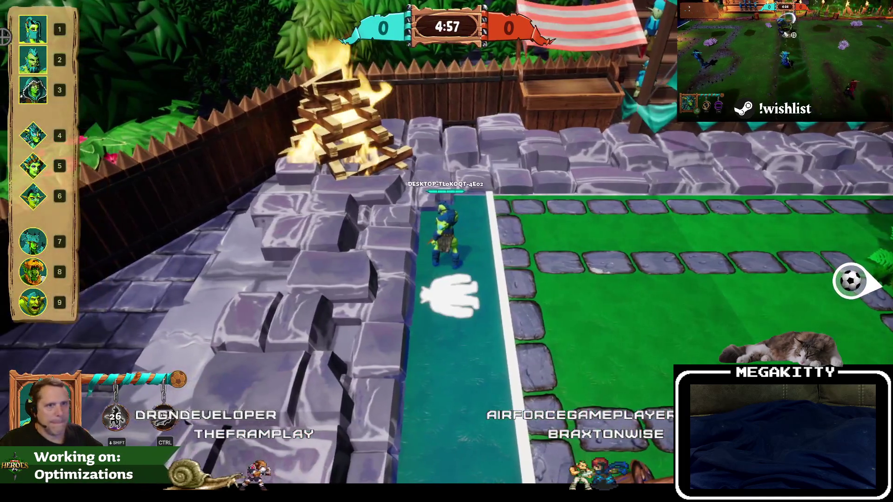
mouse_move(33, 28)
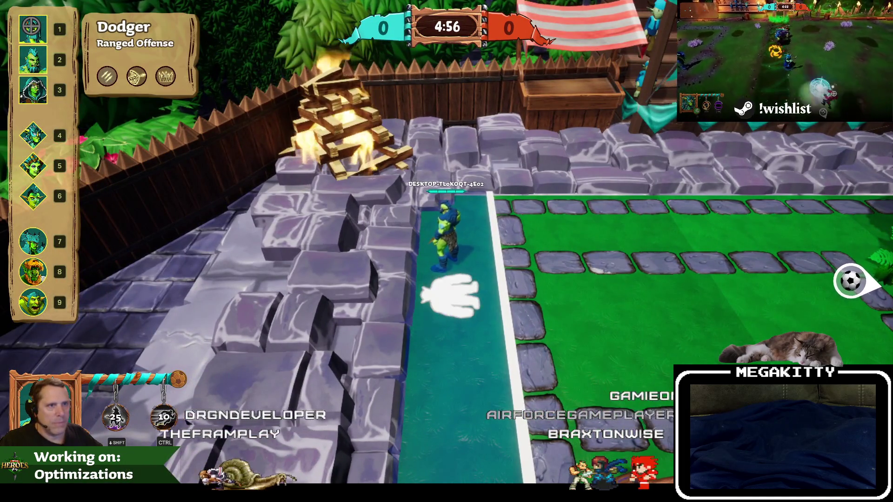
key("Escape")
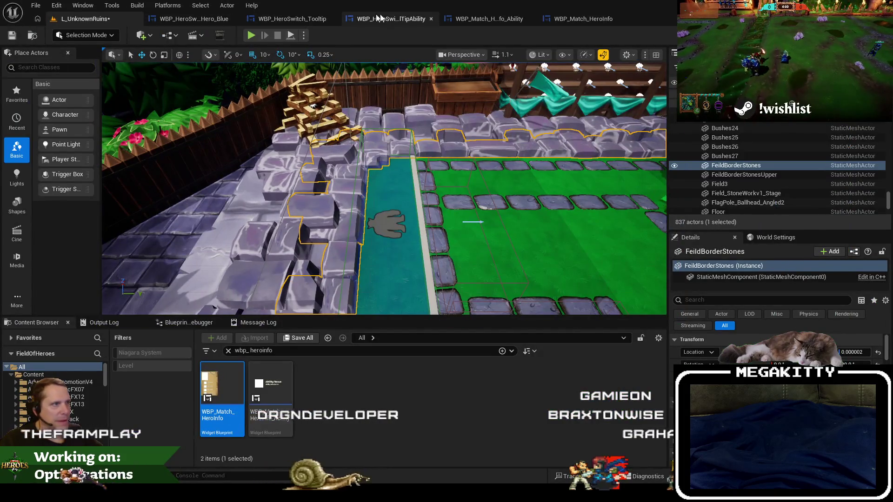
- Nudge Ability_Attack, Ability_Offense and Ability_Defense up twice, then select the parchment background
left_click(379, 18)
left_click(297, 18)
left_click(250, 254)
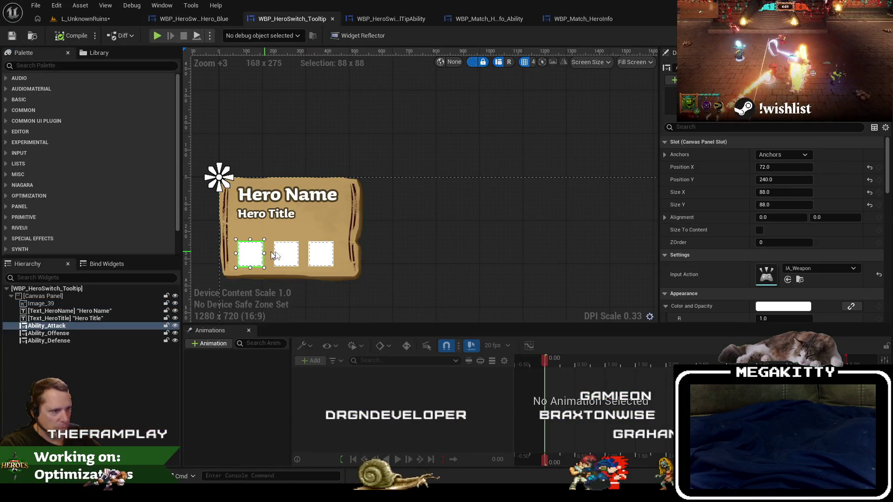
left_click(286, 253, "ctrl")
left_click(321, 253, "ctrl")
key("Up")
key("Up")
key("Up")
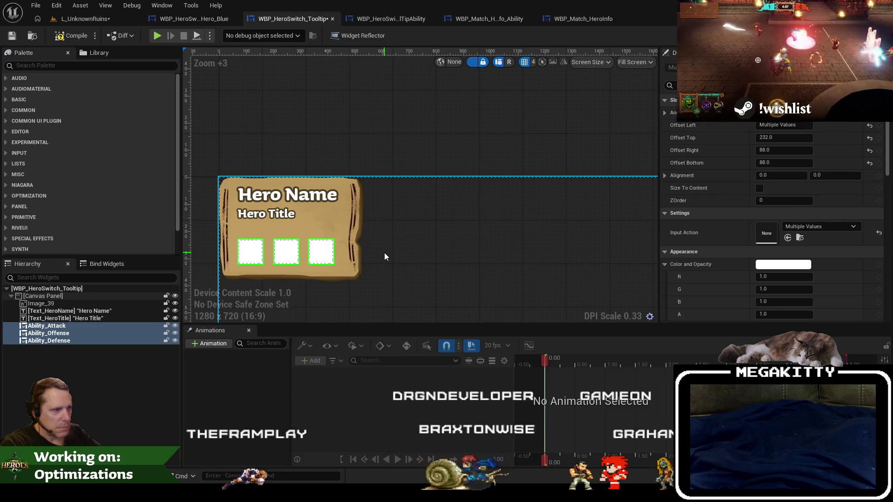
key("Up")
key("Up")
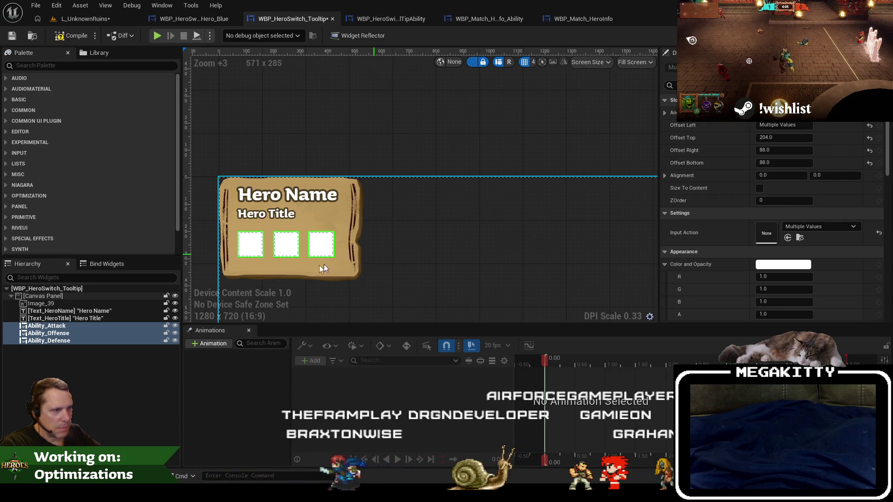
left_click(291, 281)
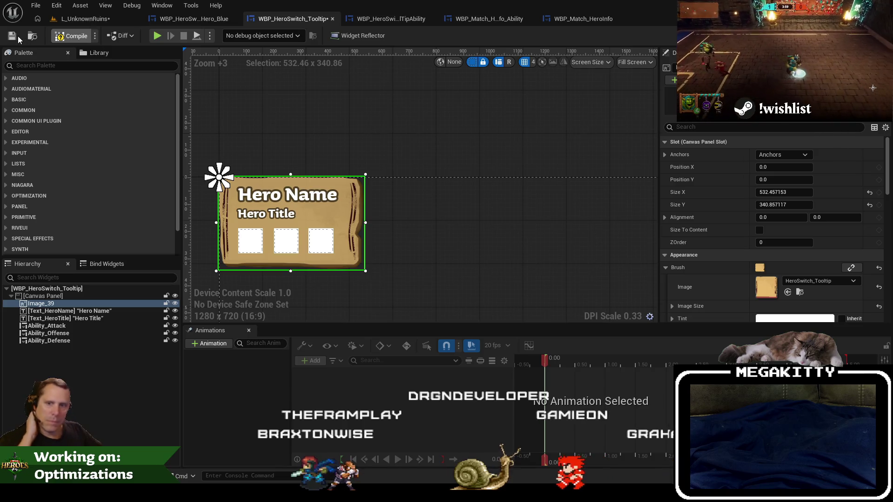
- Play-test the L_UnknownRuins level fullscreen, then stop and restore the editor layout
left_click(69, 19)
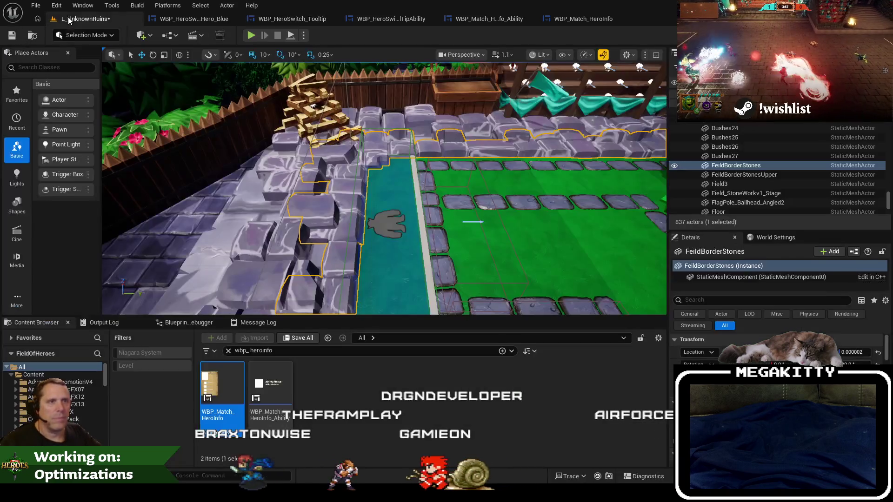
key("alt+p")
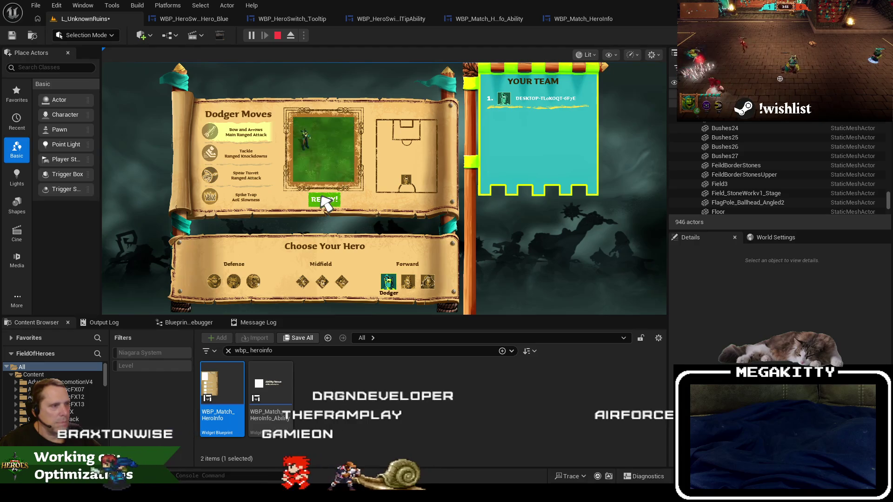
left_click(319, 199)
key("F11")
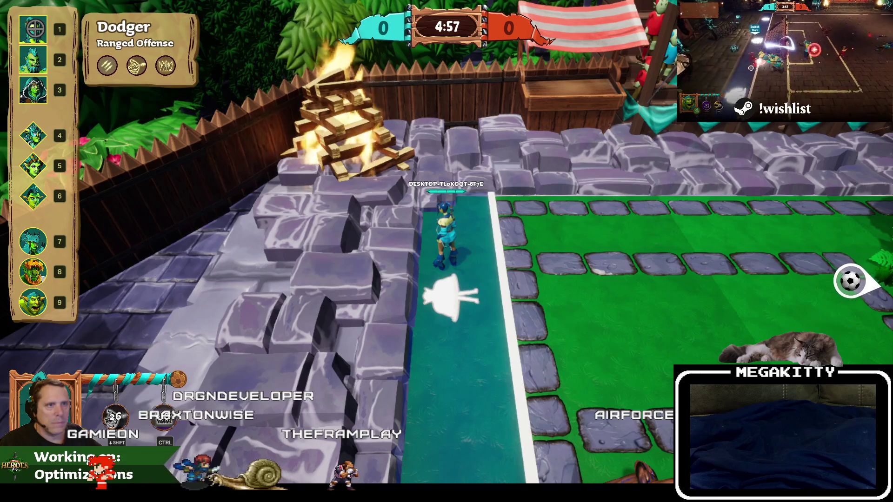
key("Escape")
key("F11")
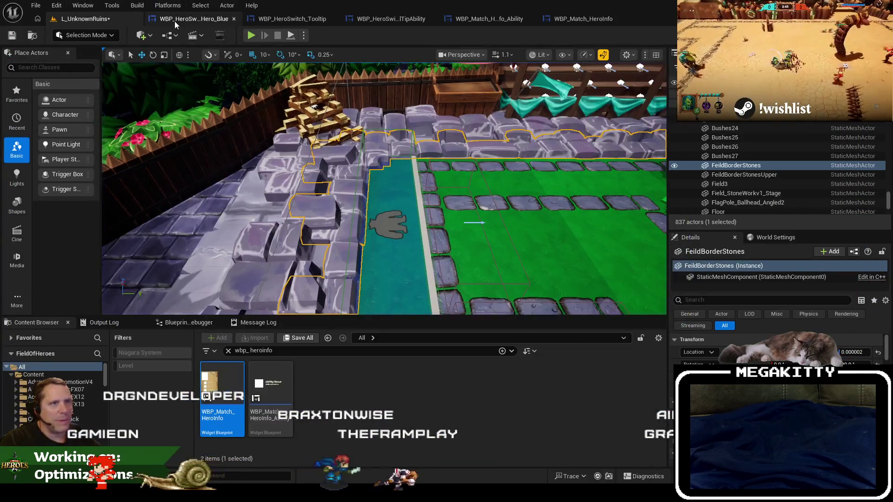
- Reselect the three ability boxes and root Canvas Panel in the tooltip, then launch another playtest
left_click(174, 19)
left_click(300, 19)
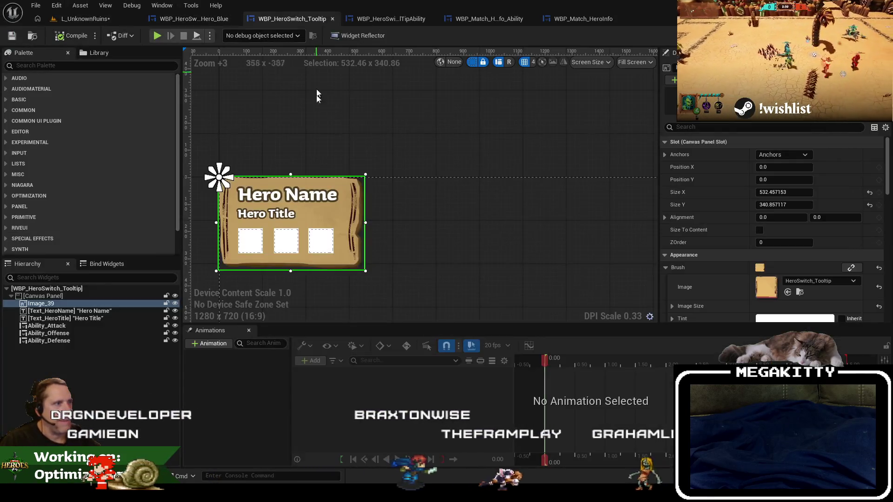
left_click(251, 249)
left_click(285, 241, "ctrl")
left_click(321, 240, "ctrl")
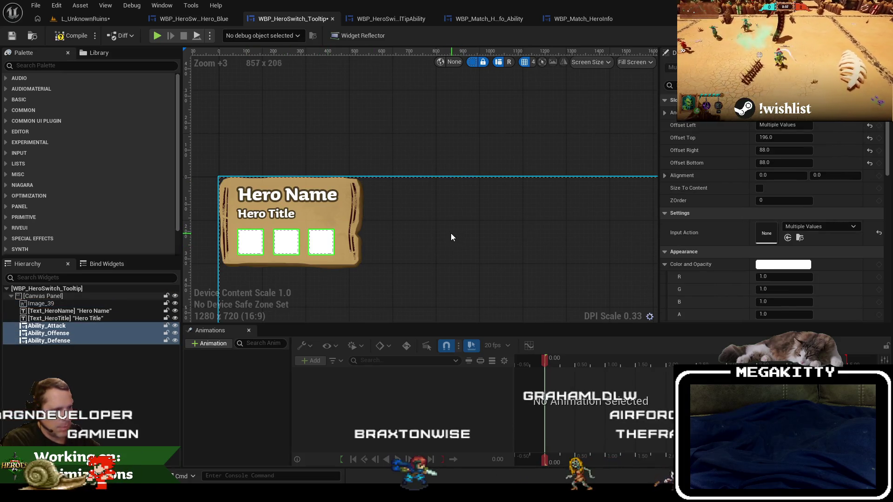
left_click(233, 109)
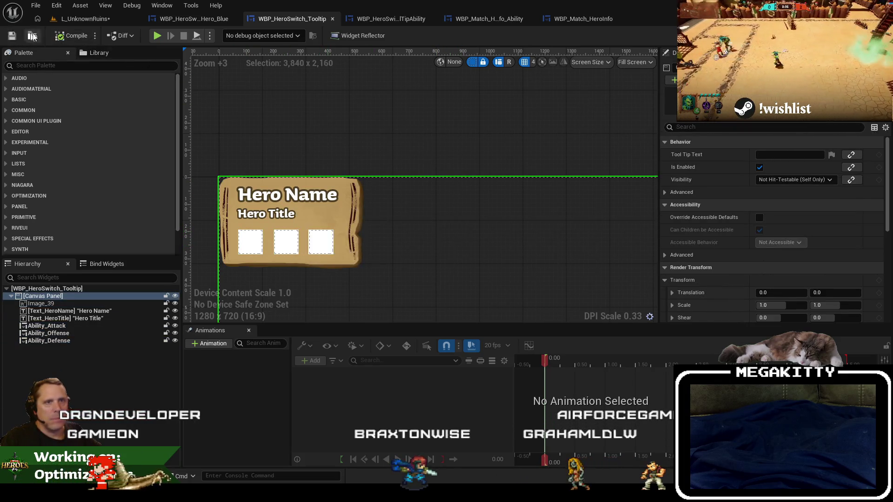
left_click(32, 36)
key("alt+p")
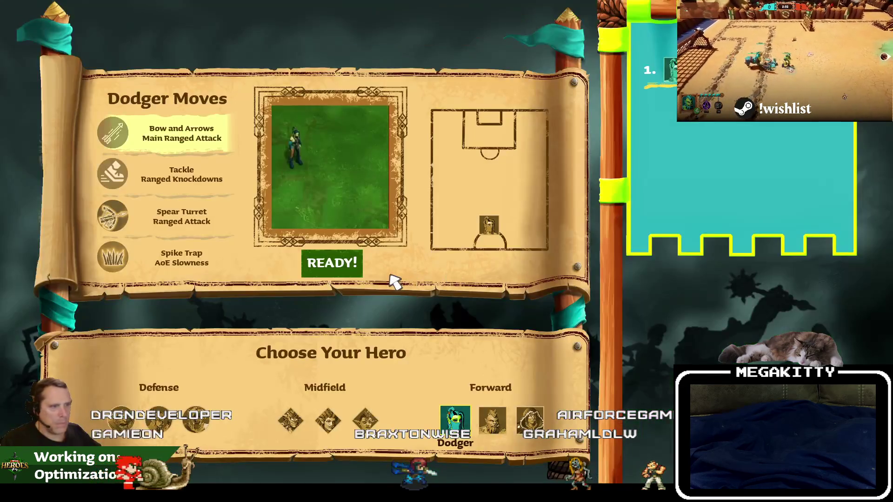
- Start the match, view the hero's ability help panel, then restart the play session
left_click(333, 262)
key("F1")
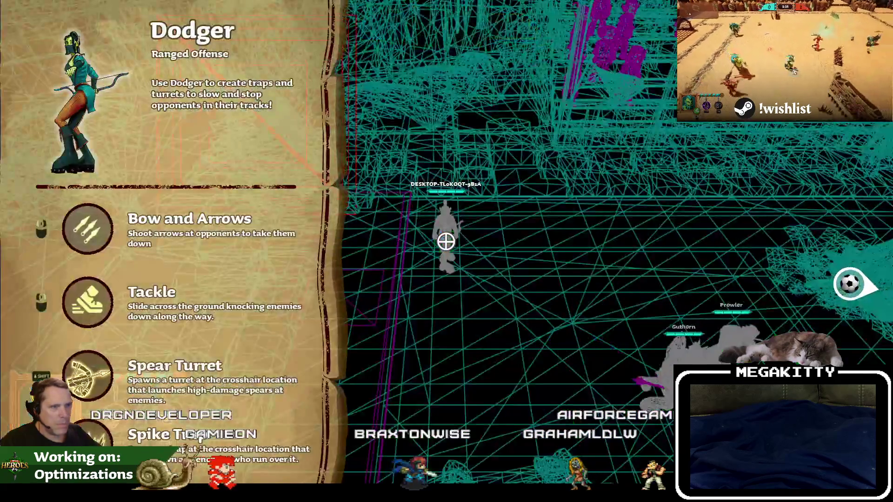
key("Escape")
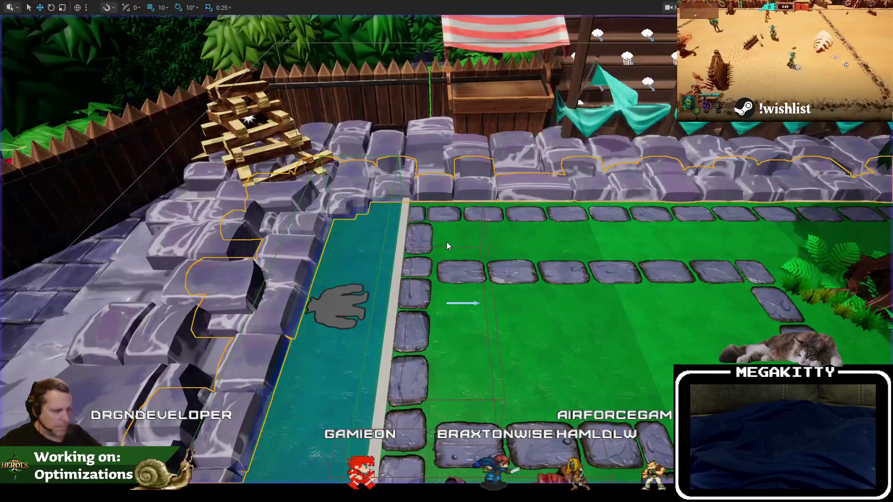
key("alt+p")
- Ready up, review the compact three-icon roster cards, then stop and restore the editor layout
left_click(352, 265)
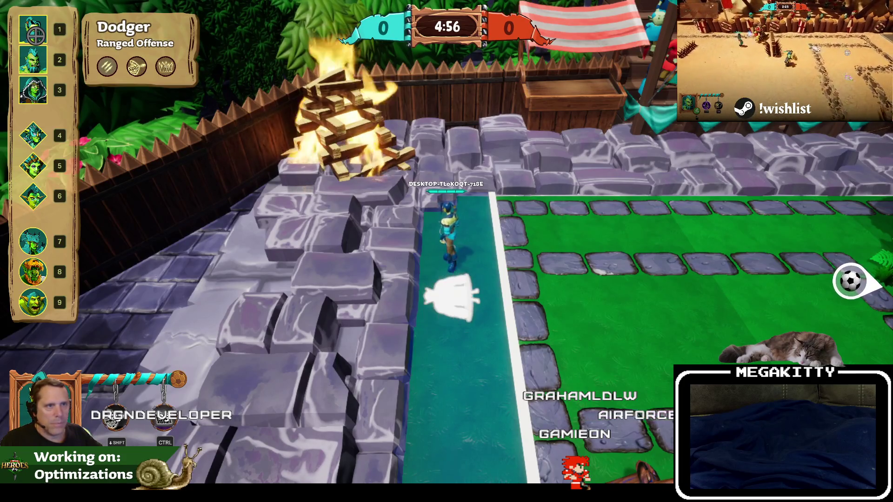
mouse_move(34, 51)
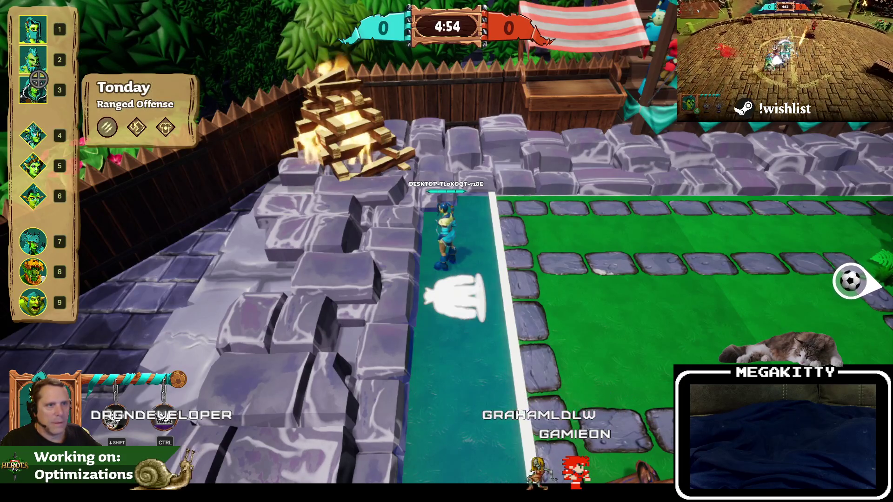
mouse_move(40, 121)
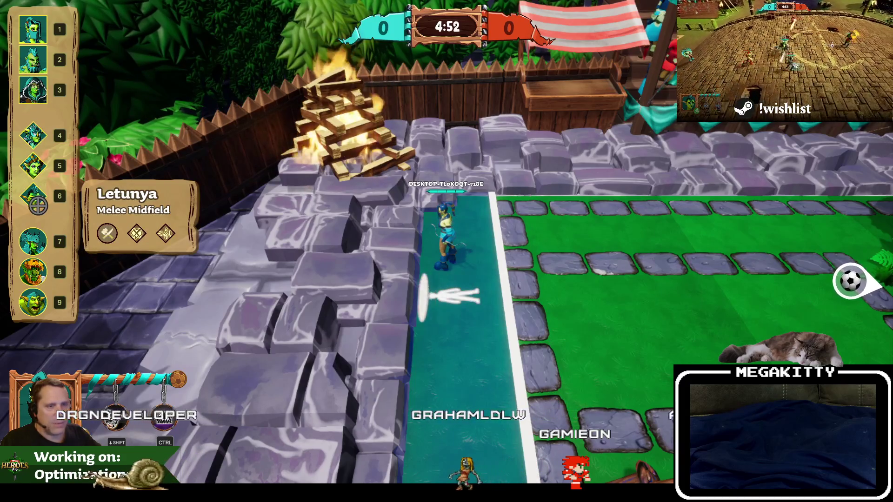
mouse_move(37, 248)
key("Escape")
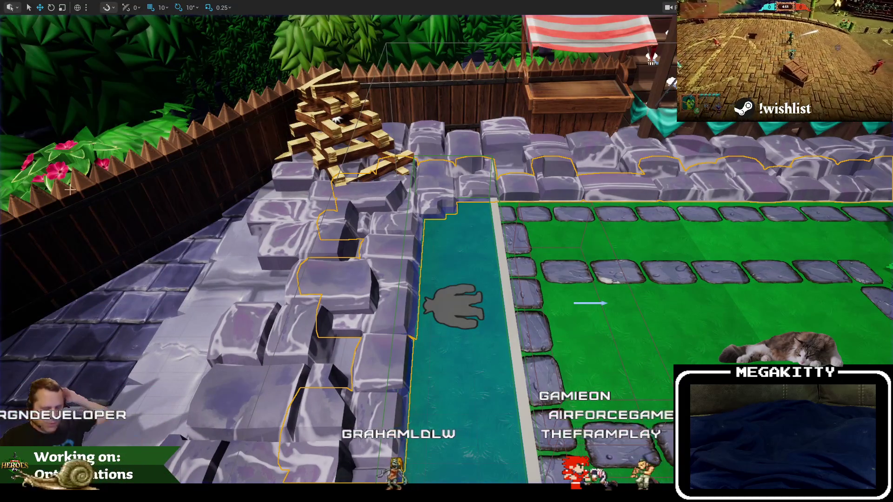
key("F11")
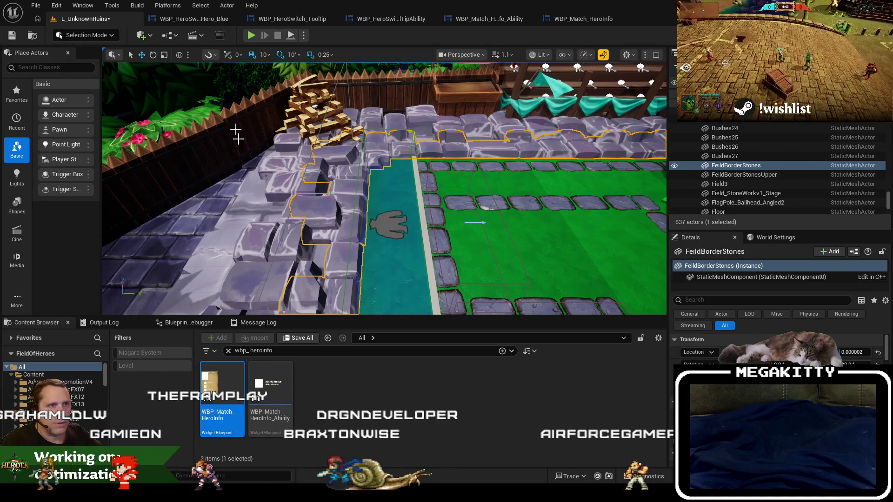
- Play with ShowLobbyCheats, switch team, ready up, run DestroyBotHeroes, then stop
key("alt+p")
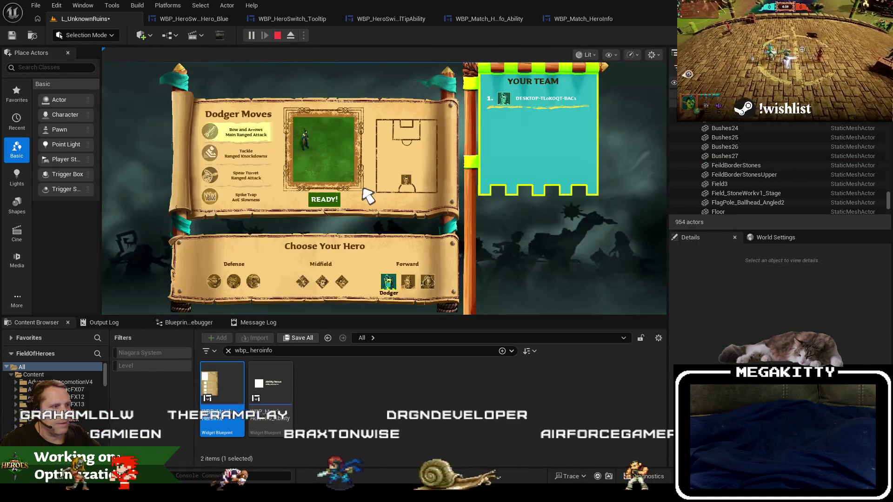
key("grave")
key("Up")
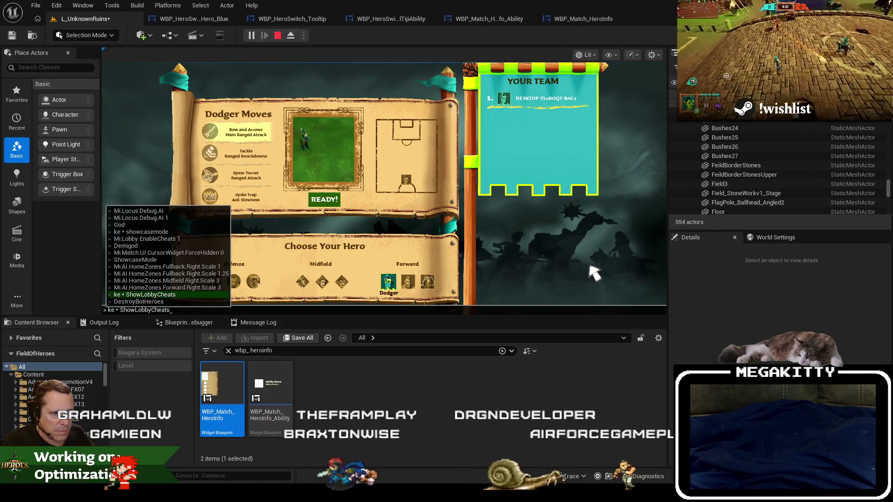
key("Return")
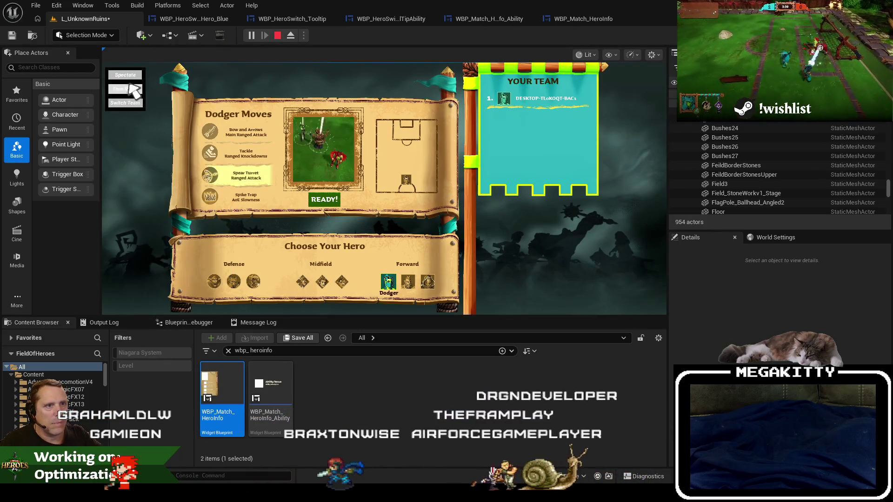
left_click(139, 104)
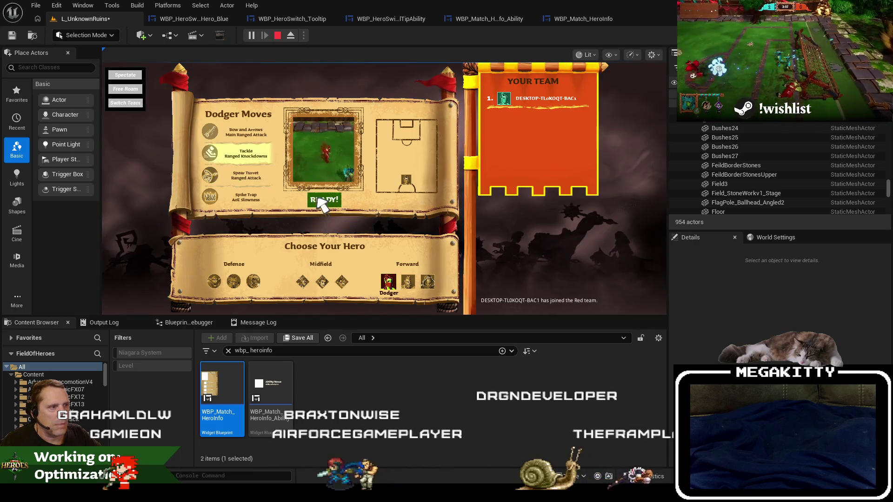
left_click(325, 199)
key("grave")
key("Up")
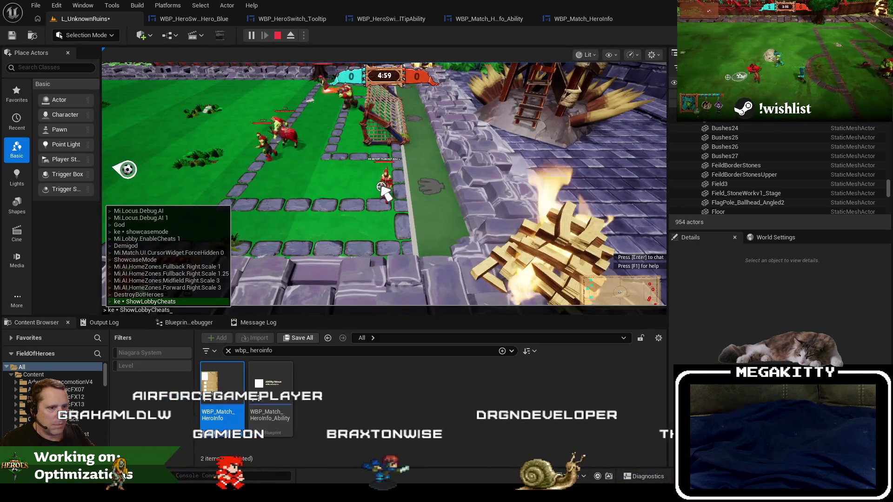
key("Return")
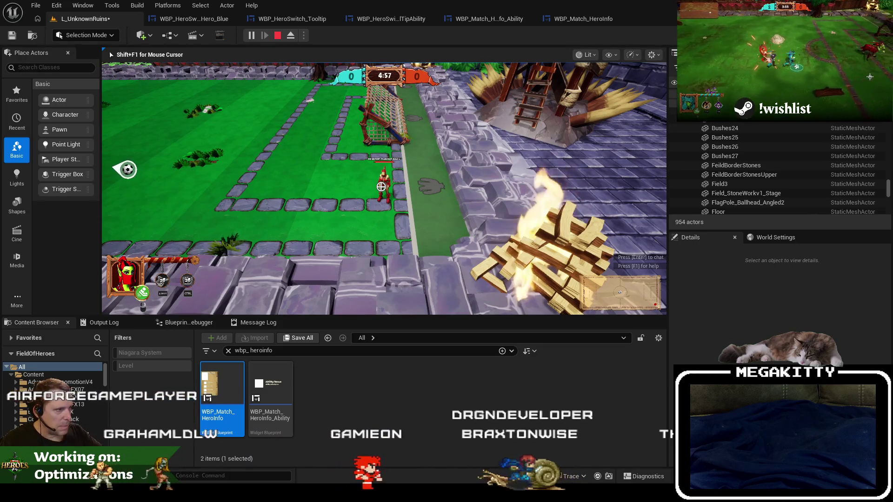
key("Escape")
- Select the RightHeroSwitchTriggerBox, then play, remove bots, and view it from a spectator camera
left_click(722, 166)
scroll(725, 167, "up", 10)
left_click(743, 174)
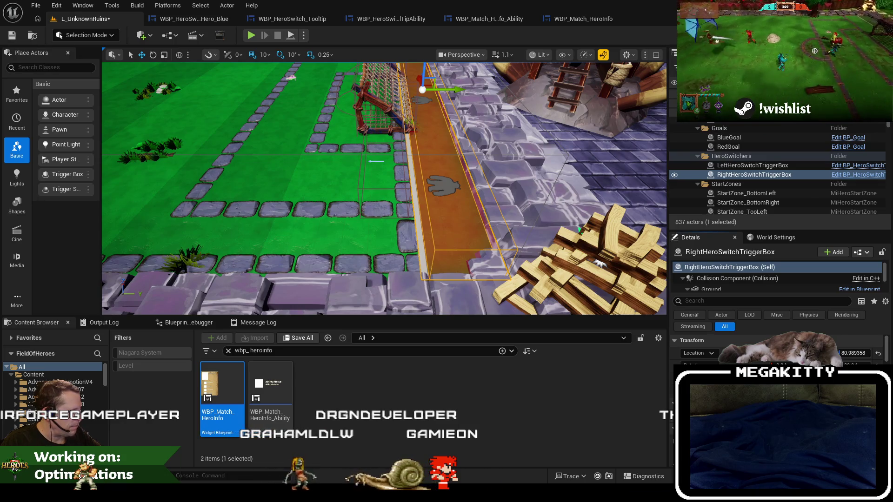
left_click(254, 40)
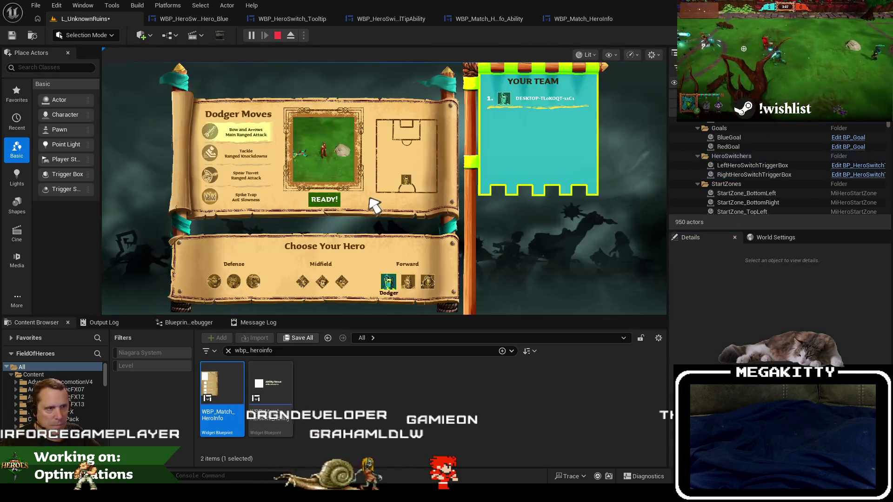
key("grave")
key("Up")
key("Return")
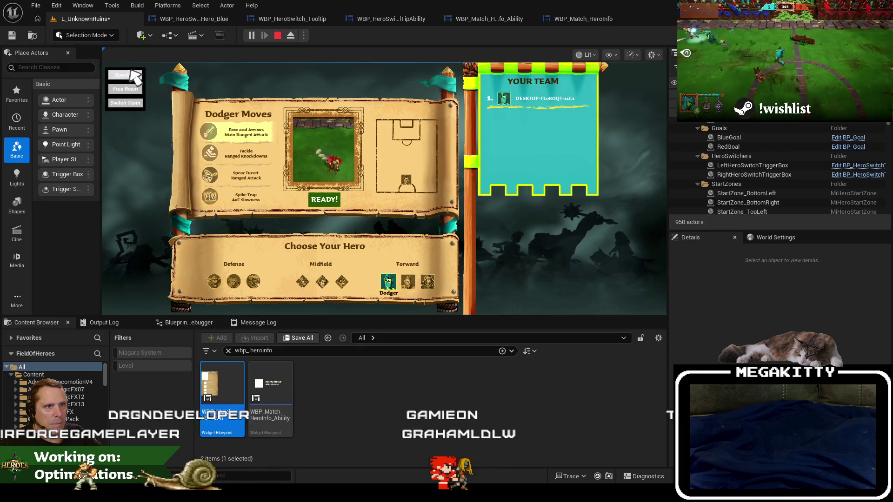
left_click(134, 77)
key("Escape")
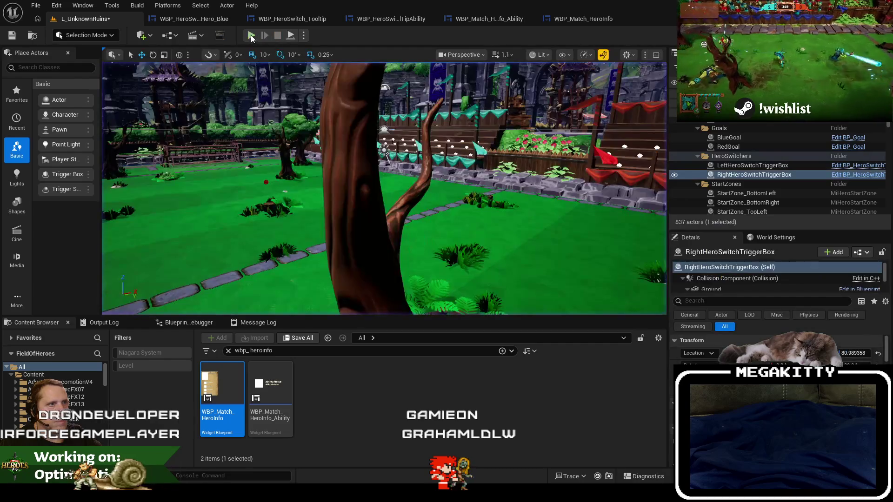
- Replay with ShowLobbyCheats as the Red team to check the red switch zone, then stop
key("alt+p")
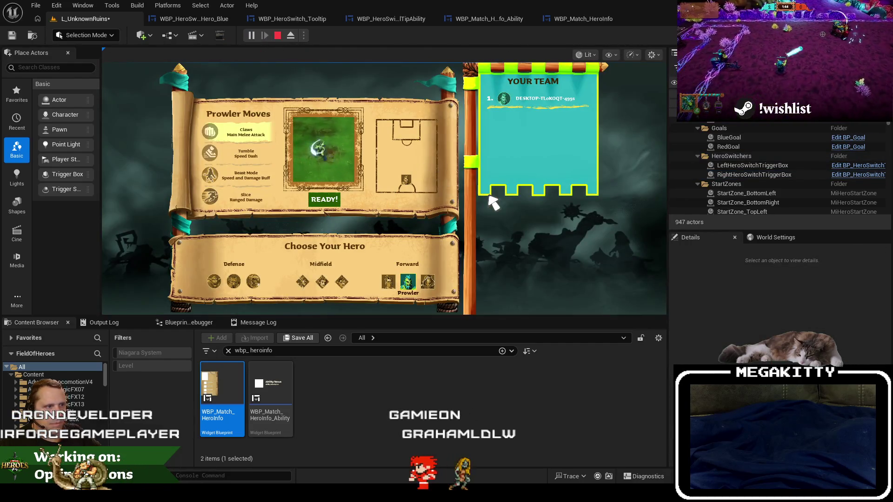
key("grave")
key("Up")
key("Return")
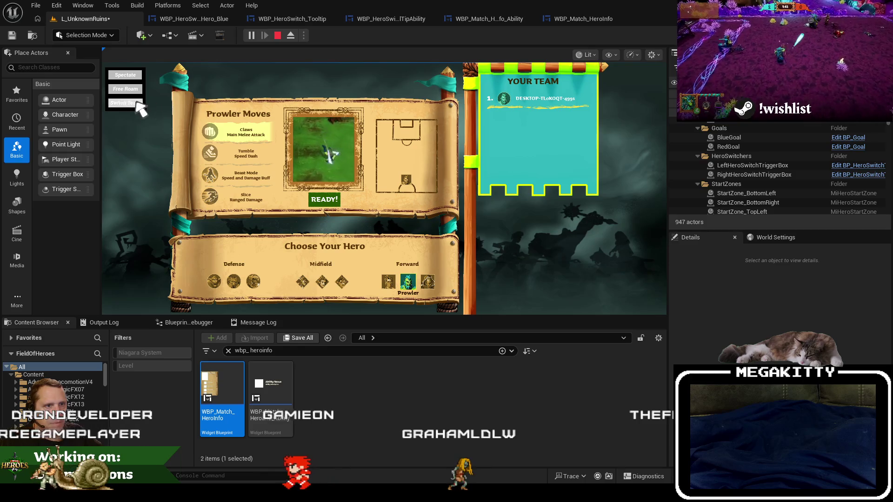
left_click(137, 103)
left_click(324, 200)
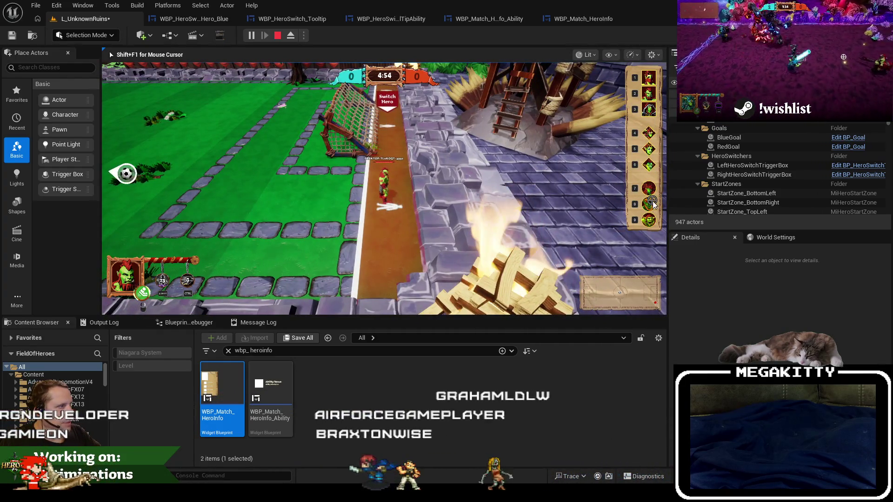
key("Escape")
key("F11")
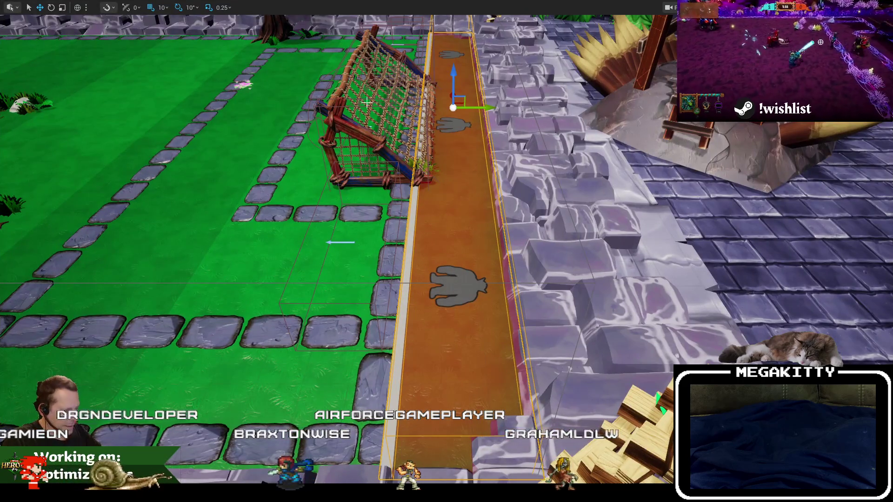
key("F11")
- Inspect Image_Binding and Image_HeroAvatar in WBP_HeroSwitch_Hero_Blue's Designer
left_click(207, 19)
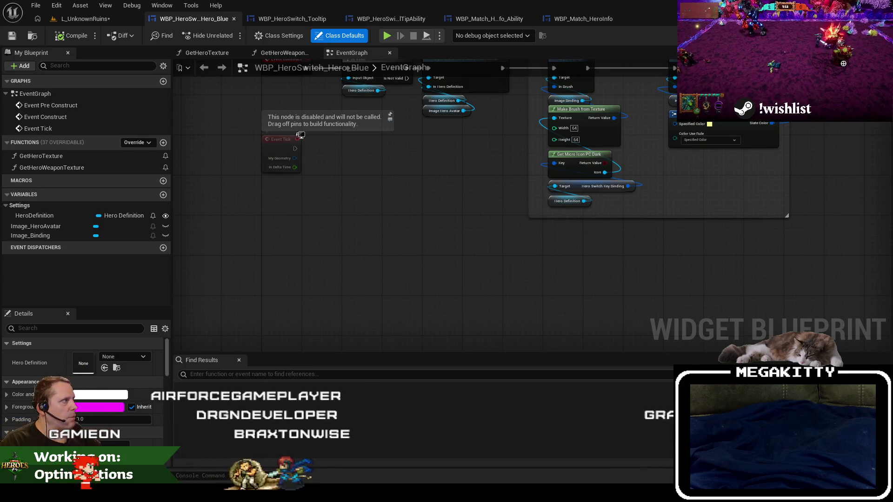
key("ctrl+shift+d")
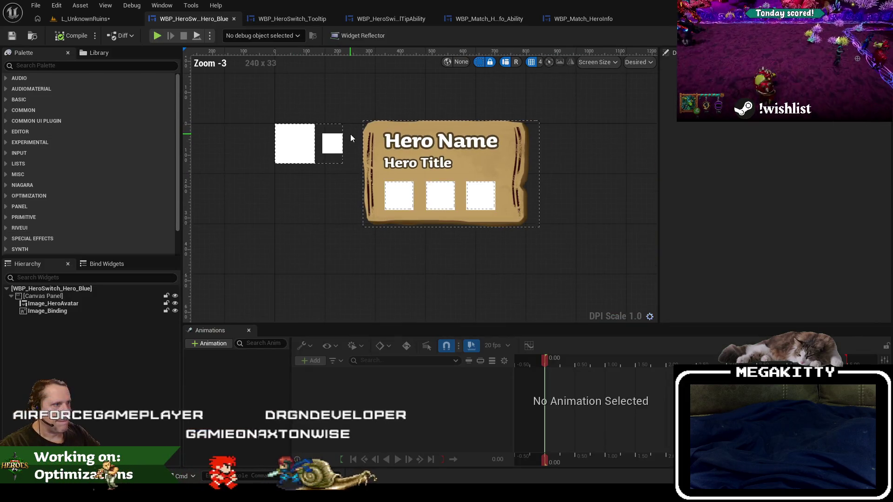
left_click_drag(375, 148, 366, 174)
left_click(61, 311)
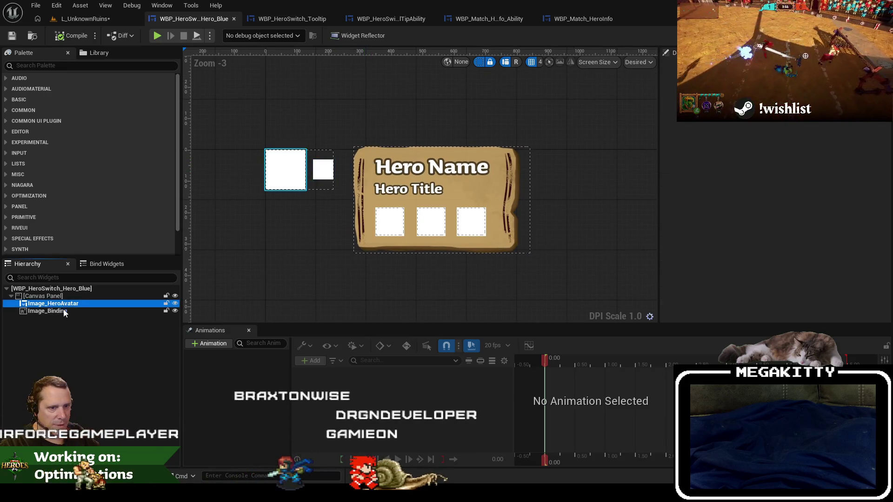
left_click(260, 166)
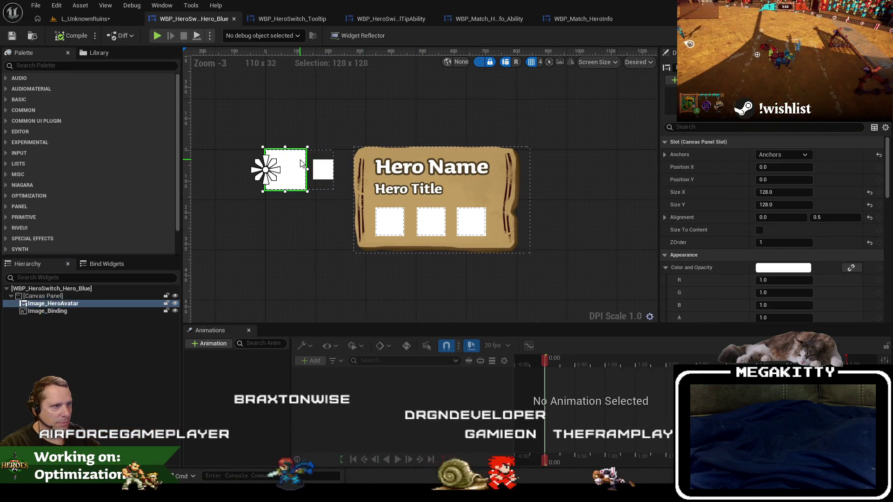
- Open WBP_HeroSwitch_Hero_Red from the Content Browser, after closing the mistakenly opened WBP_HeroSwitch_Red
left_click(84, 19)
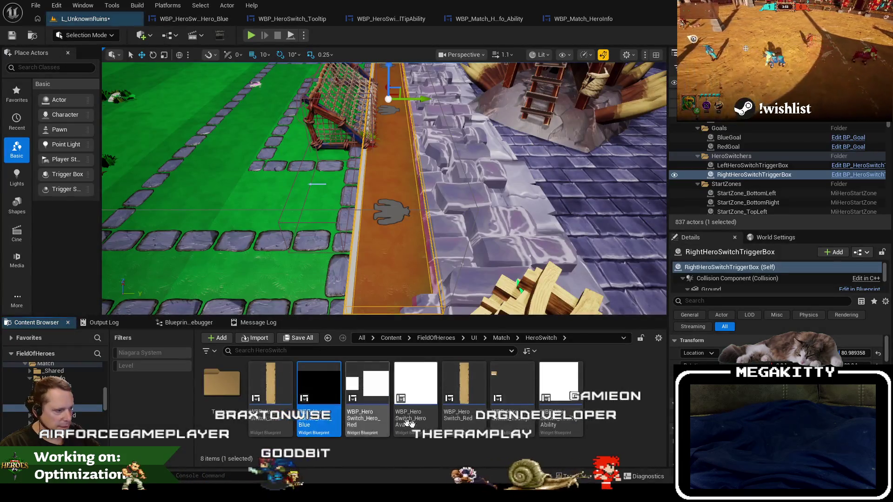
left_click(463, 396)
double_click(462, 397)
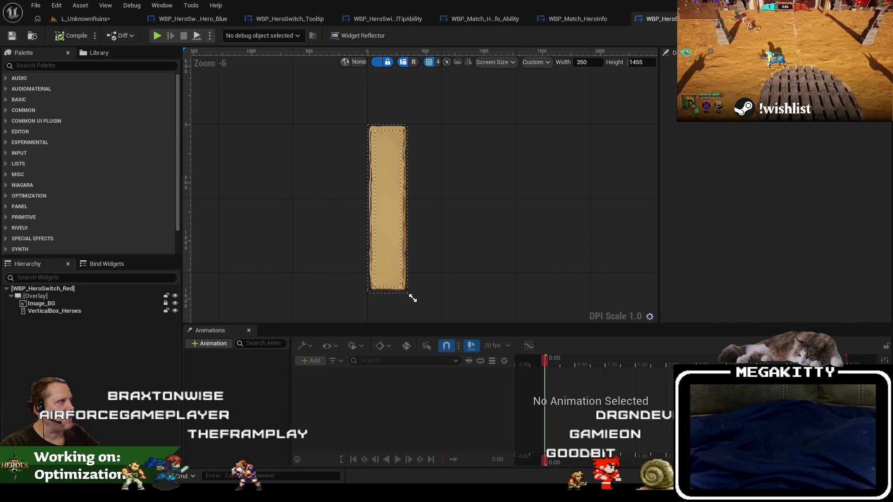
key("ctrl+w")
left_click(85, 19)
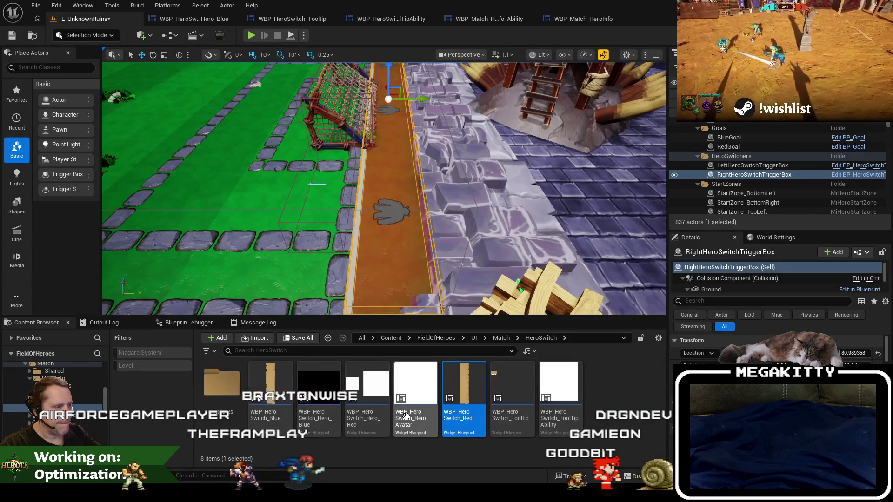
left_click(367, 396)
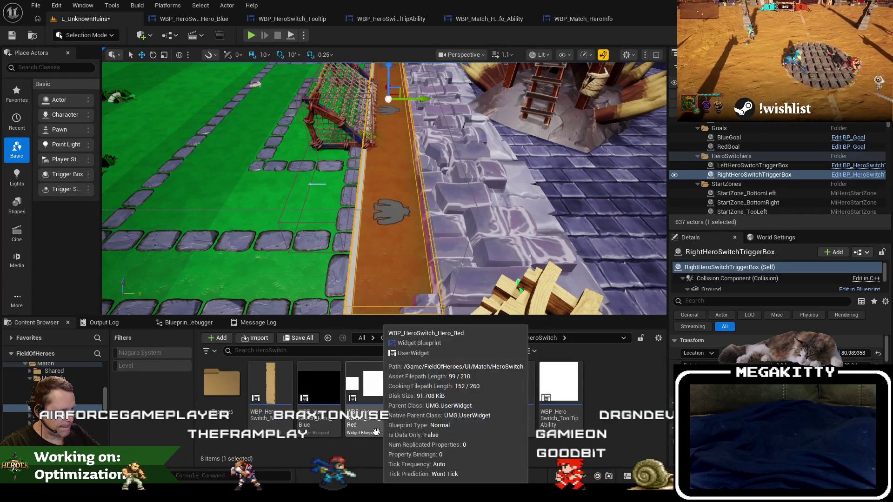
double_click(367, 386)
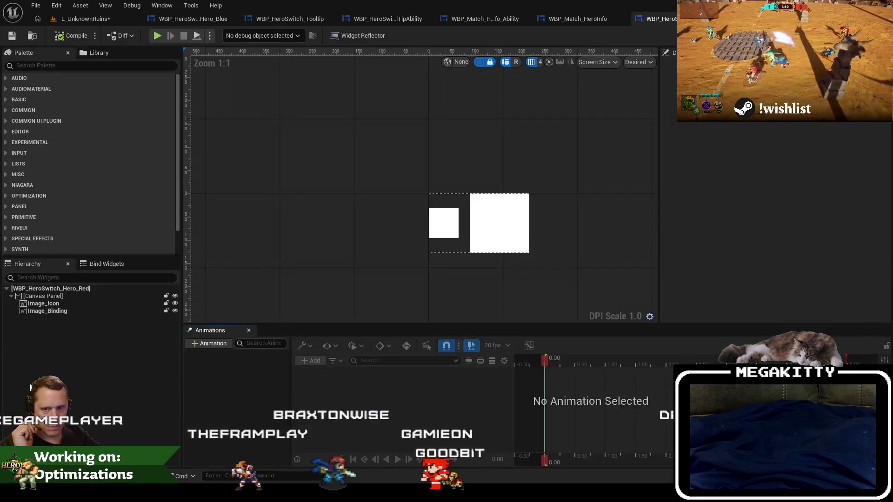
- Move the Hero_Red editor tab beside Hero_Blue and flip between both layouts
scroll(297, 149, "down", 2)
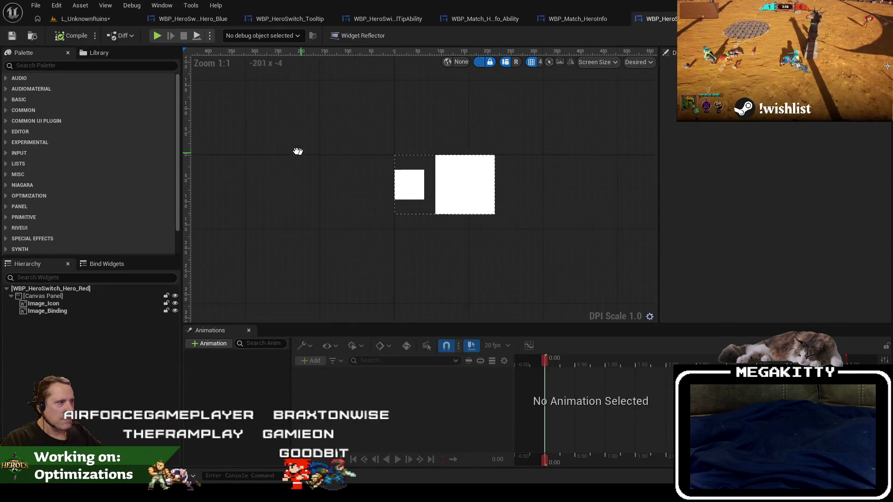
left_click(169, 21)
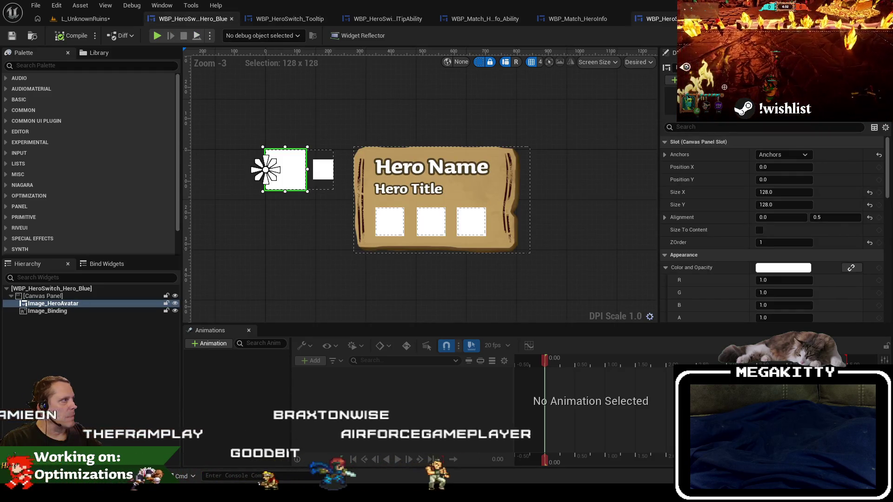
left_click_drag(660, 19, 279, 18)
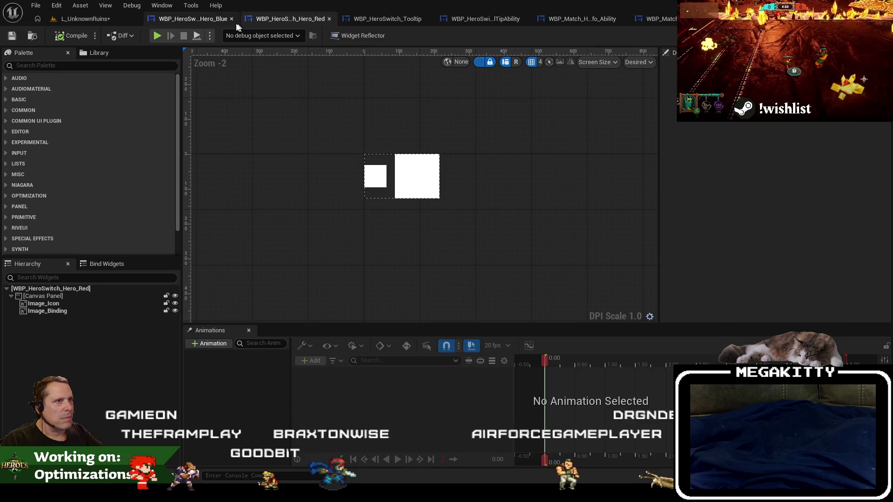
left_click(200, 21)
left_click(273, 22)
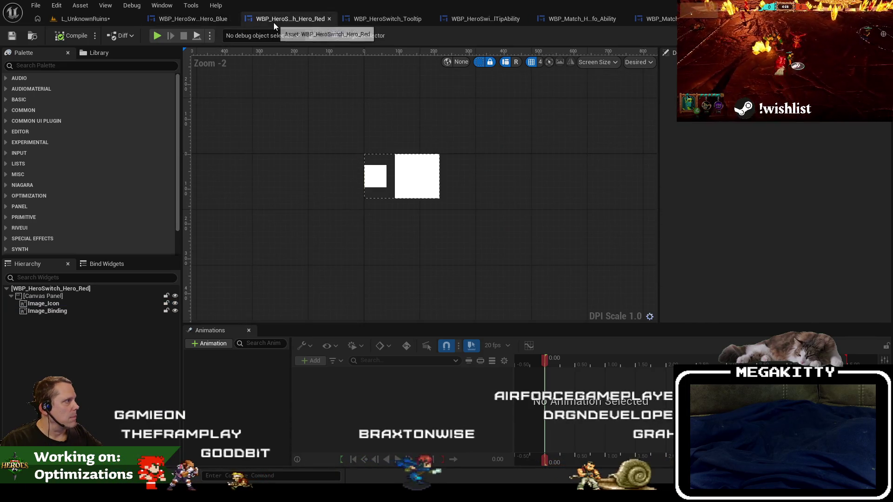
left_click(206, 20)
left_click(281, 18)
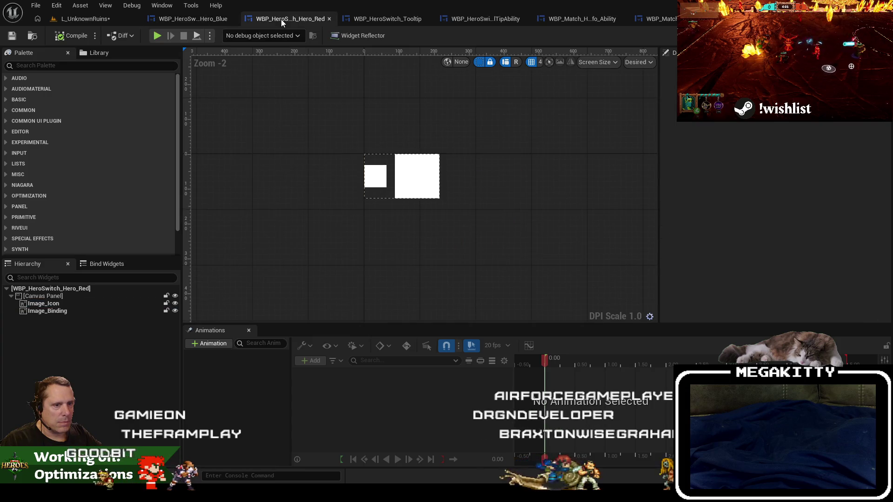
left_click(193, 19)
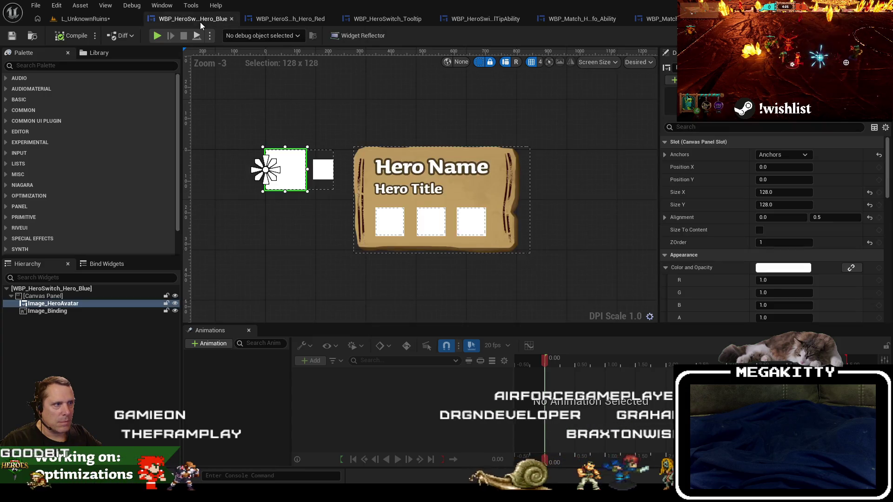
- Compare Hero_Blue's Image_Binding and Image_HeroAvatar with Hero_Red's 128×128 Image_Icon and 64×64 Image_Binding
left_click(76, 311)
left_click(75, 302)
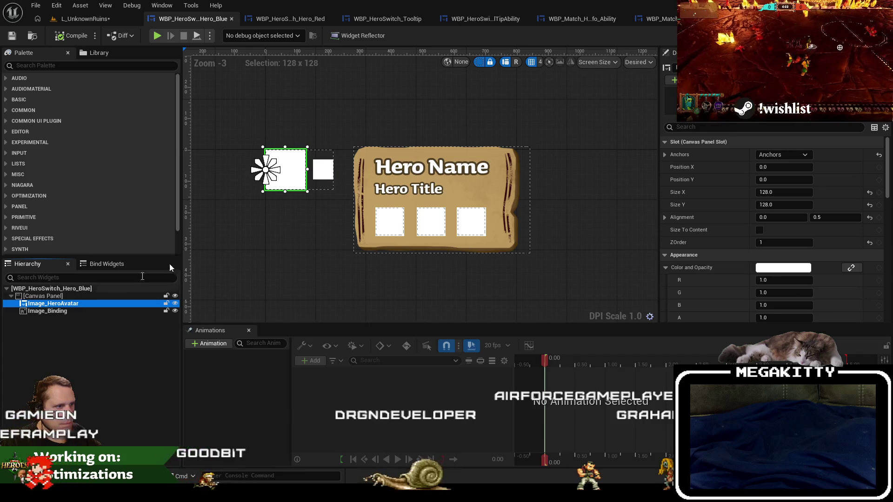
scroll(266, 225, "up", 1)
scroll(219, 256, "down", 1)
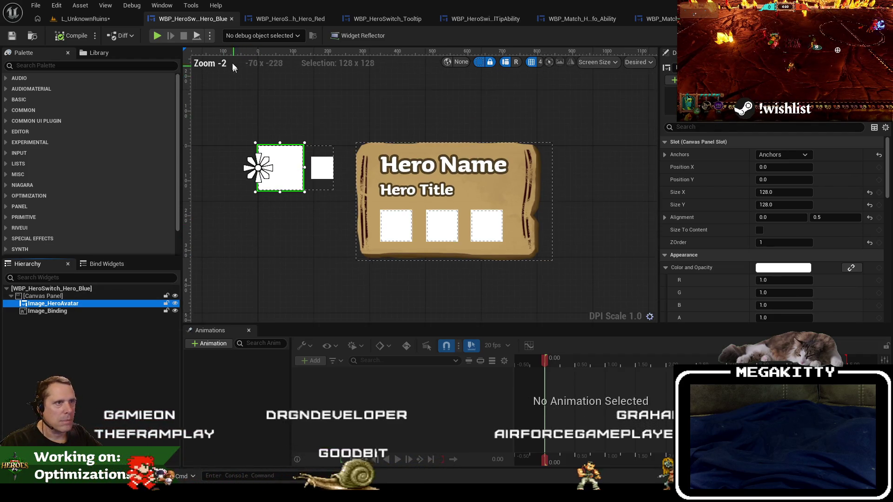
scroll(233, 65, "up", 1)
left_click(294, 19)
left_click(73, 305)
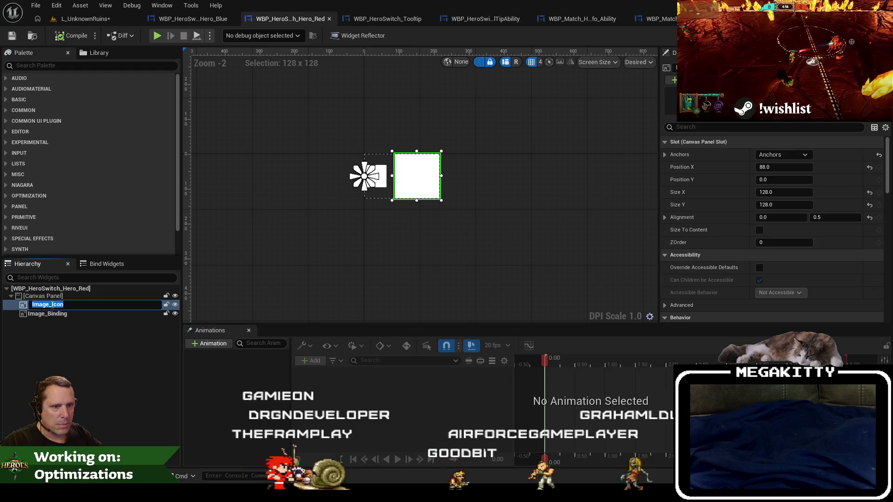
left_click(74, 306)
scroll(344, 242, "up", 1)
left_click(374, 195)
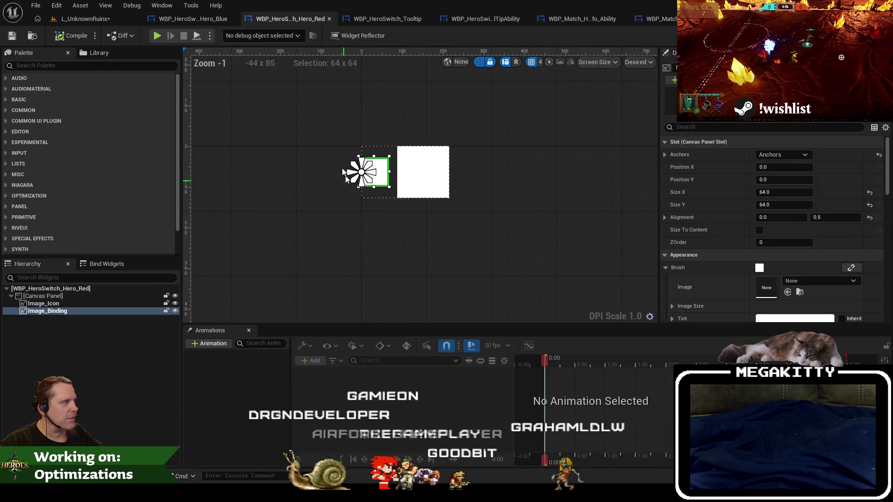
- Recheck Image_HeroAvatar's settings in Hero_Blue, ending on the Hero_Red designer
left_click(201, 19)
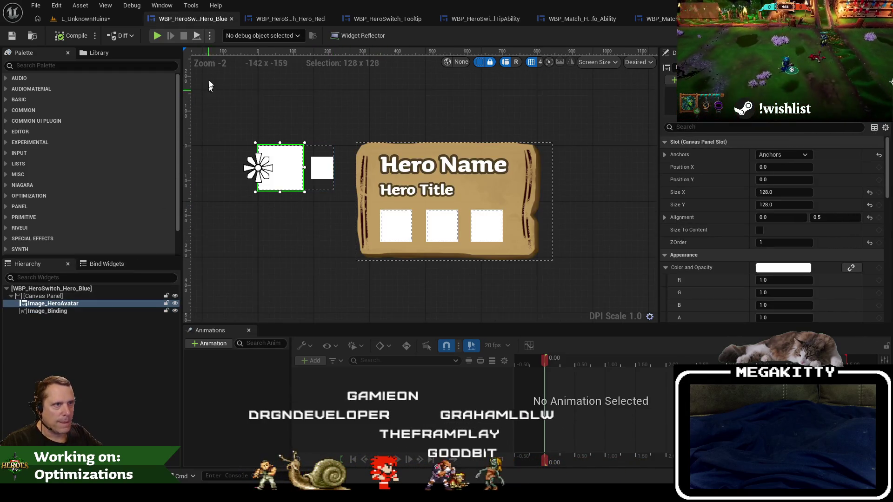
left_click(77, 305)
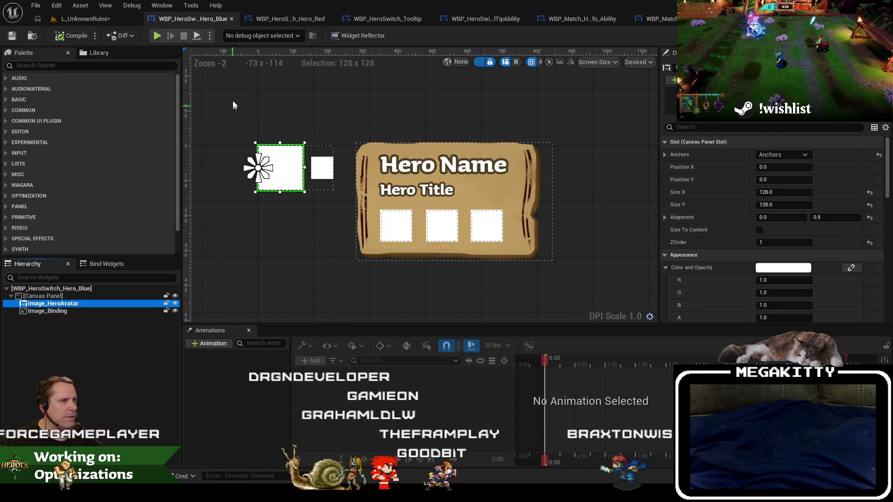
scroll(831, 308, "down", 4)
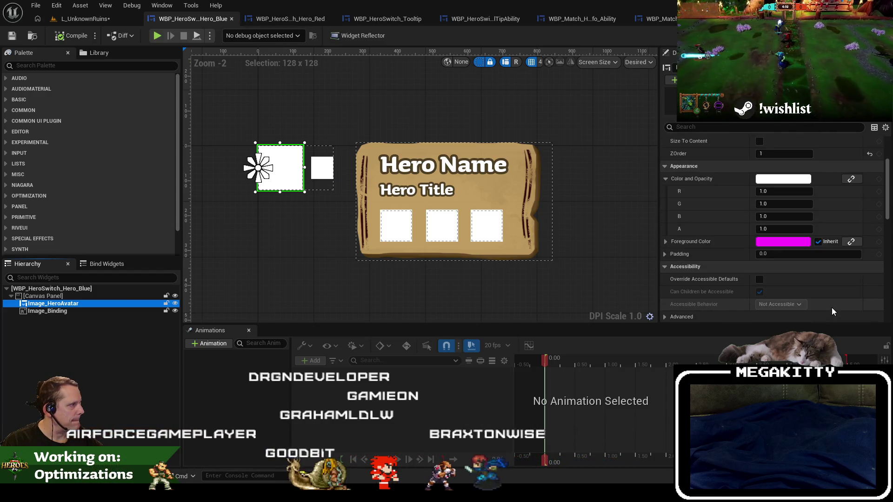
scroll(831, 308, "down", 4)
left_click(261, 20)
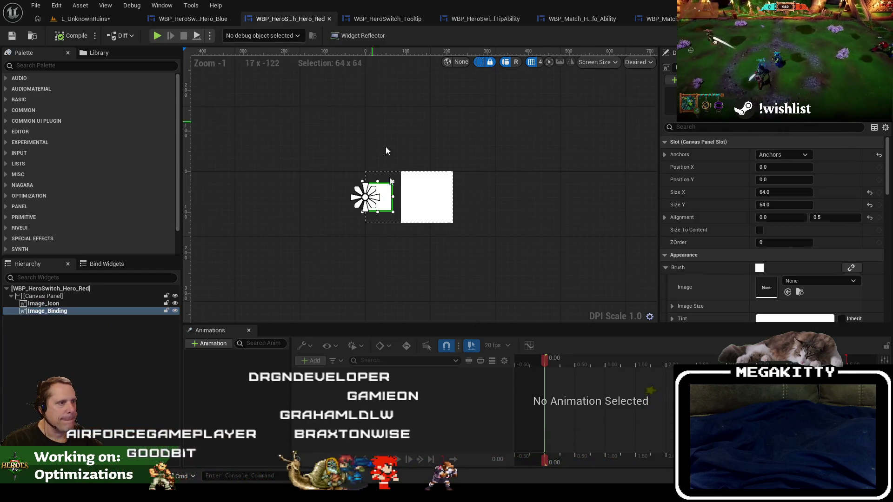
- Paste Image_HeroAvatar into Hero_Red's canvas panel, between Image_Icon and Image_Binding
left_click(82, 298)
key("ctrl+v")
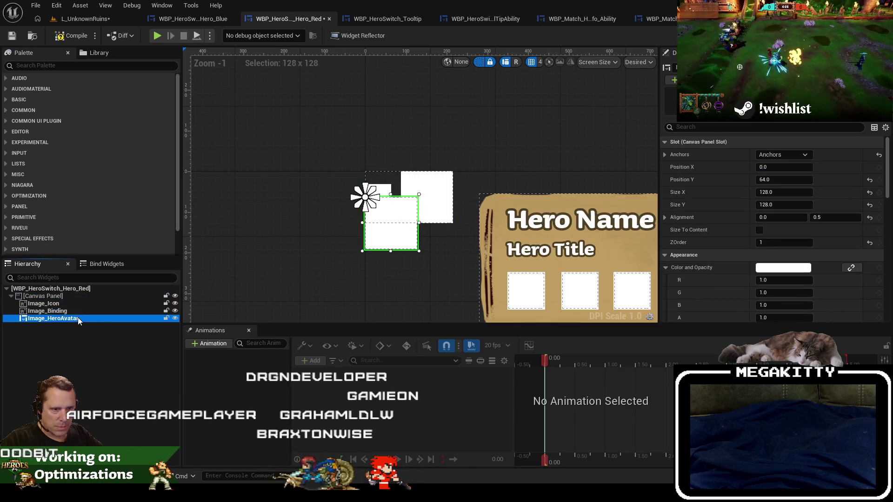
left_click_drag(76, 308, 76, 308)
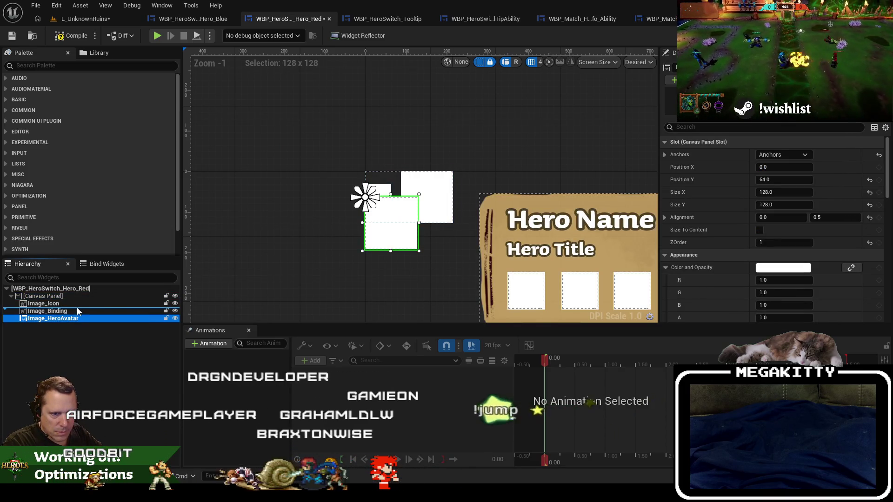
- Look up Image_HeroAvatar's position settings in Hero_Blue for reference
left_click(74, 303)
key("ctrl+Tab")
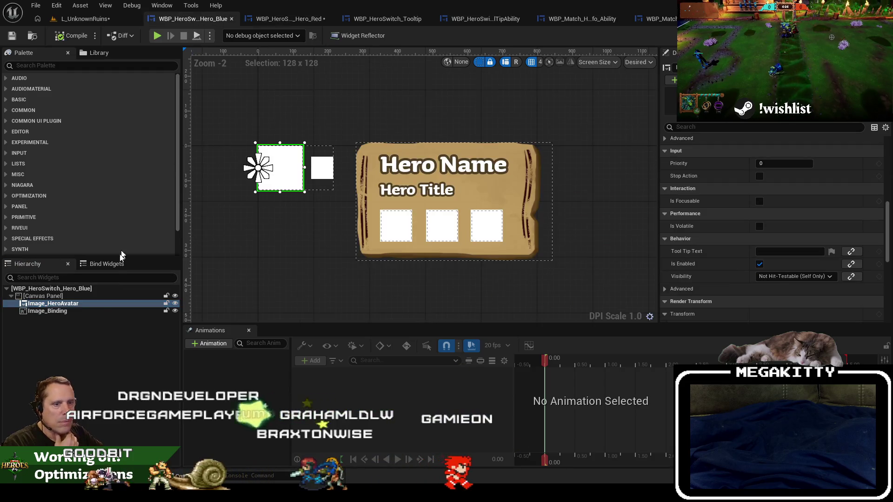
left_click(454, 291)
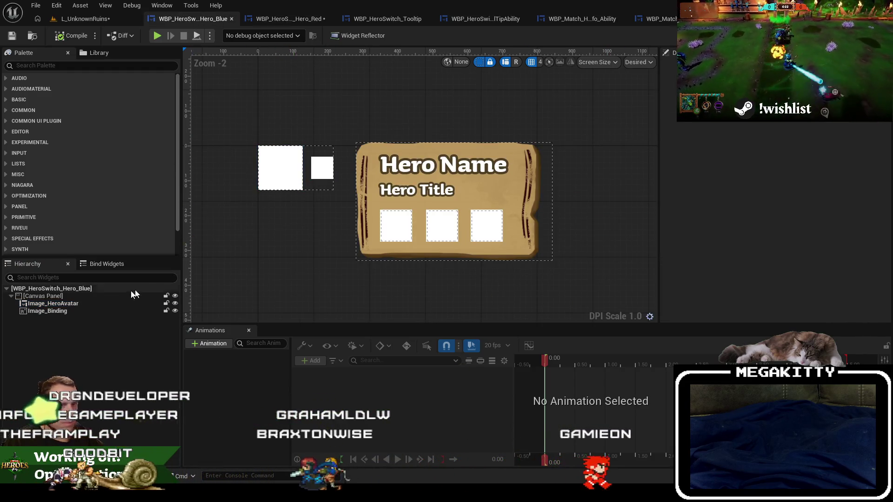
left_click(44, 295)
left_click(53, 303)
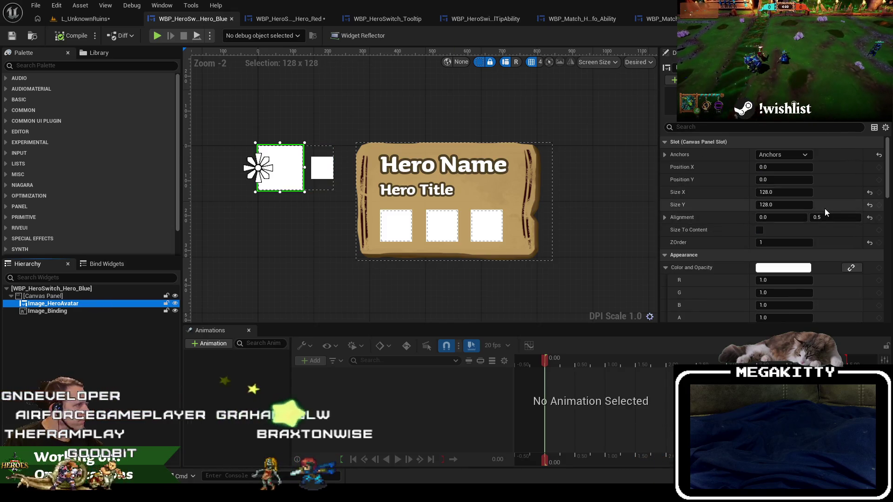
- Set the new Hero_Red Image_HeroAvatar's Position Y to 0
left_click(288, 19)
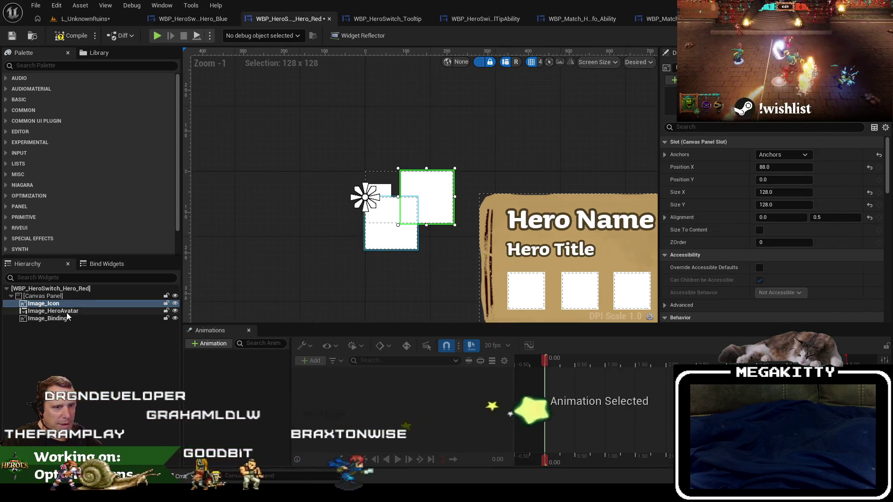
left_click(66, 311)
left_click(787, 180)
type("0")
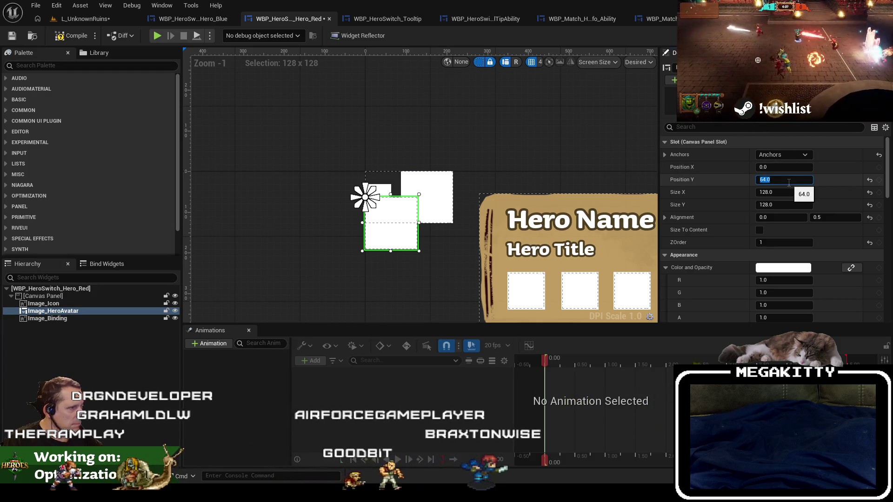
key("Tab")
- Recheck Hero_Blue's avatar and review the anchor presets, leaving them unchanged
left_click(193, 19)
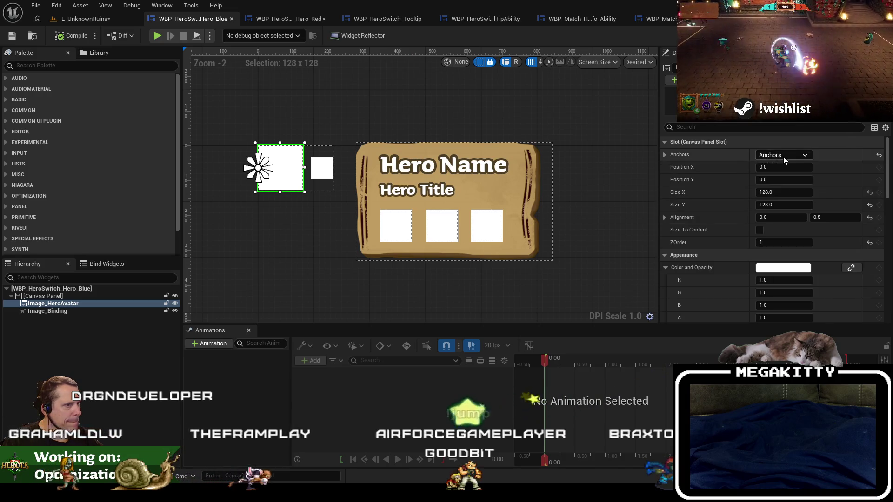
left_click(301, 19)
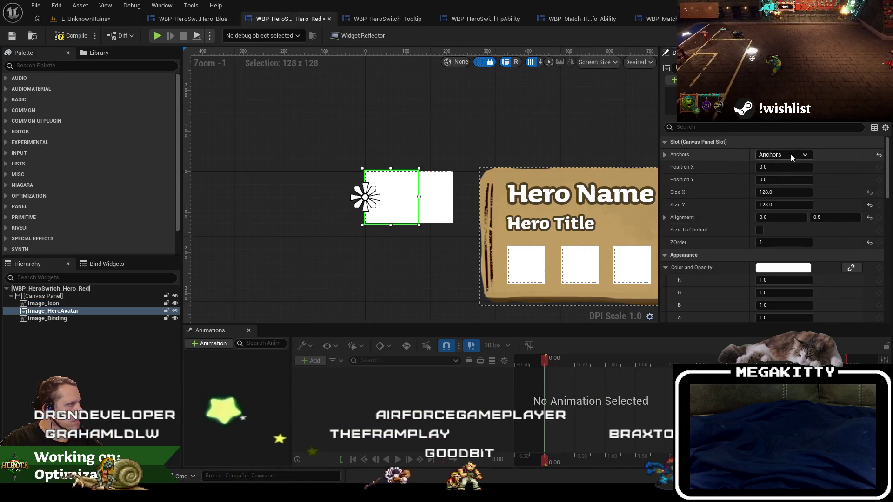
left_click(790, 154)
left_click(760, 217)
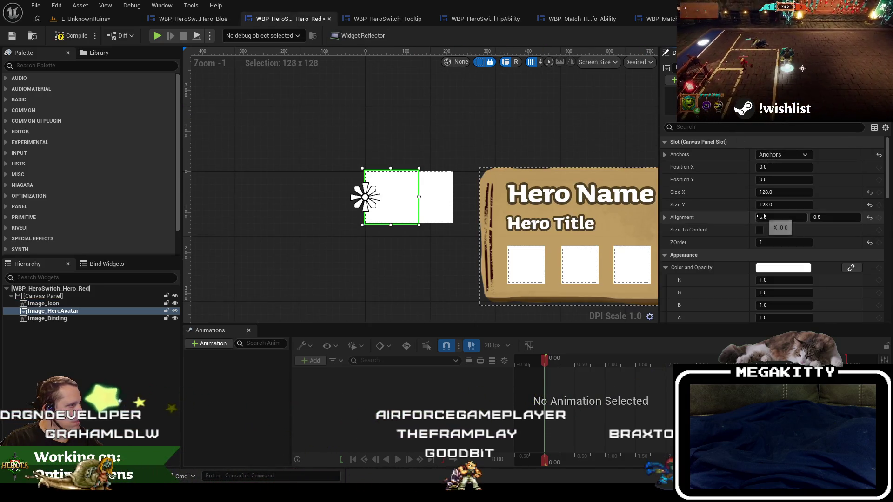
left_click(288, 18)
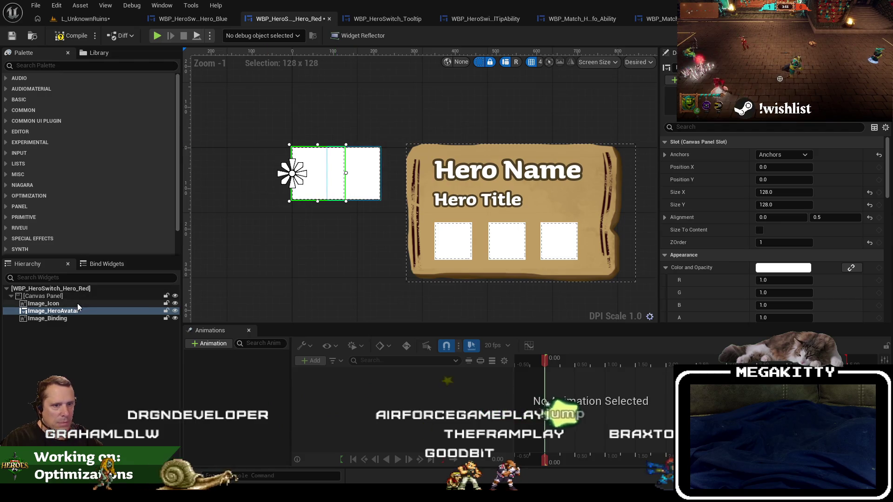
- Move Image_HeroAvatar to Position X 88 beside Image_Icon, then open the event graph
left_click(77, 308)
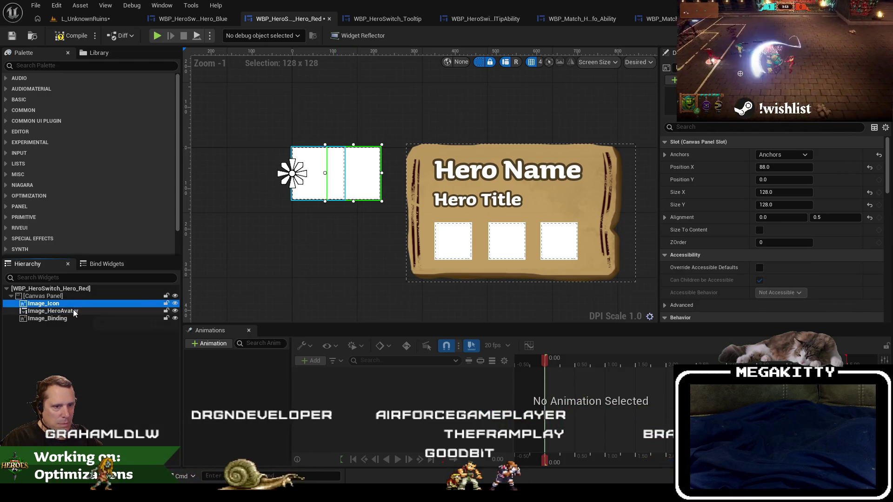
key("Right")
key("Right")
key("Right")
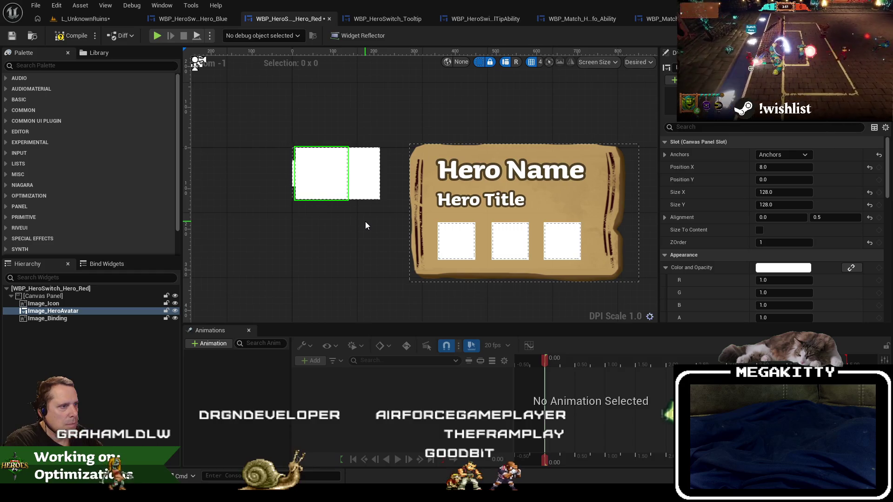
key("Right")
key("Right")
key("Right")
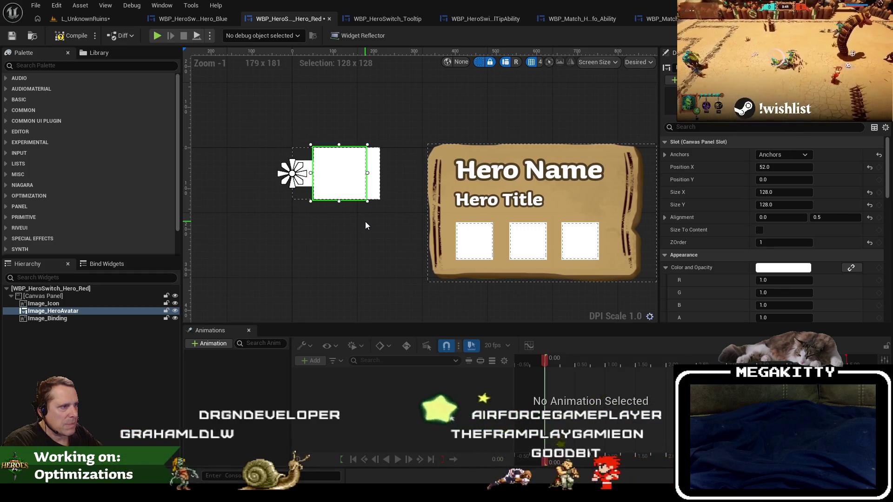
key("Right")
key("Right")
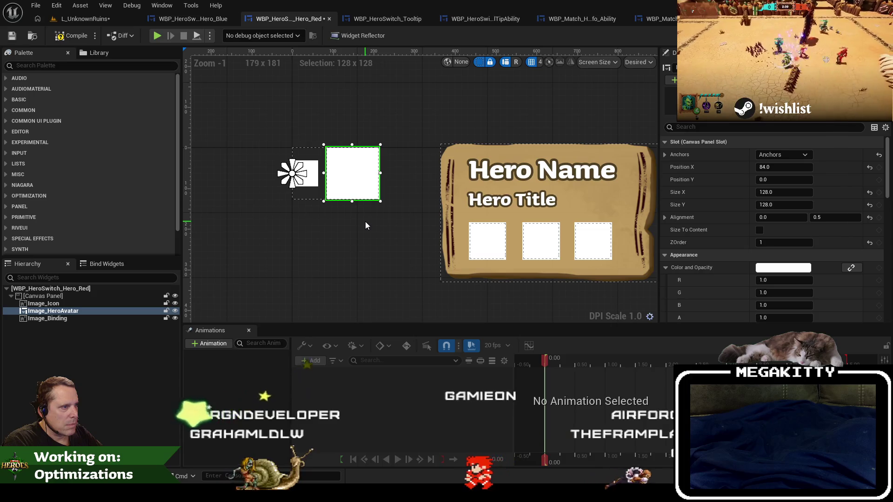
left_click(113, 303)
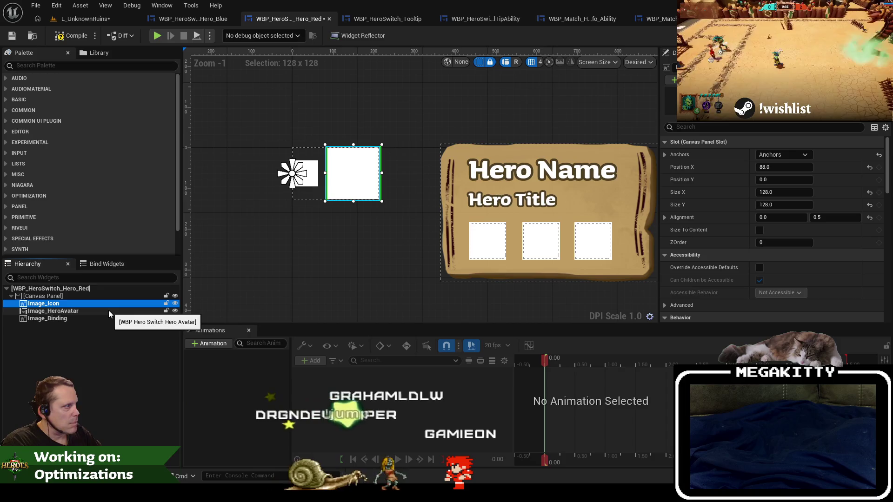
left_click(108, 310)
left_click(789, 168)
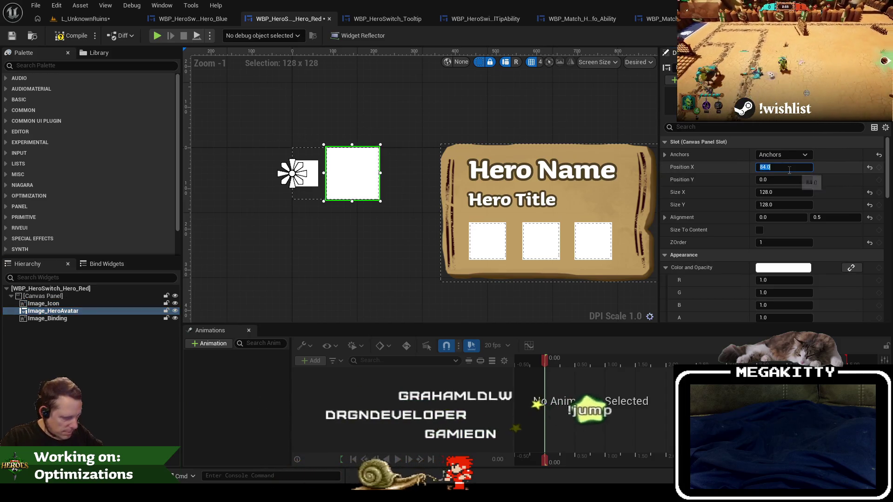
type("88")
key("Return")
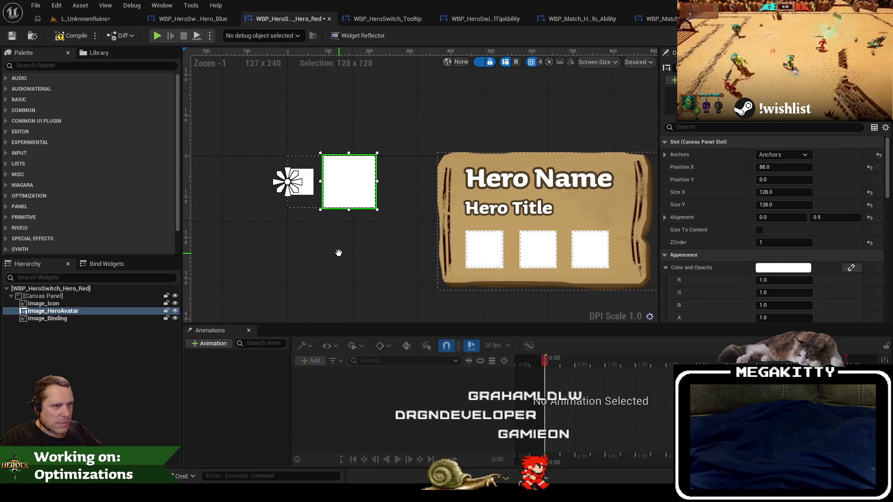
left_click_drag(338, 253, 332, 255)
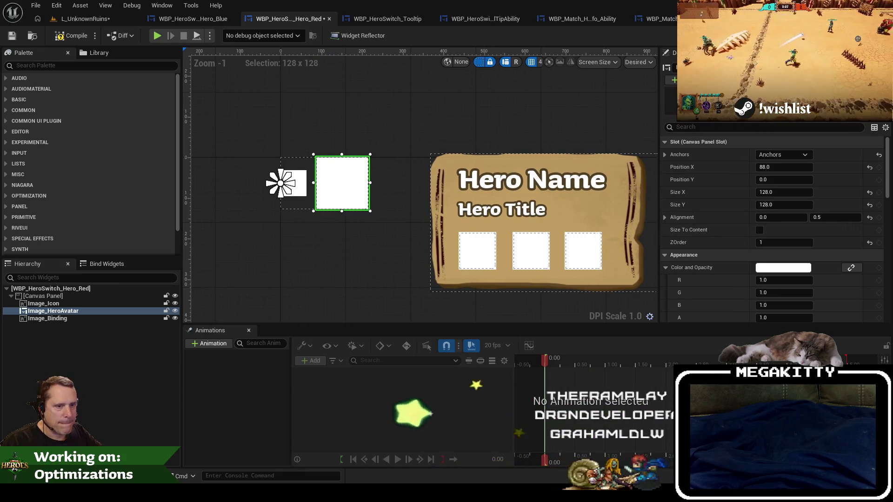
left_click(874, 36)
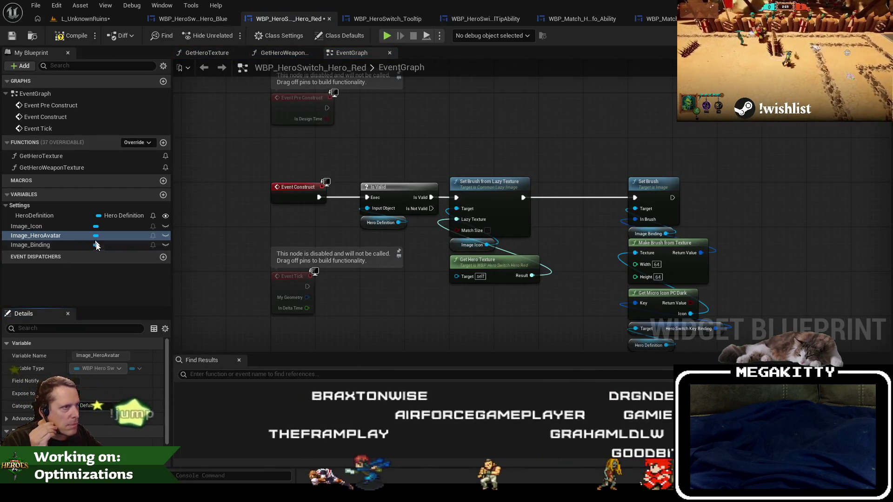
- Open Hero_Blue's event graph and select Set Hero Definition with its variable nodes
left_click(200, 18)
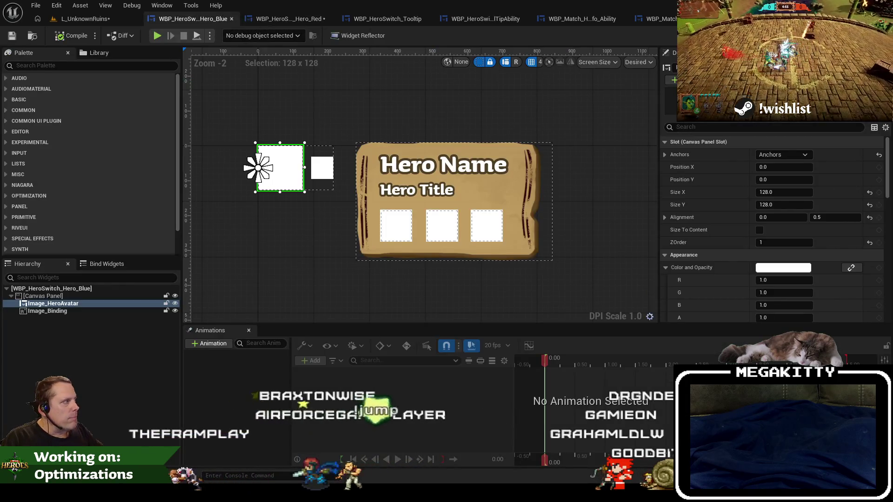
left_click(874, 35)
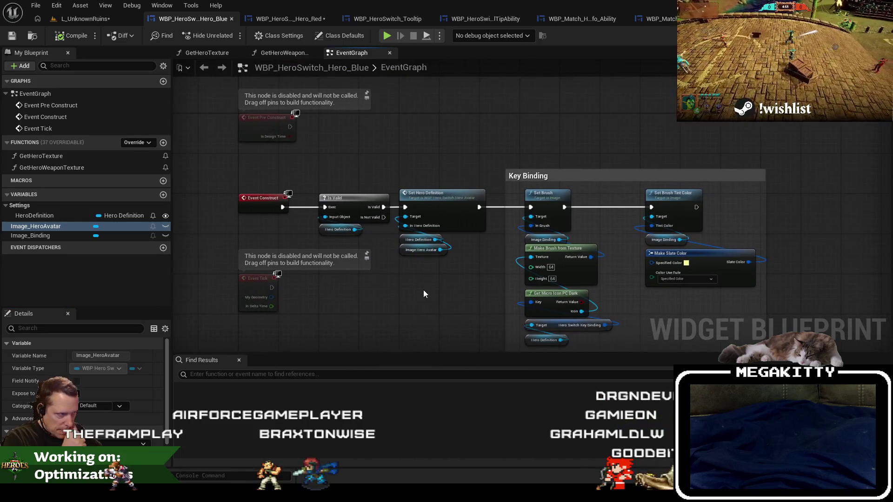
scroll(453, 245, "up", 2)
left_click_drag(452, 245, 392, 139)
- Compare Blue's construct chain with Hero_Red's graph, ending on Red's Is Valid node
left_click(278, 18)
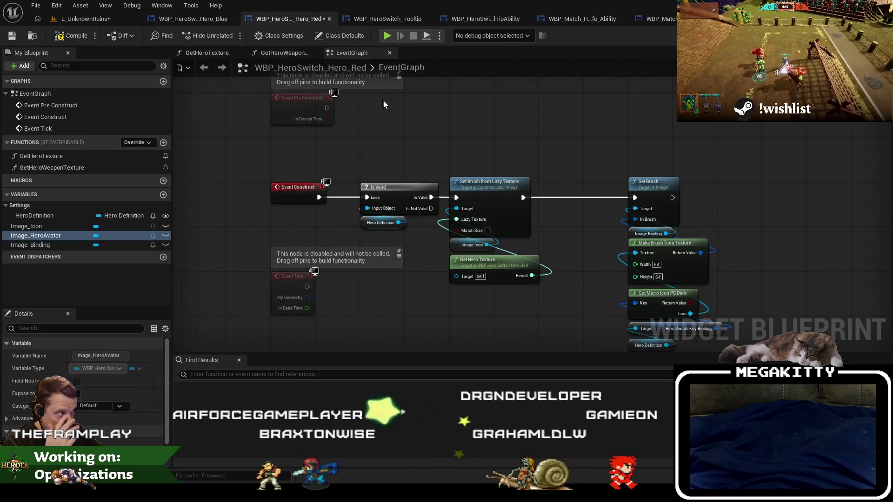
left_click(190, 19)
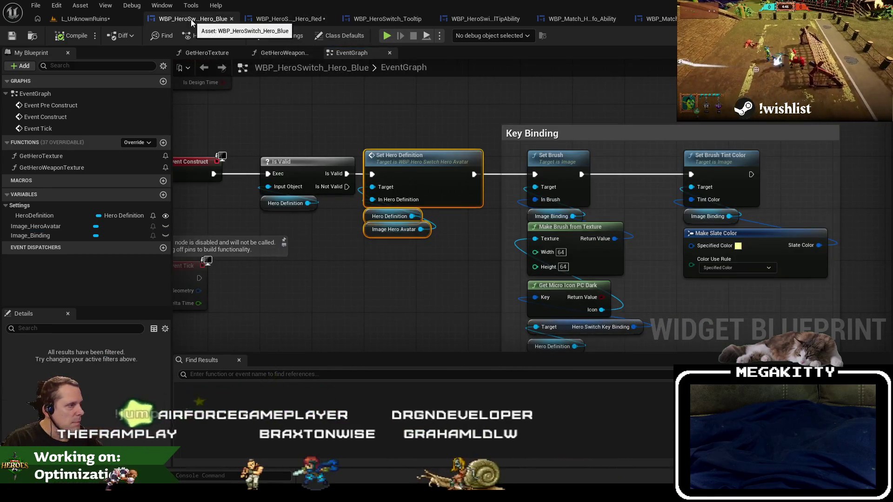
mouse_move(515, 187)
left_mouse_down()
mouse_move(459, 164)
mouse_move(498, 173)
left_mouse_up()
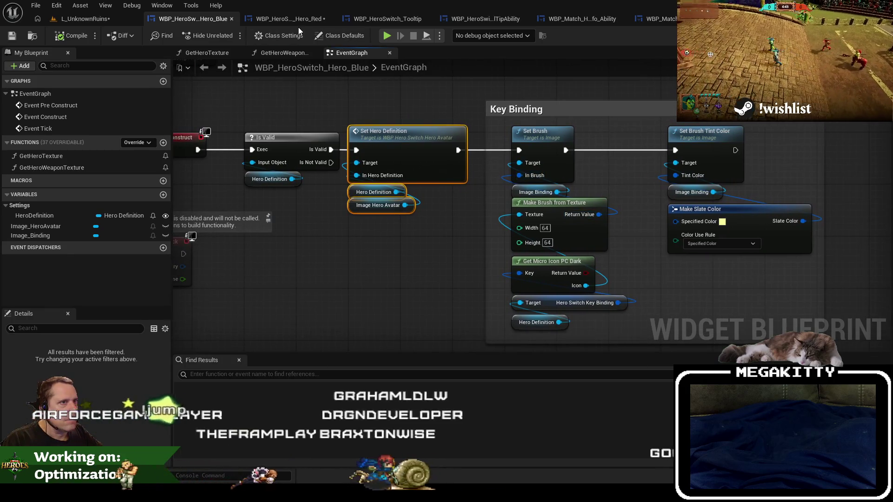
left_click(285, 20)
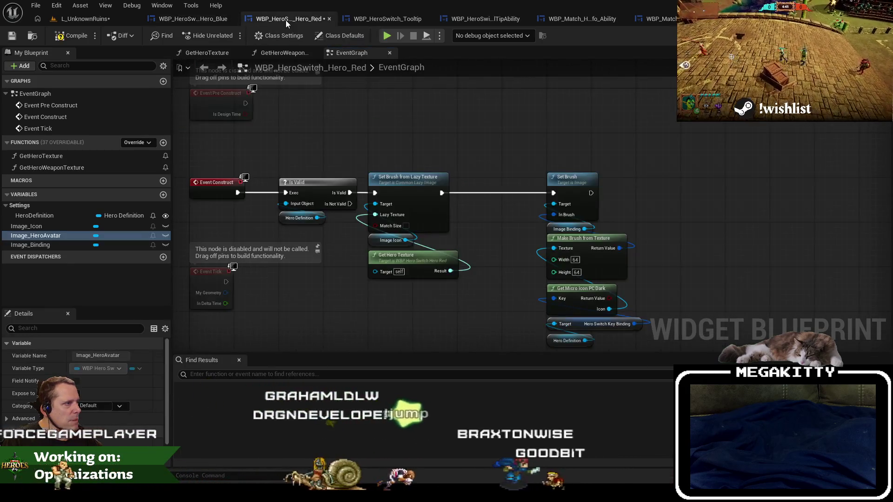
mouse_move(467, 158)
left_mouse_down()
mouse_move(451, 122)
mouse_move(437, 129)
left_mouse_up()
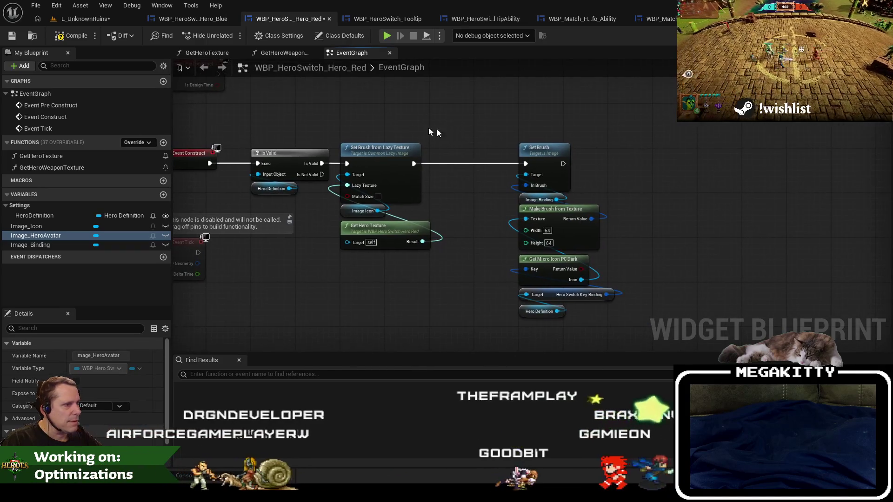
- Move the old brush nodes after Is Valid aside and place Set Hero Definition there
right_click(321, 163)
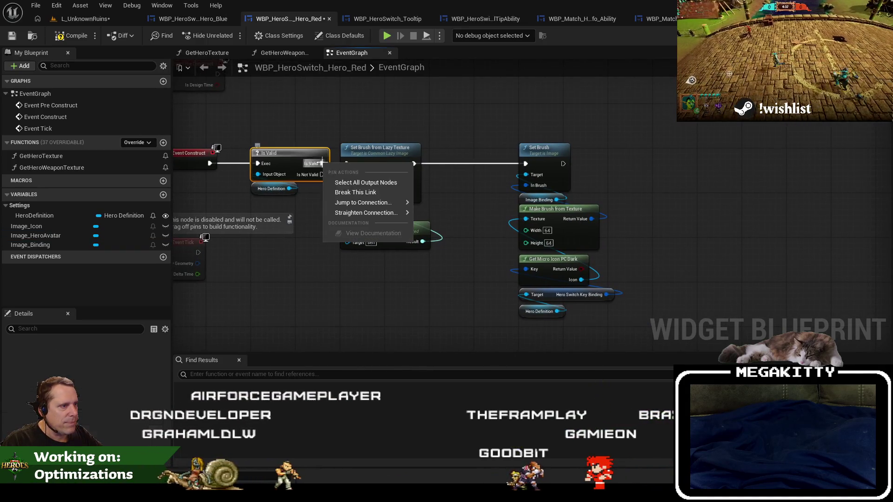
left_click(353, 204)
scroll(372, 126, "down", 3)
mouse_move(411, 175)
left_mouse_down()
mouse_move(347, 196)
mouse_move(222, 266)
left_mouse_up()
scroll(456, 186, "up", 3)
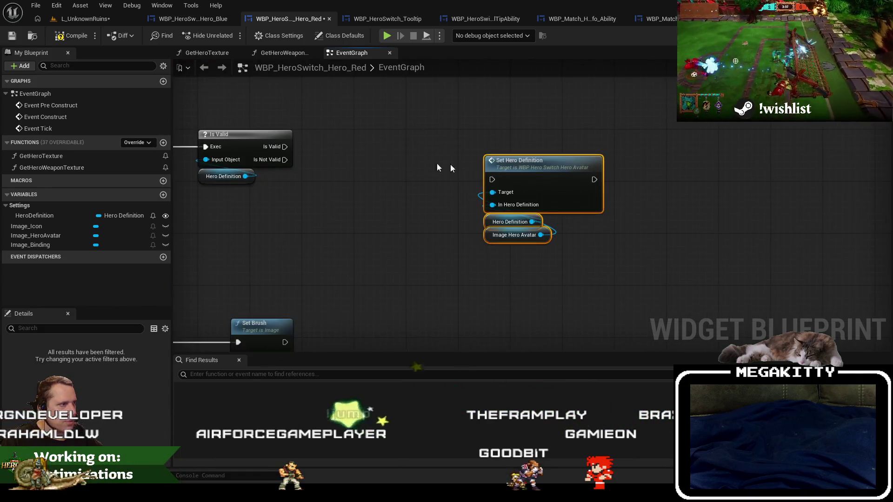
left_click_drag(516, 155, 356, 132)
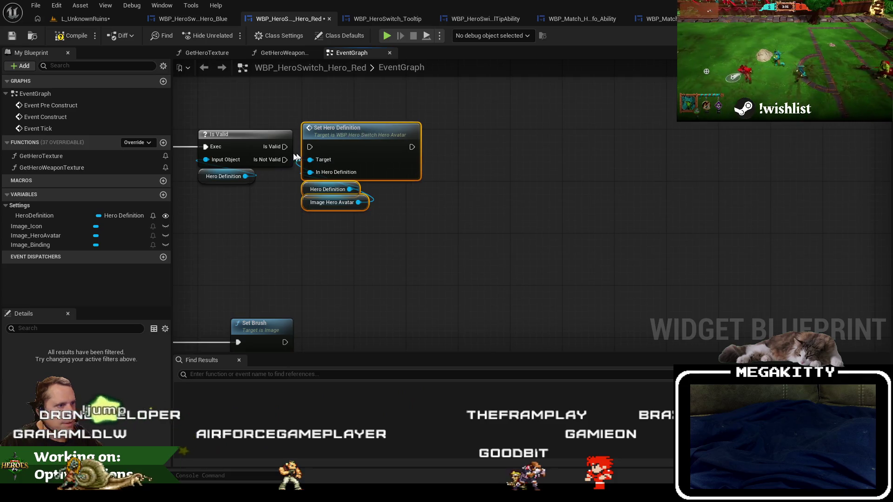
mouse_move(343, 319)
left_mouse_down()
mouse_move(556, 114)
mouse_move(391, 171)
left_mouse_up()
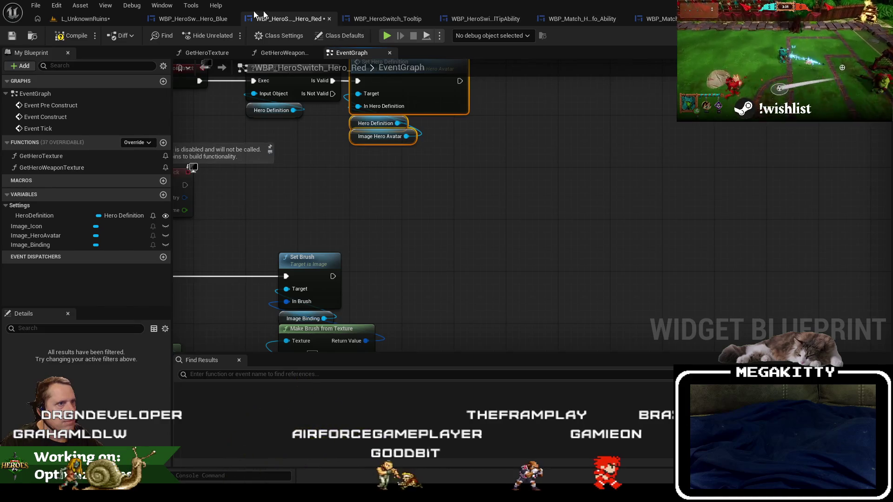
- Copy Hero_Blue's Key Binding comment group into Hero_Red after Set Hero Definition
left_click(196, 18)
left_click_drag(644, 243, 625, 255)
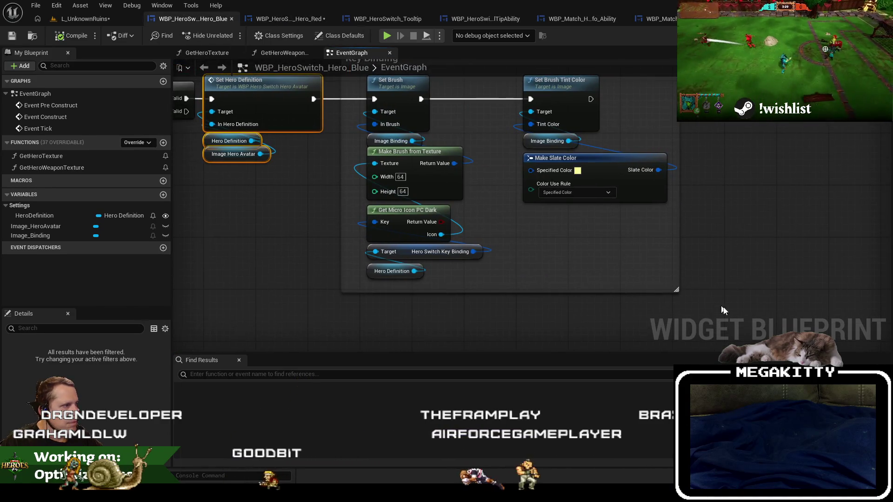
mouse_move(723, 311)
left_mouse_down()
mouse_move(521, 153)
mouse_move(347, 99)
left_mouse_up()
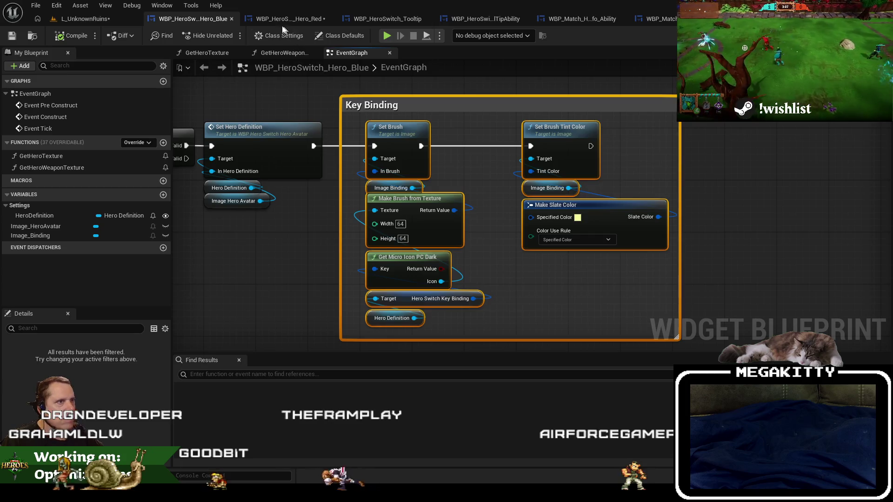
left_click(284, 18)
left_click(195, 18)
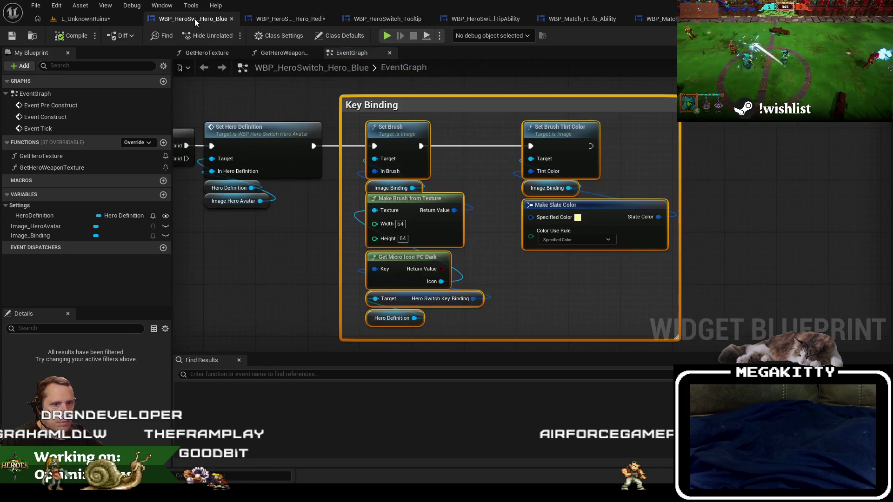
left_click(272, 21)
key("ctrl+v")
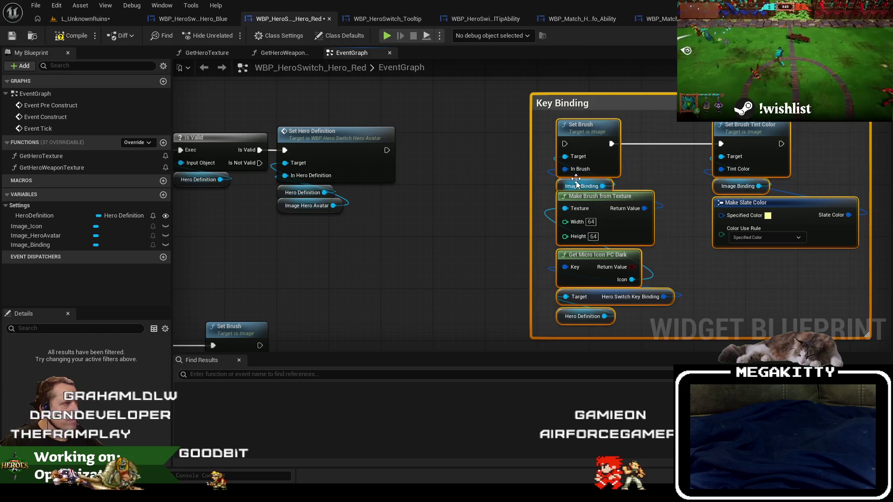
mouse_move(585, 128)
left_mouse_down()
mouse_move(484, 125)
mouse_move(462, 135)
left_mouse_up()
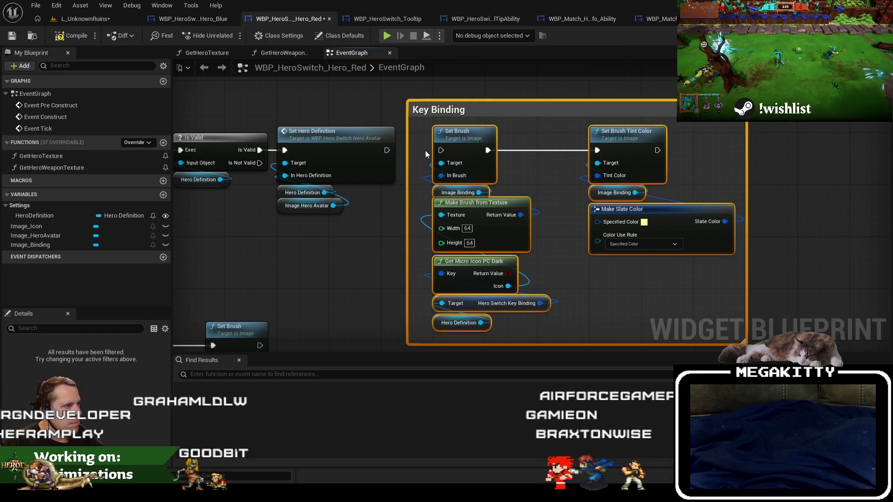
- Delete the old Set Brush nodes and compile Hero_Red
left_click_drag(388, 150, 528, 66)
scroll(208, 148, "down", 3)
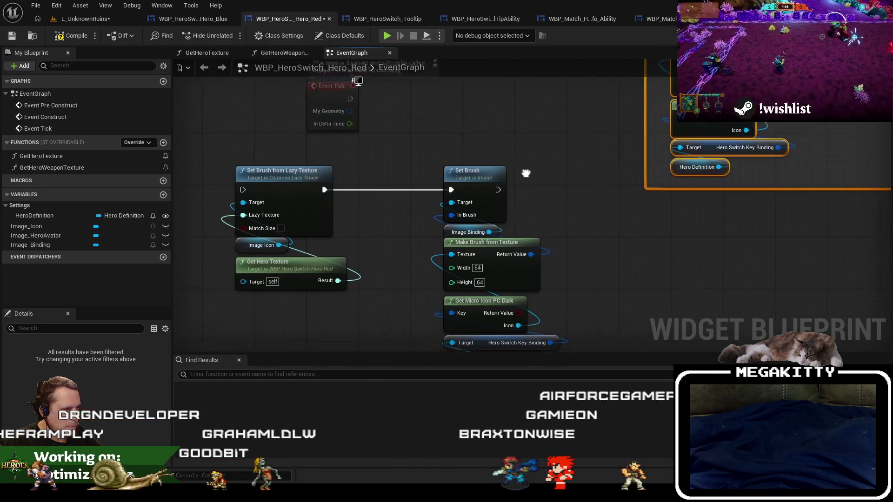
mouse_move(208, 148)
left_mouse_down()
mouse_move(319, 200)
mouse_move(537, 341)
mouse_move(515, 310)
left_mouse_up()
mouse_move(517, 157)
left_mouse_down()
mouse_move(434, 205)
mouse_move(380, 264)
mouse_move(388, 253)
mouse_move(412, 262)
left_mouse_up()
key("Delete")
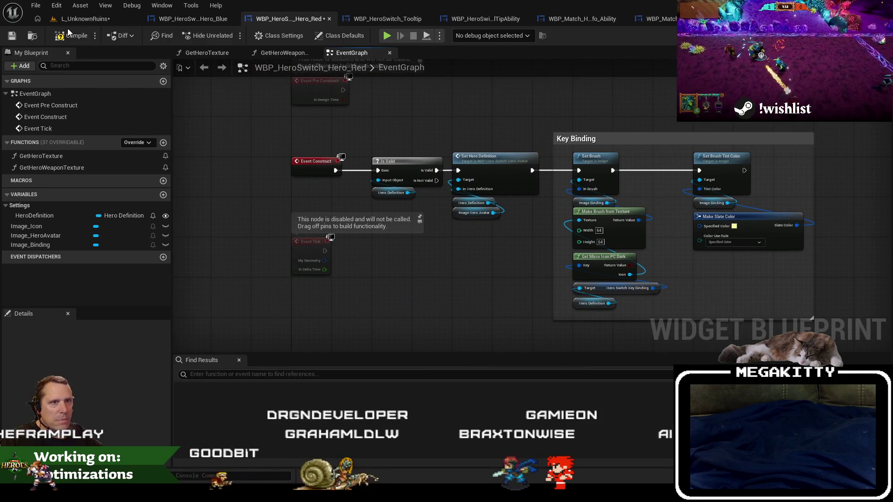
left_click(68, 36)
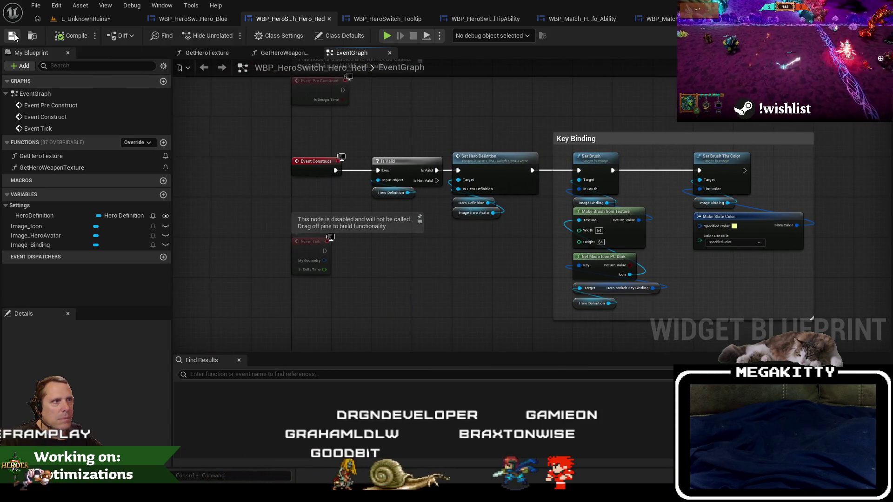
- Play the L_UnknownRuins level and run ShowLobbyCheats from the console
left_click(77, 21)
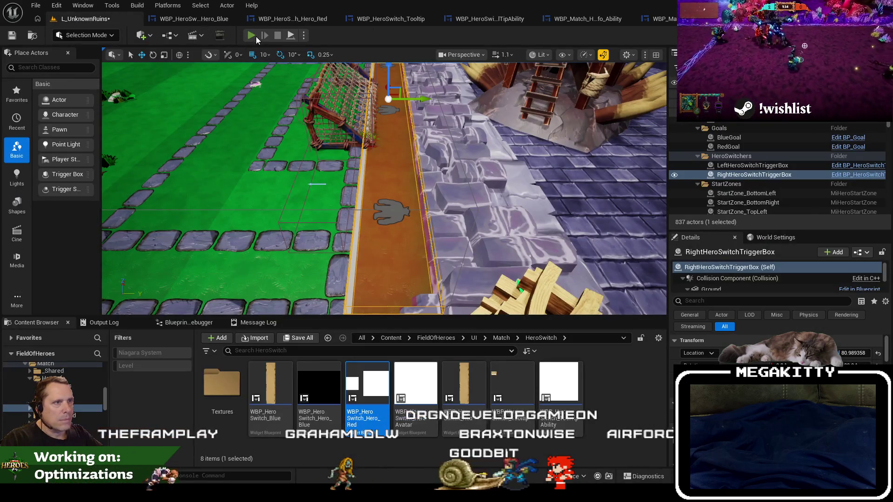
left_click(254, 36)
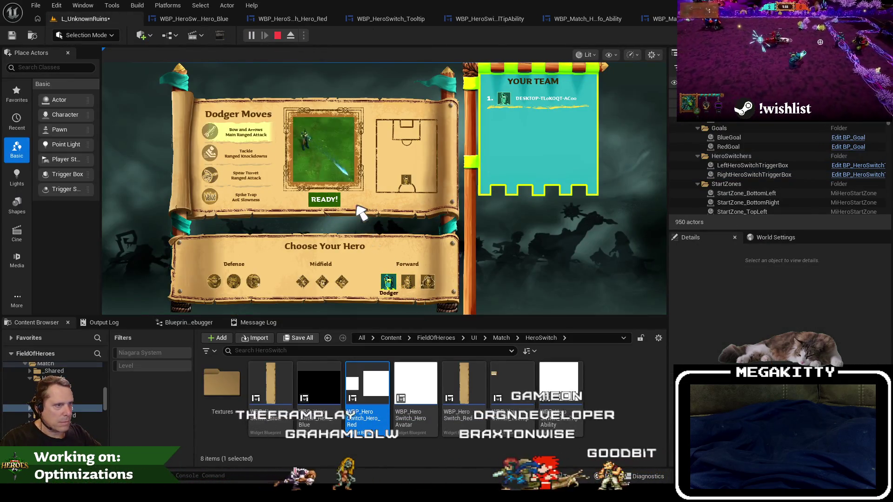
key("grave")
key("grave")
key("grave")
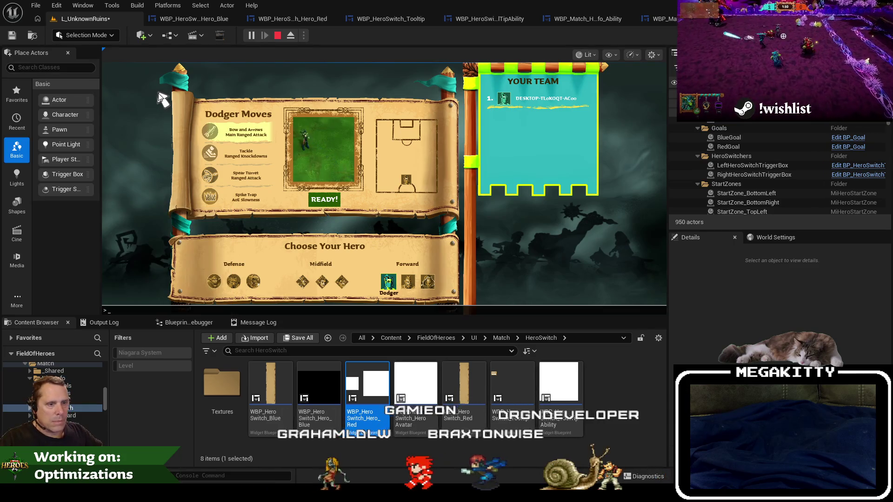
key("Up")
key("Up")
key("Return")
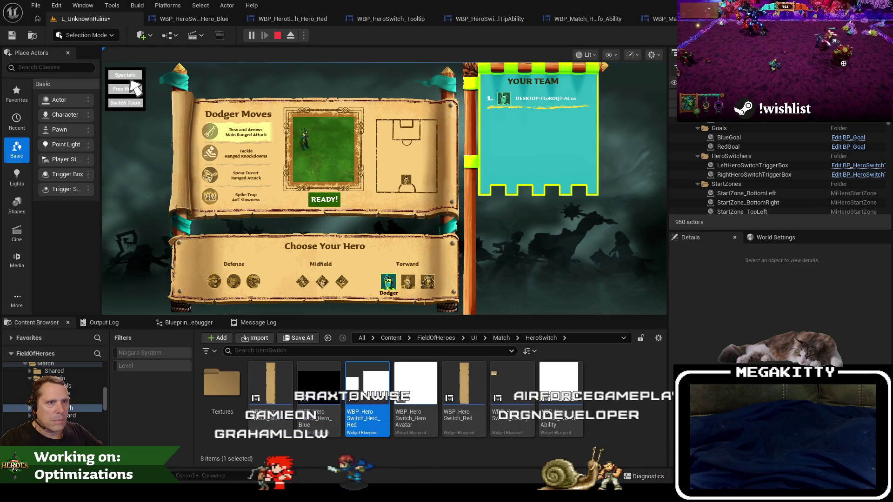
- Join the Red team, ready up, view the hero switcher full-screen, then stop the session
left_click(135, 103)
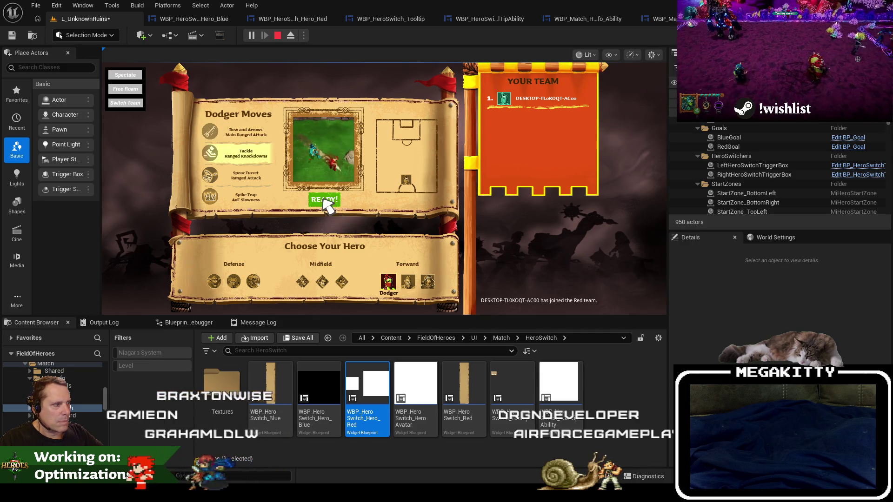
left_click(325, 199)
key("grave")
key("grave")
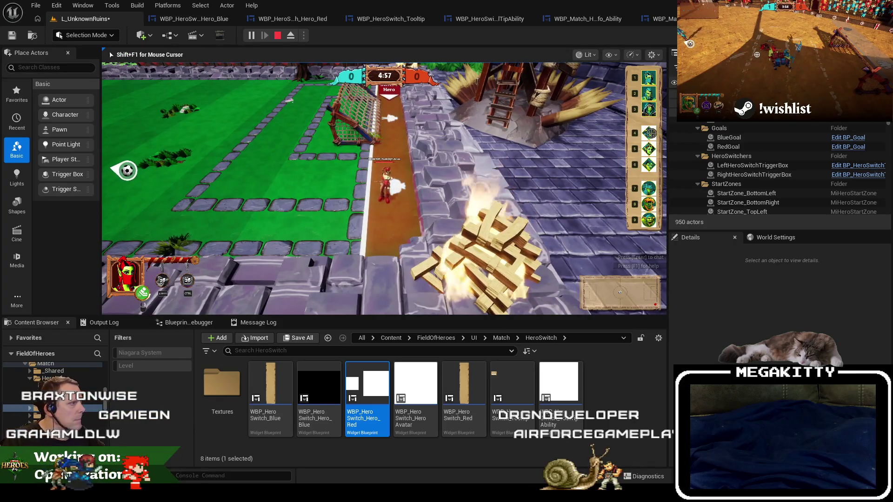
key("F11")
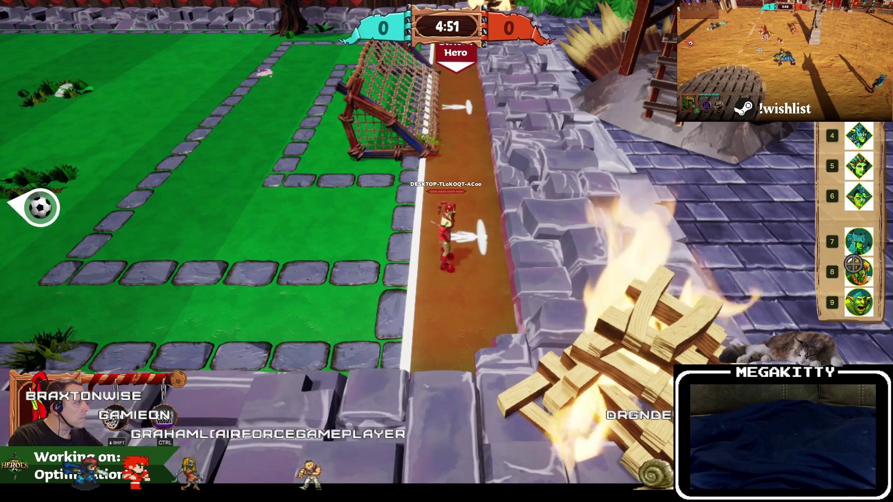
key("F11")
key("Escape")
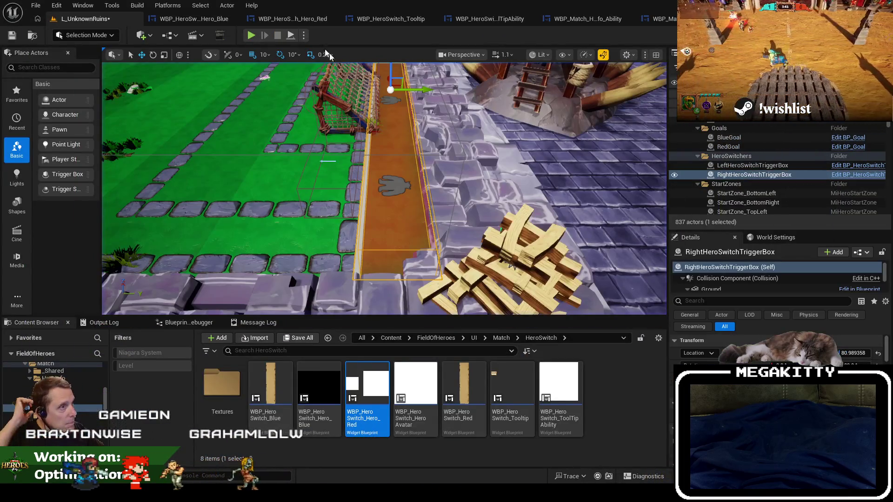
- Fit Hero_Blue's whole graph in view, then flip zoomed-out between the Blue and Red graphs
left_click(210, 22)
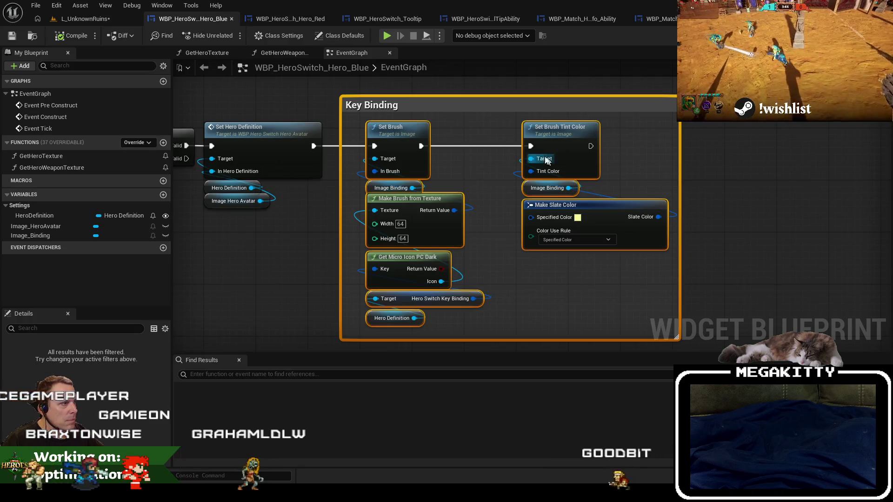
key("Home")
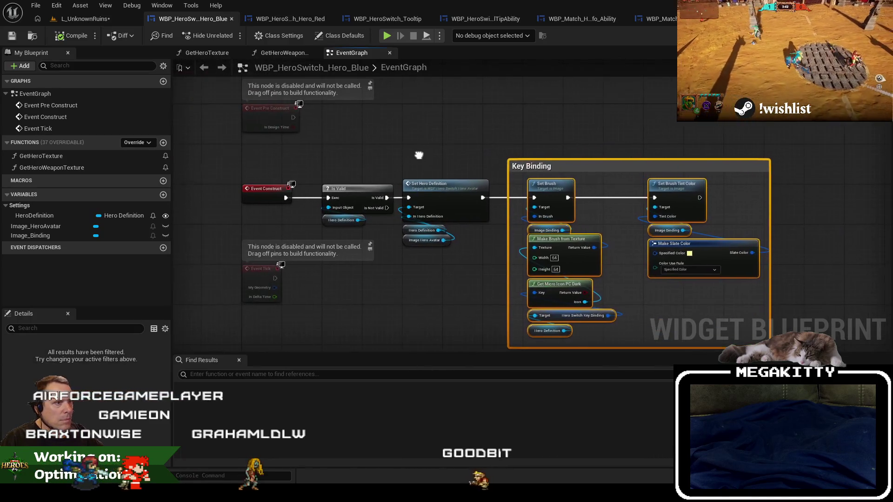
left_click(281, 20)
scroll(365, 124, "down", 5)
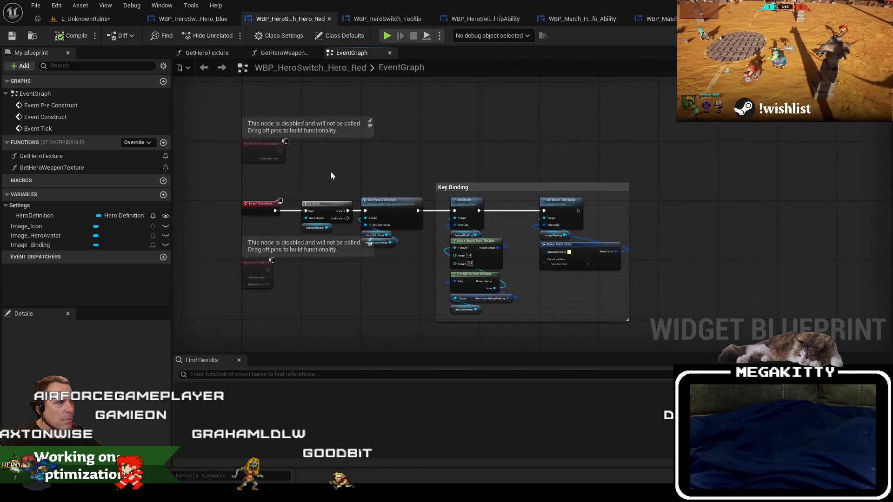
left_click(192, 19)
scroll(328, 155, "down", 5)
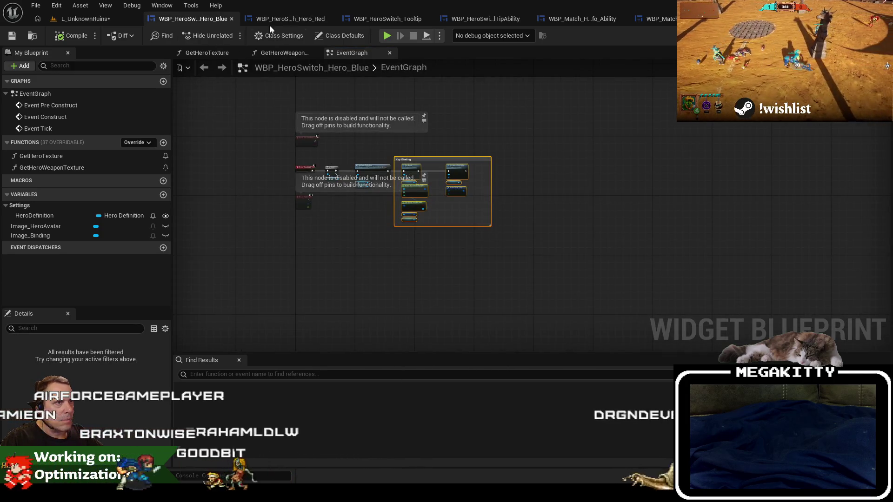
left_click(269, 21)
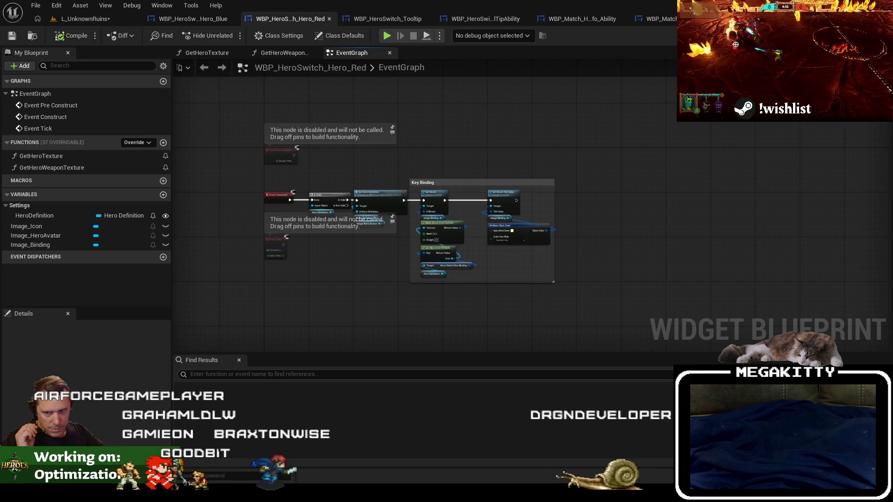
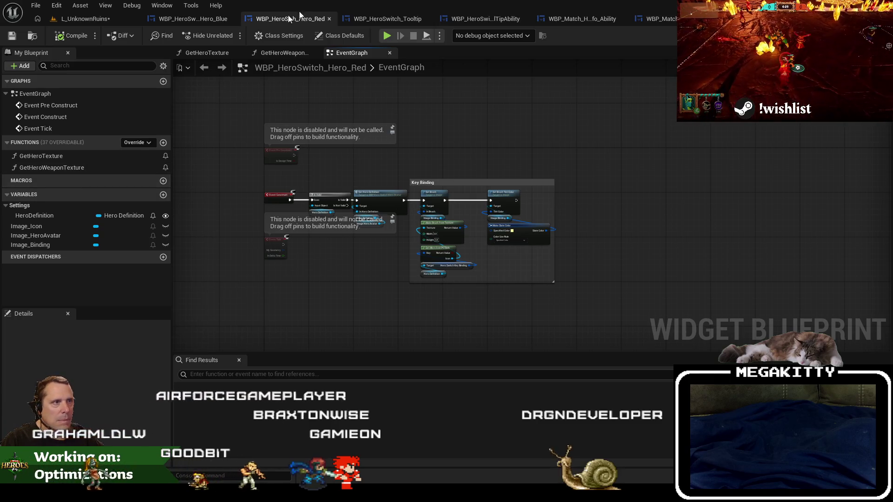
- Delete GetHeroWeaponTexture and GetHeroTexture from the blue hero-switch widget and compile it
left_click(198, 18)
left_click(296, 17)
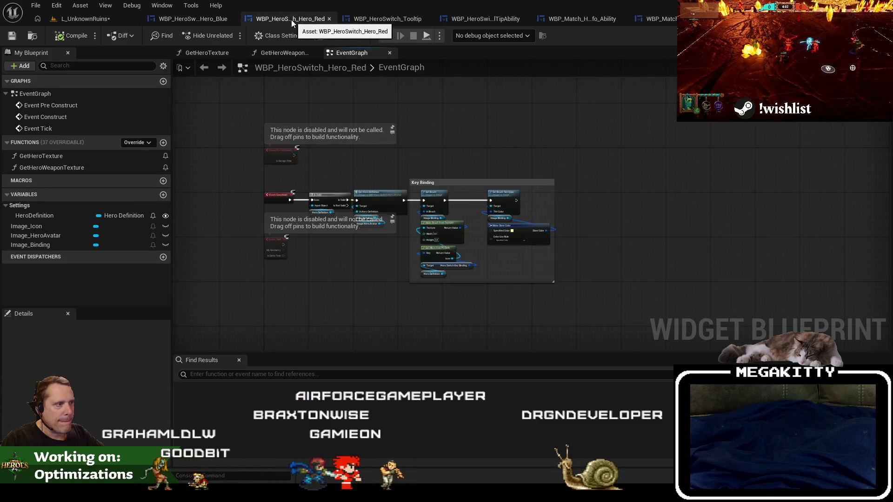
left_click(189, 18)
left_click(70, 165)
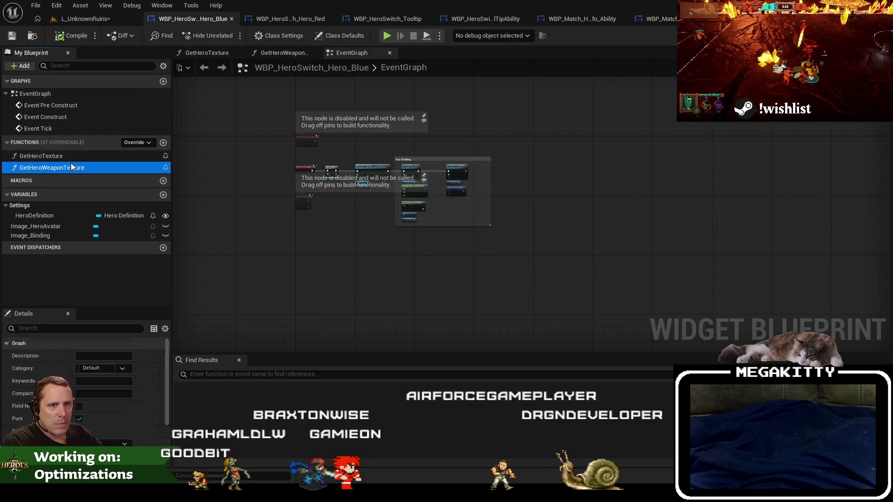
key("Delete")
left_click(48, 156)
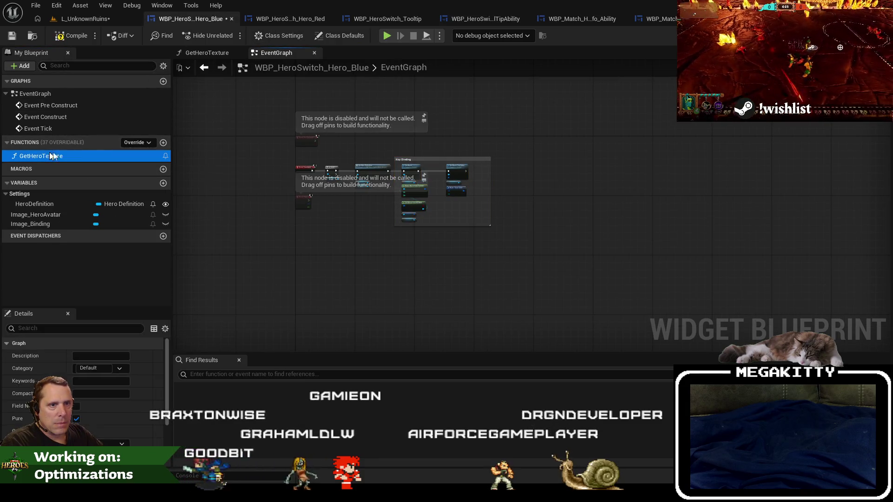
key("Delete")
left_click(74, 35)
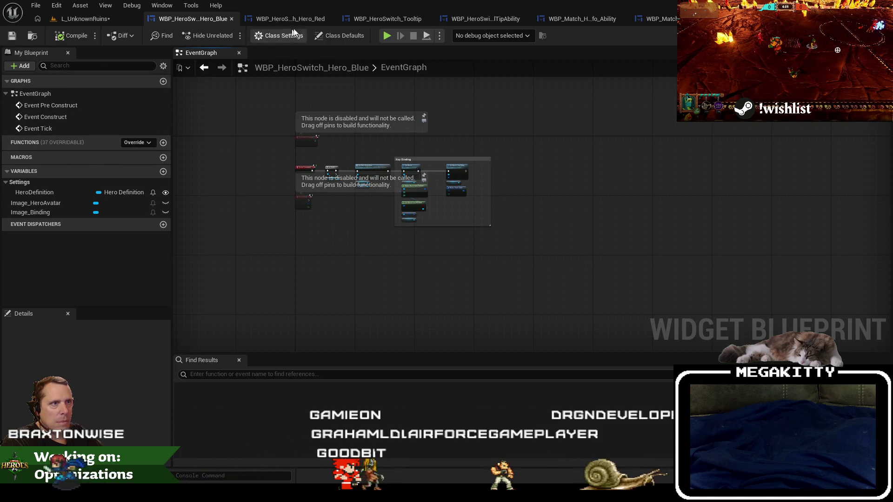
- Delete the same two texture functions from the red hero-switch widget and compile it
left_click(289, 19)
left_click(77, 165)
key("Delete")
left_click(75, 157)
key("Delete")
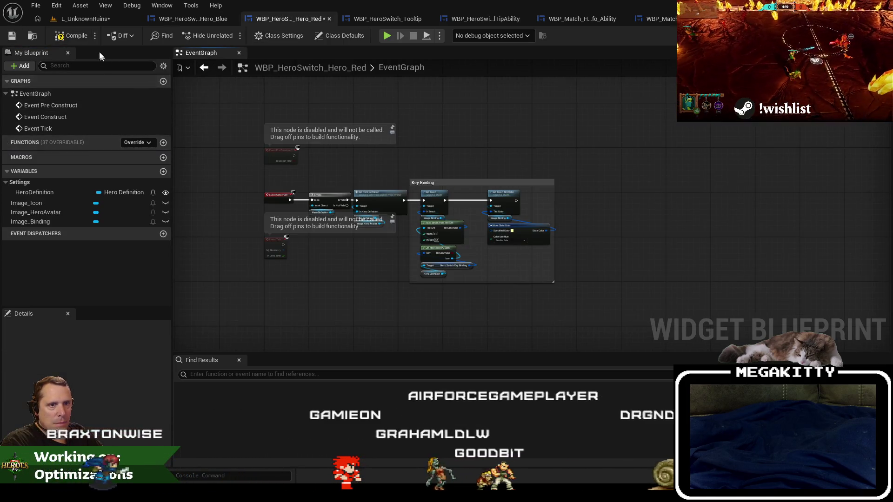
left_click(65, 37)
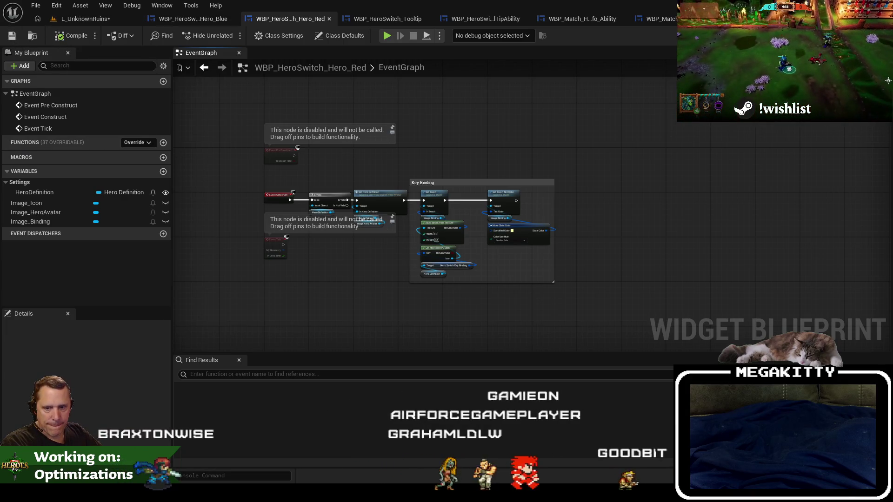
- Compare the blue and red widget blueprints, then bring up the red widget's layout designer
left_click(197, 17)
left_click(268, 17)
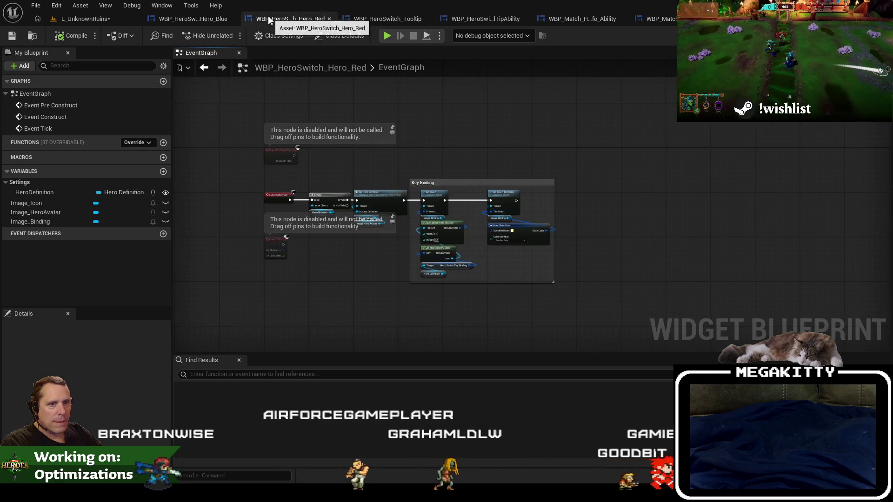
left_click(208, 19)
left_click(270, 19)
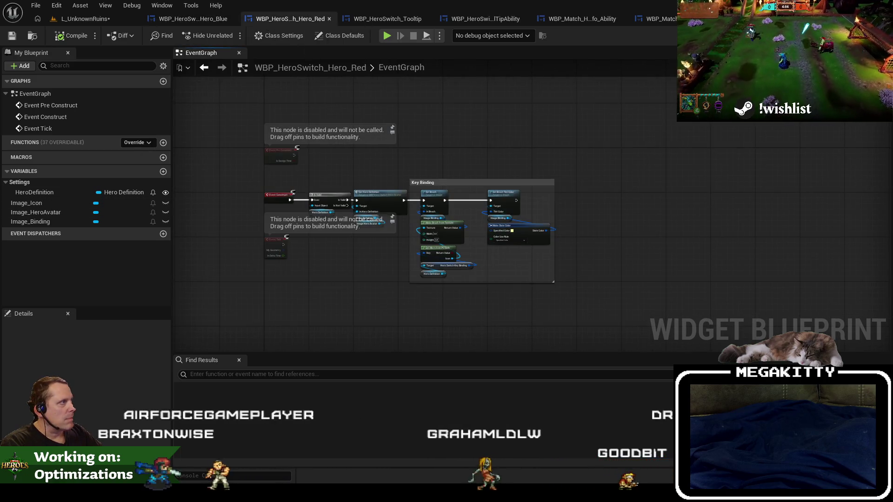
key("ctrl+z")
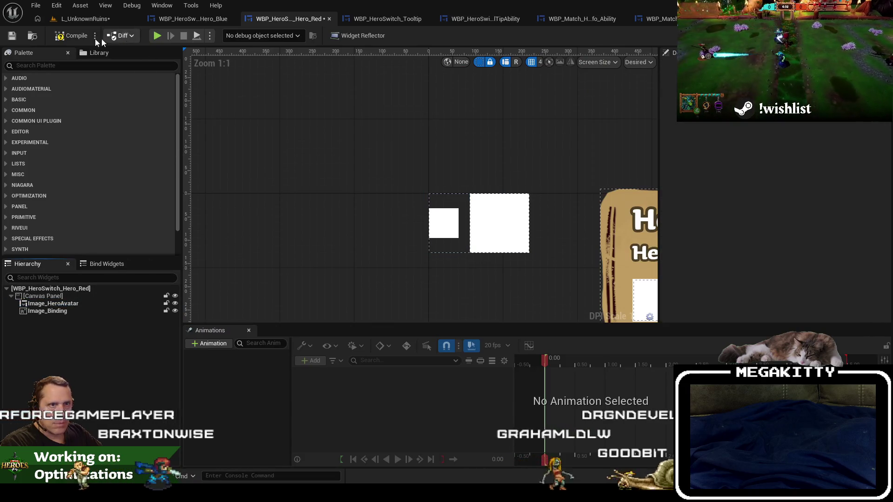
- Select the Image_Avatar and Tooltip elements in the HeroAvatar widget's hierarchy
scroll(313, 120, "down", 2)
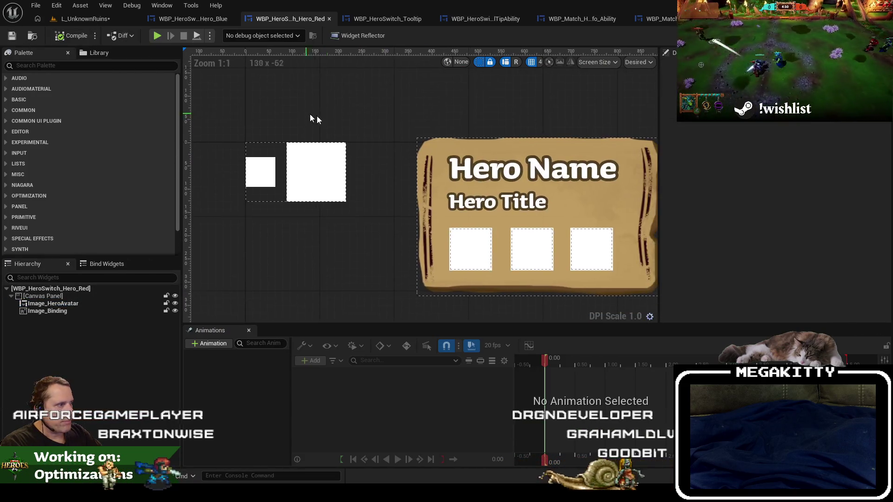
left_click(326, 169)
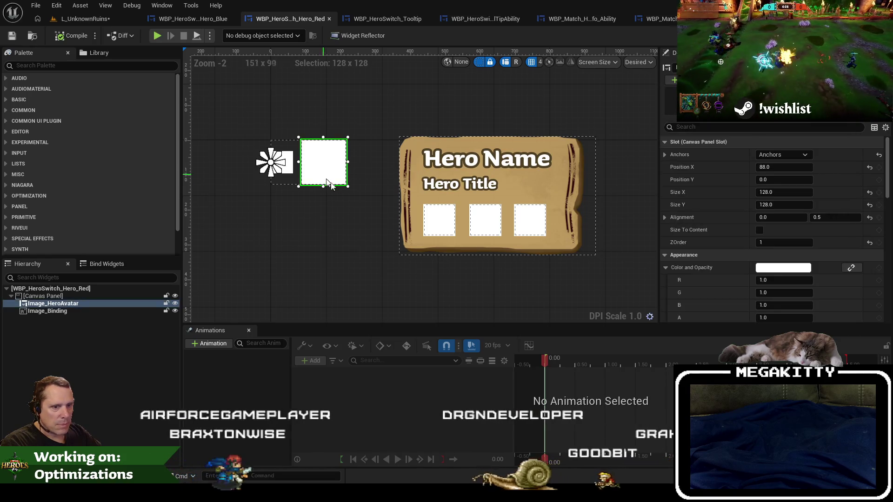
scroll(711, 172, "down", 3)
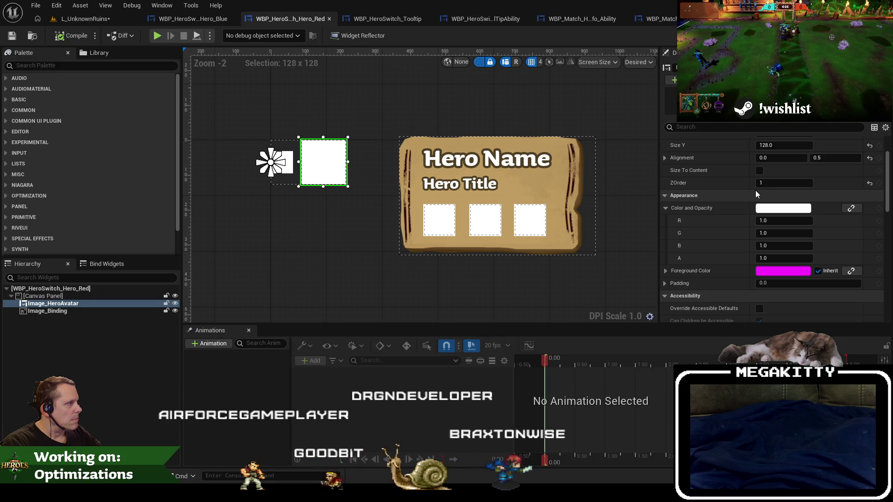
scroll(755, 191, "down", 6)
scroll(755, 191, "down", 1)
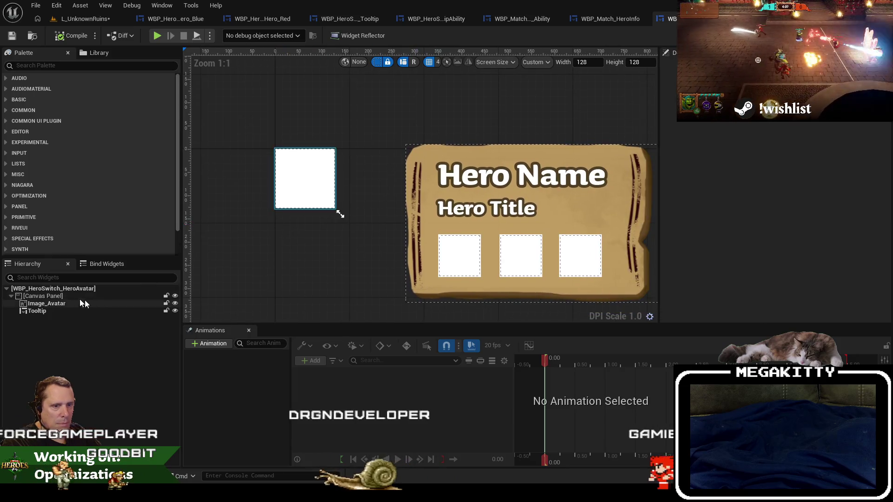
left_click(66, 302)
left_click(455, 151)
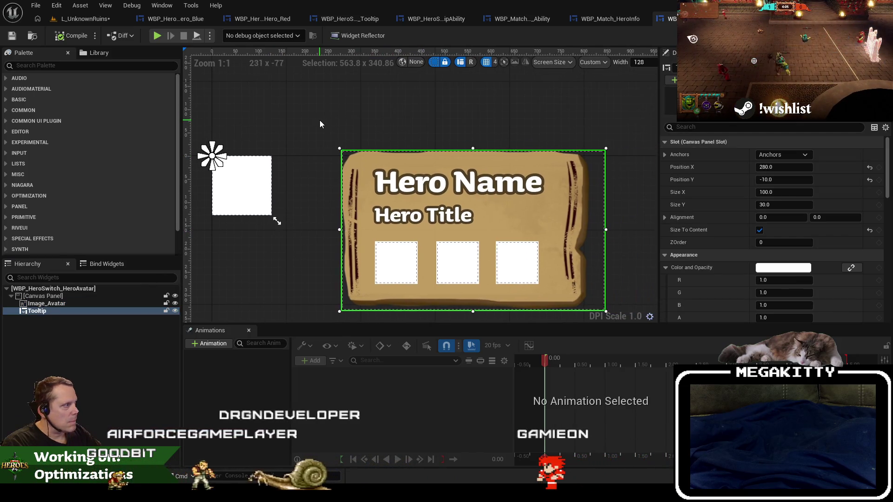
- Shift the designer canvas right and switch to the HeroAvatar event graph with ShowTooltip and HideTooltip
scroll(320, 119, "down", 1)
left_click_drag(319, 121, 358, 123)
scroll(358, 123, "down", 1)
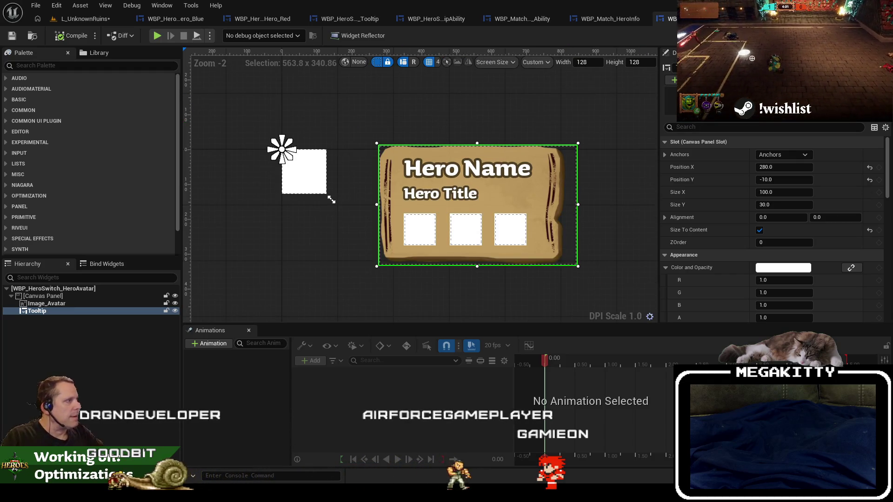
key("ctrl+shift+alt+g")
scroll(244, 163, "down", 5)
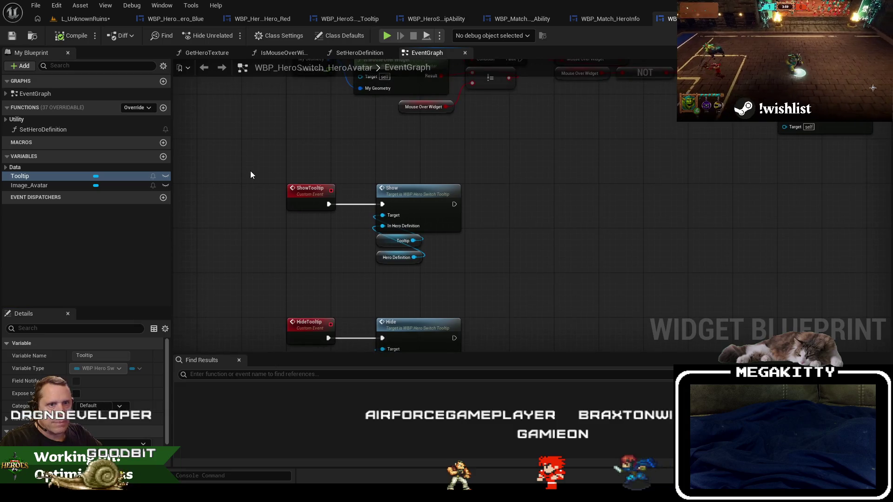
- Add an Integer variable named TeamId to the HeroAvatar widget and compile
scroll(298, 186, "up", 2)
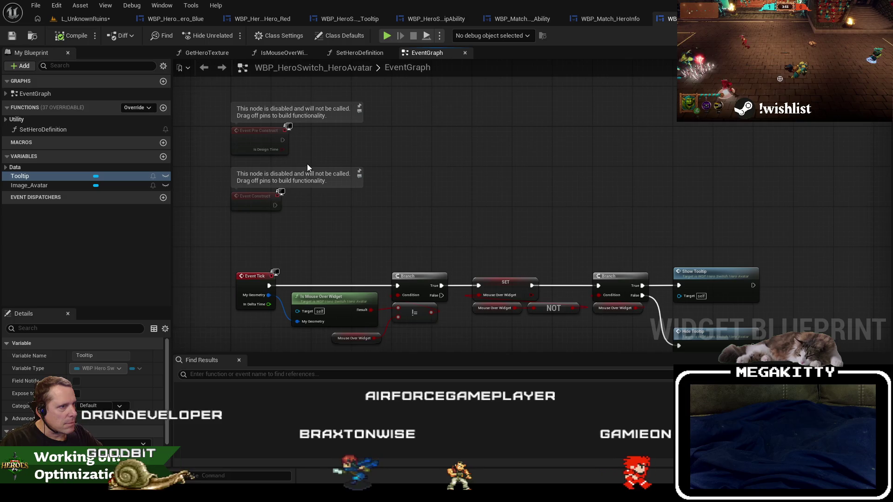
left_click(844, 35)
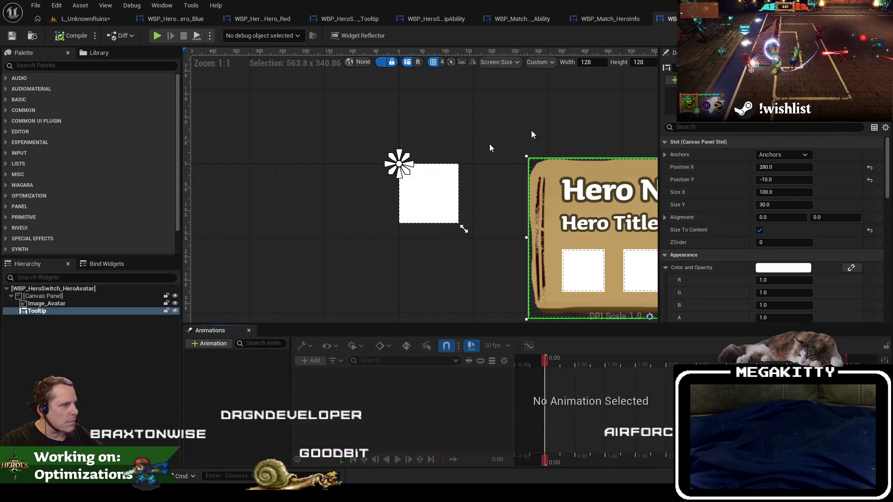
left_click(874, 35)
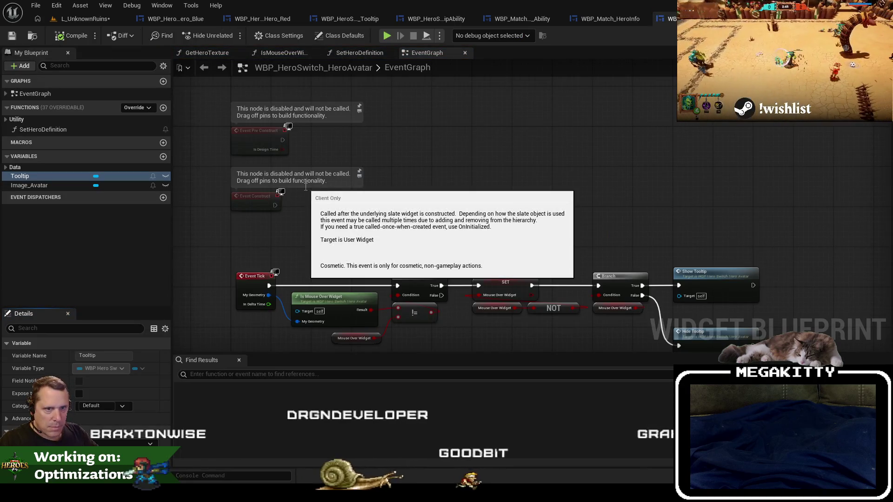
left_click(164, 156)
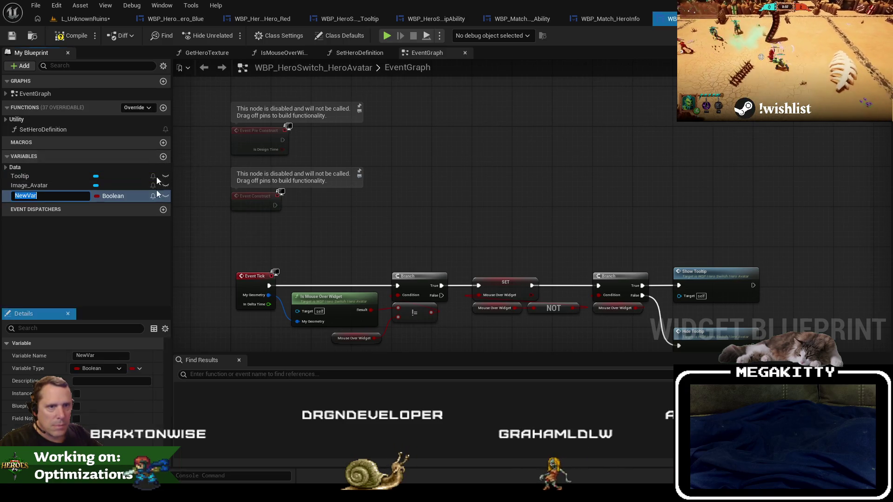
type("TeamId")
key("Return")
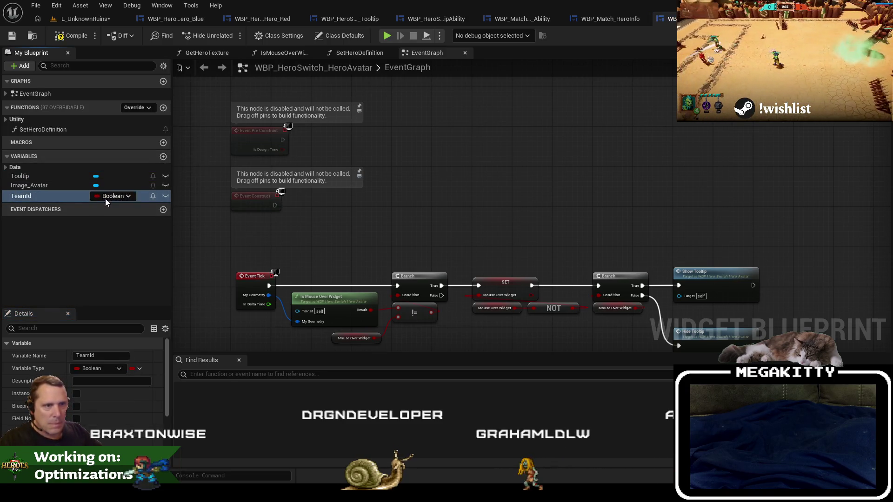
left_click(107, 196)
left_click(108, 233)
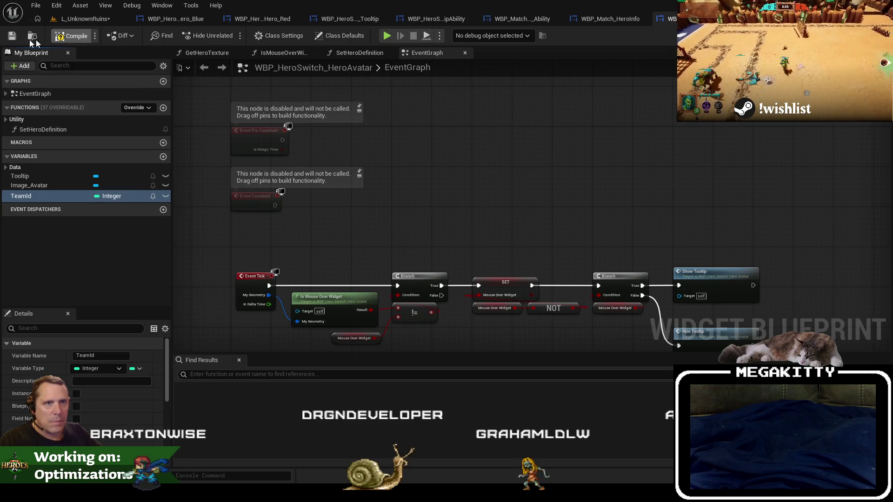
left_click(11, 36)
- Select all graph nodes and move them further down, then clear the selection
scroll(316, 162, "down", 5)
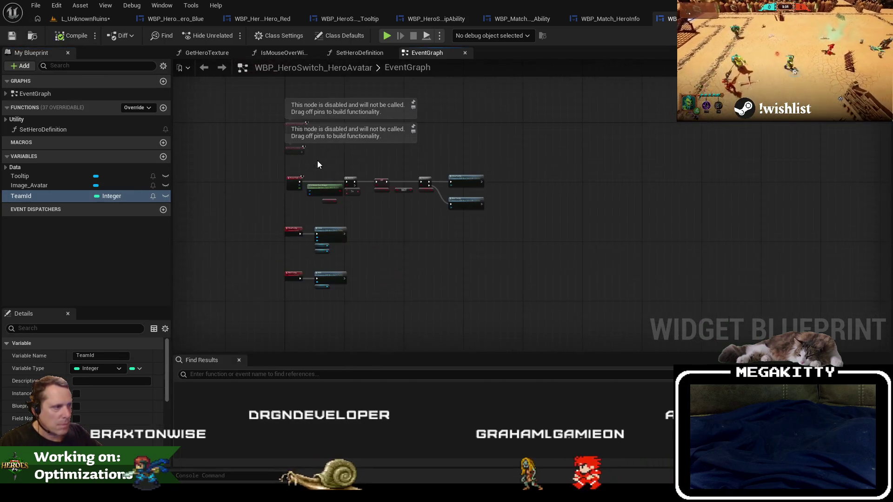
key("ctrl+a")
scroll(303, 198, "up", 5)
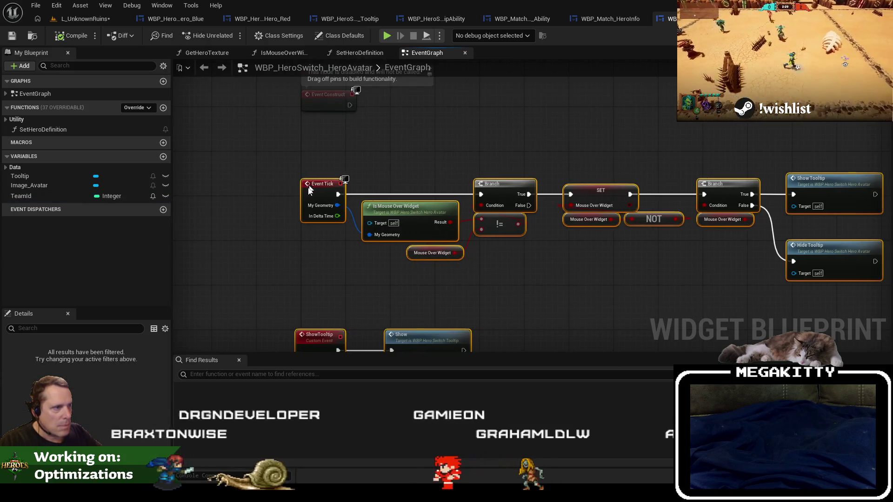
left_click_drag(235, 300, 263, 136)
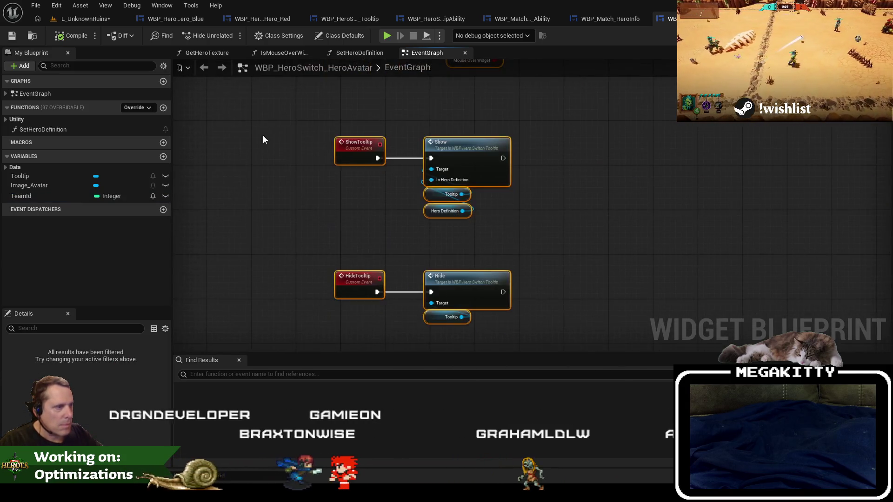
left_click_drag(359, 154, 349, 233)
scroll(421, 203, "down", 2)
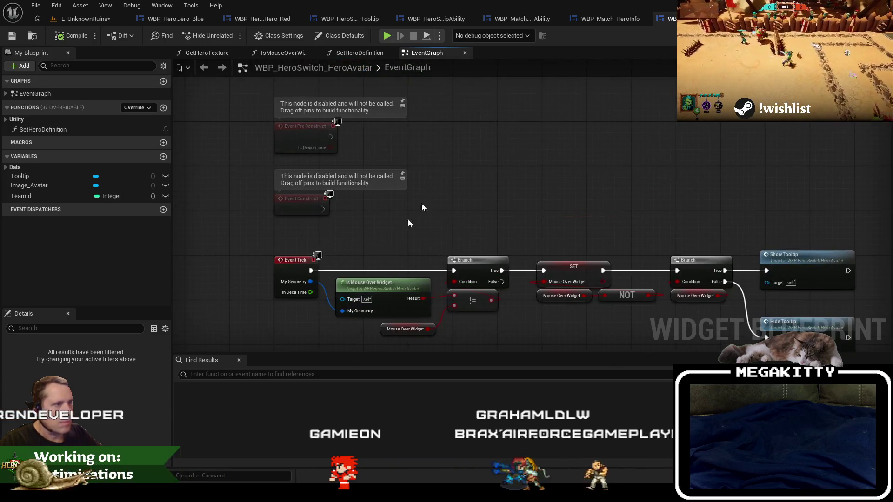
left_click(421, 203)
- Reposition all nodes slightly and pan to the disabled Event Pre Construct and tooltip show nodes
scroll(313, 102, "down", 3)
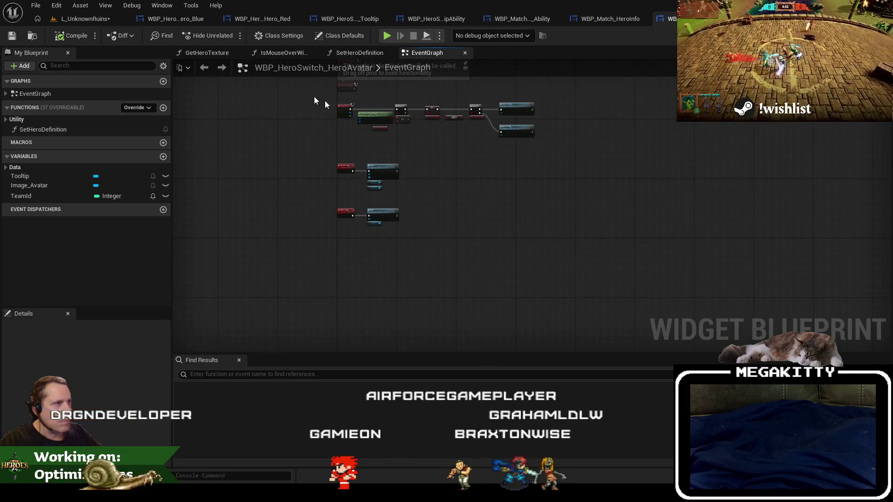
key("ctrl+a")
scroll(355, 128, "up", 4)
mouse_move(332, 164)
left_mouse_down()
mouse_move(336, 219)
mouse_move(332, 161)
left_mouse_up()
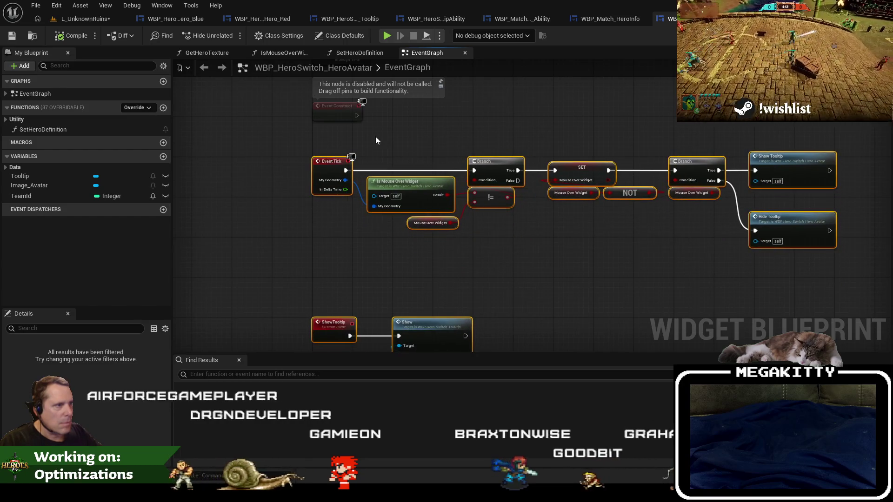
left_click_drag(375, 136, 333, 248)
right_click(393, 164)
key("Escape")
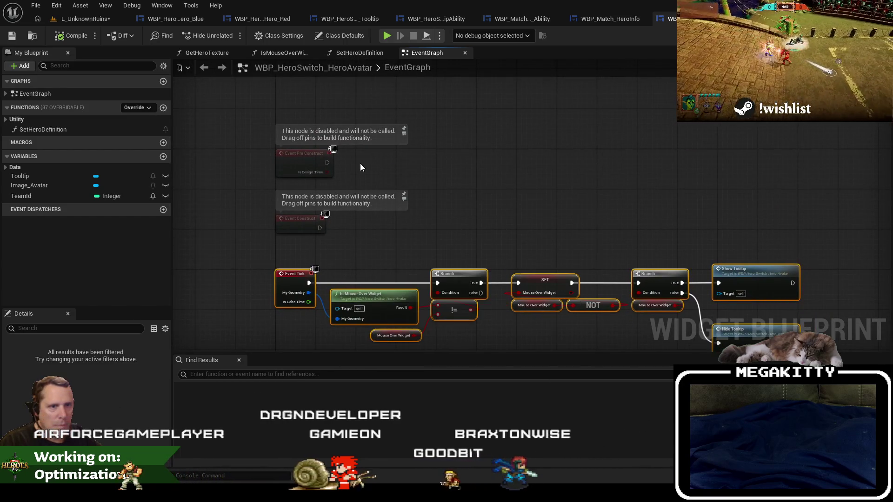
scroll(384, 244, "down", 2)
left_click_drag(383, 244, 390, 172)
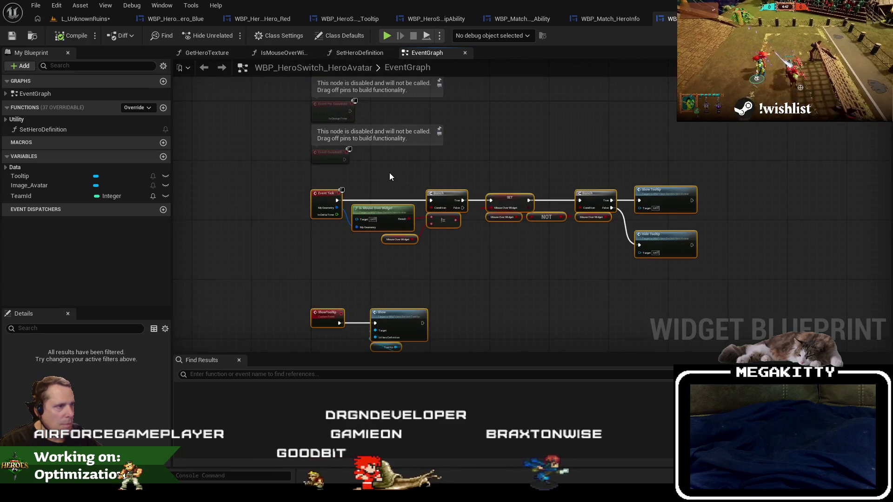
- Delete the unused TeamId variable, save the widget, and show its layout designer
left_click(41, 195)
key("Delete")
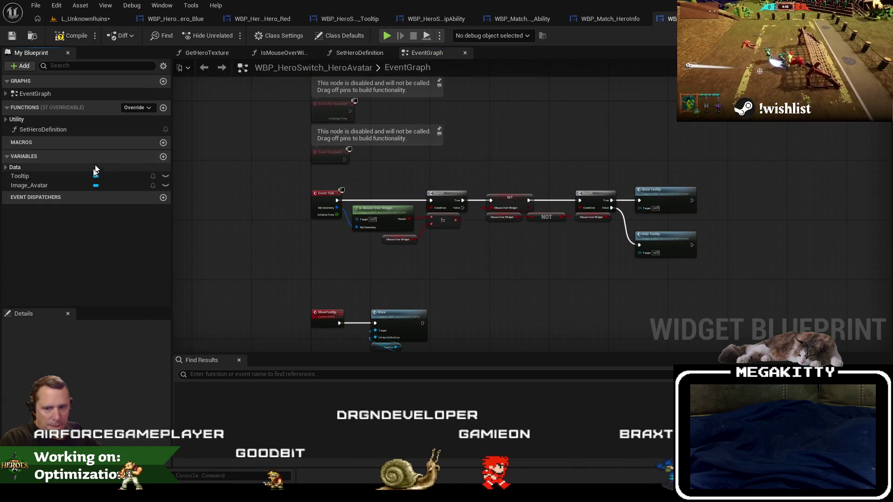
left_click(12, 36)
key("ctrl+shift+d")
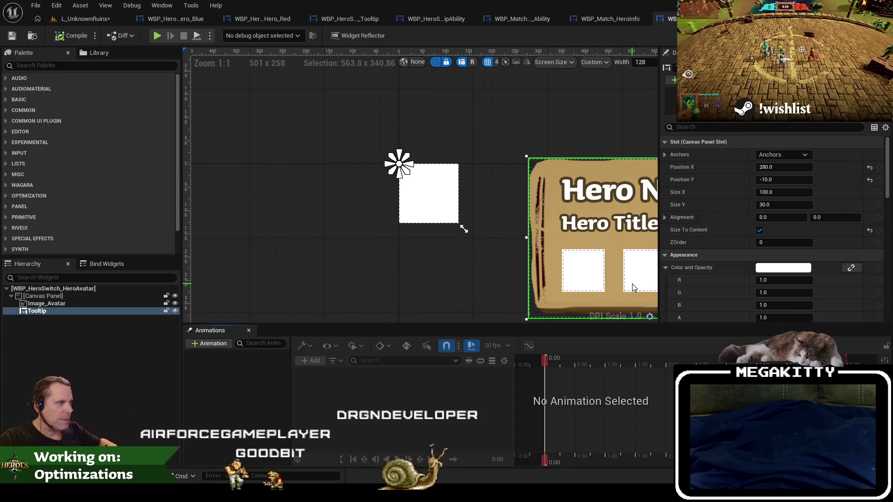
- Add a ToolTipX variable in the Settings category and compile the widget
scroll(397, 223, "down", 1)
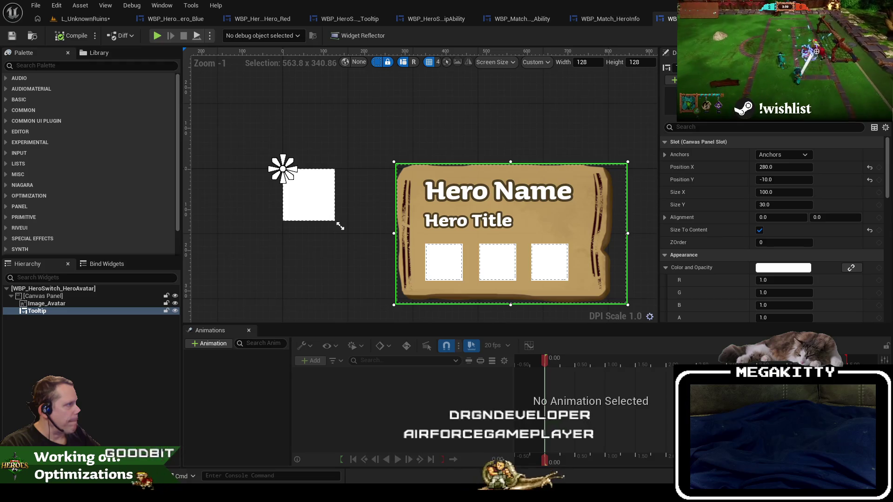
key("ctrl+shift+g")
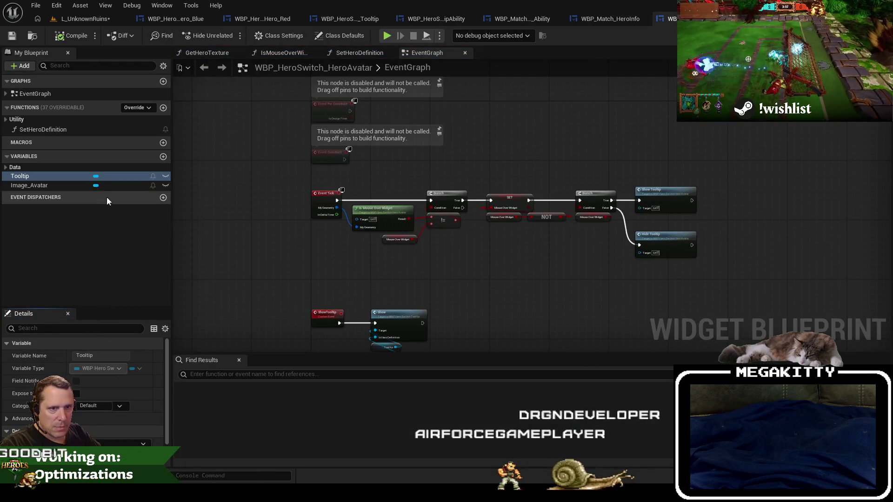
left_click(163, 157)
type("T")
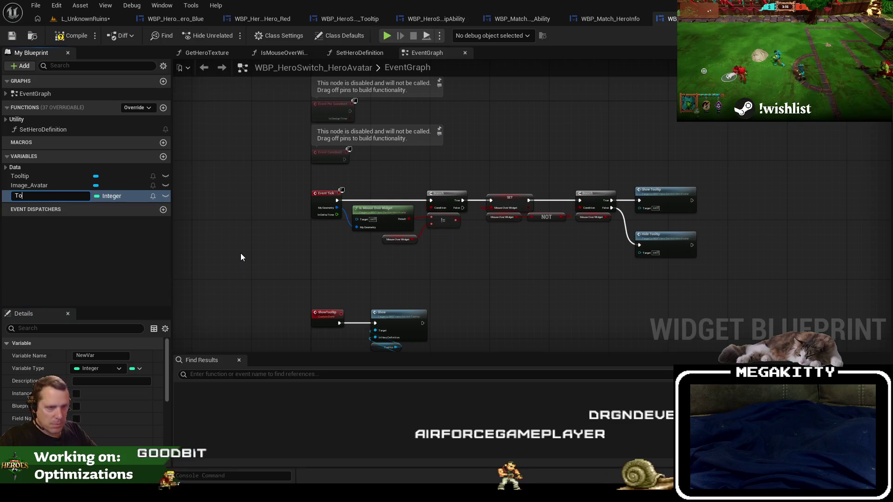
type("olTipX")
key("Return")
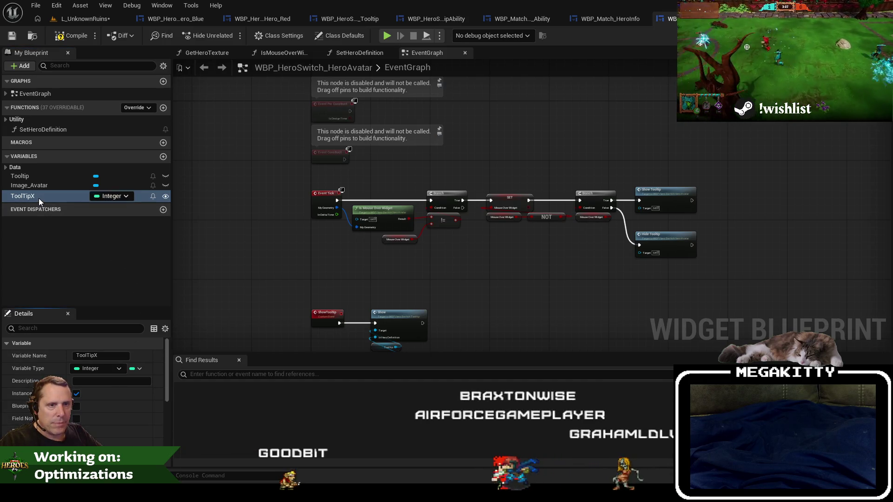
scroll(103, 385, "down", 3)
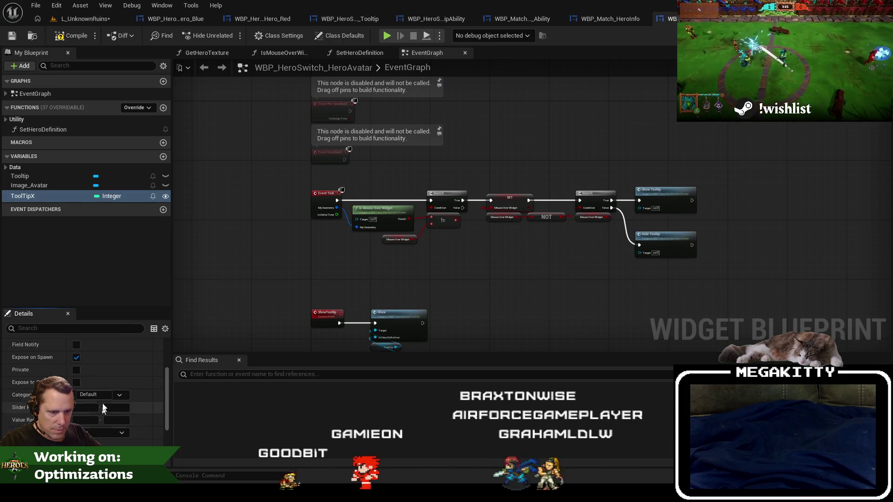
type("Settings")
key("Return")
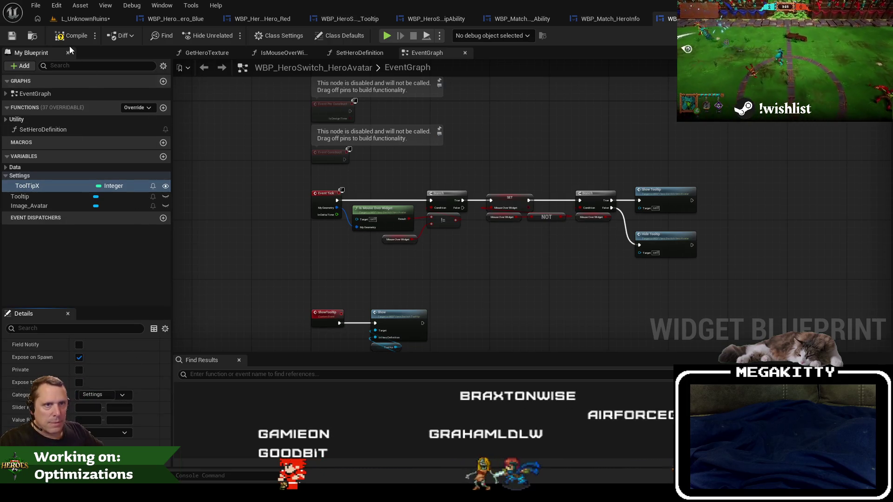
left_click(70, 35)
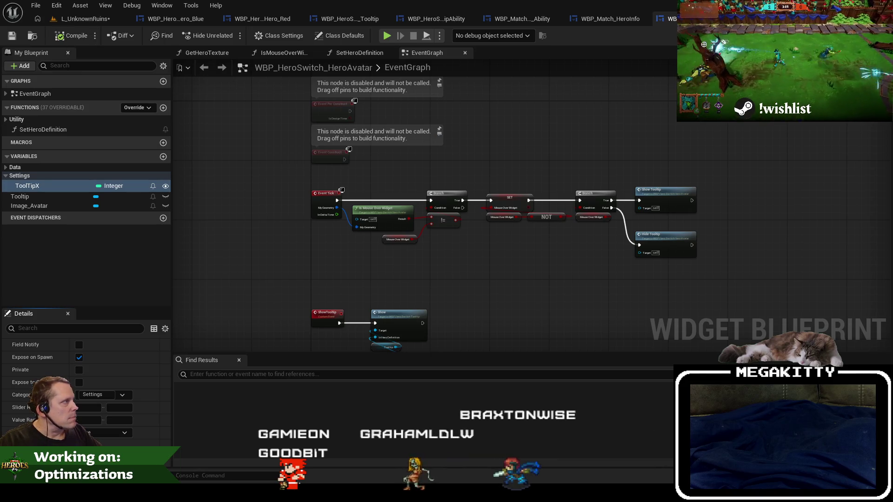
- Rename ToolTipX to ToolTipLoc, make it a Vector 2D, and compile
key("ctrl+shift+alt+d")
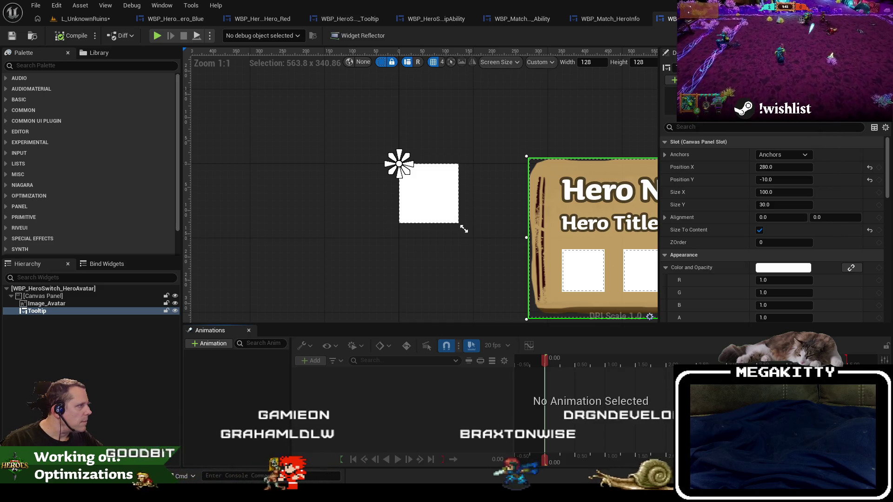
key("ctrl+shift+alt+g")
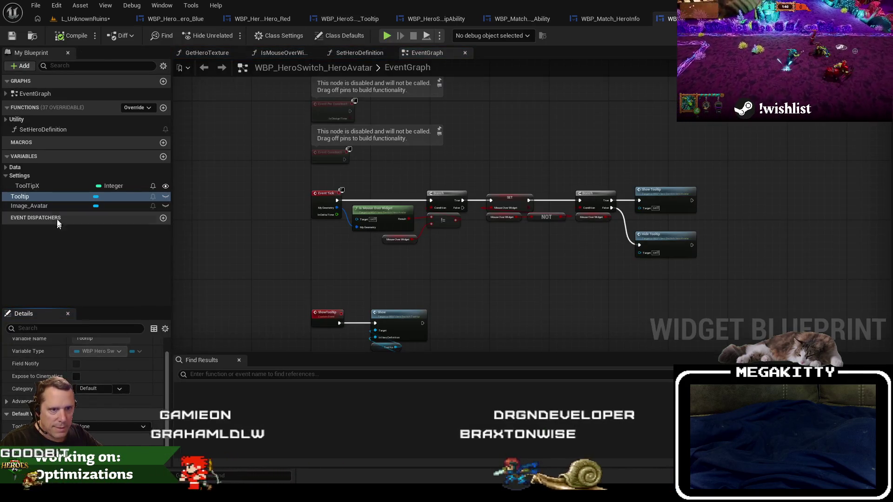
left_click(43, 188)
left_click(56, 185)
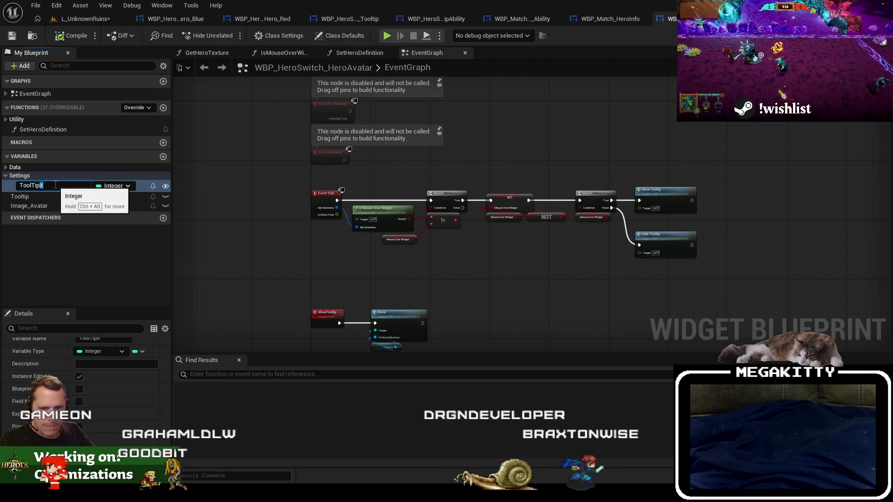
type("Loc")
key("Return")
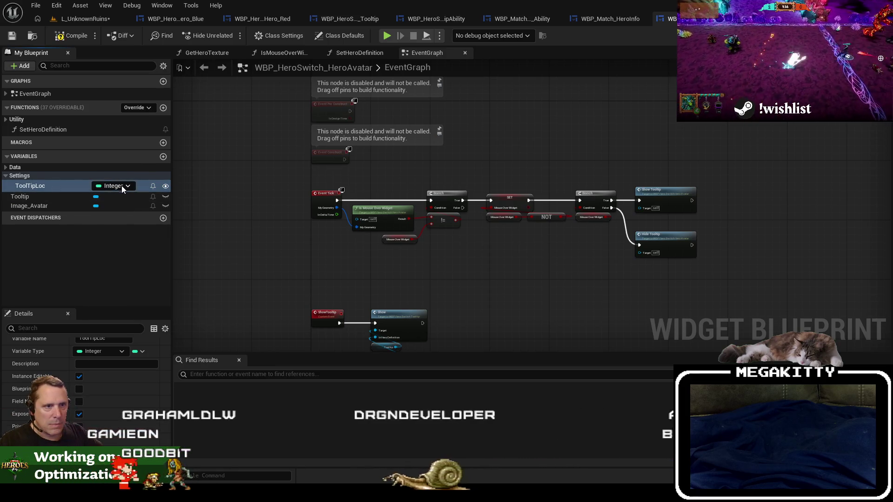
left_click(122, 185)
type("vroc")
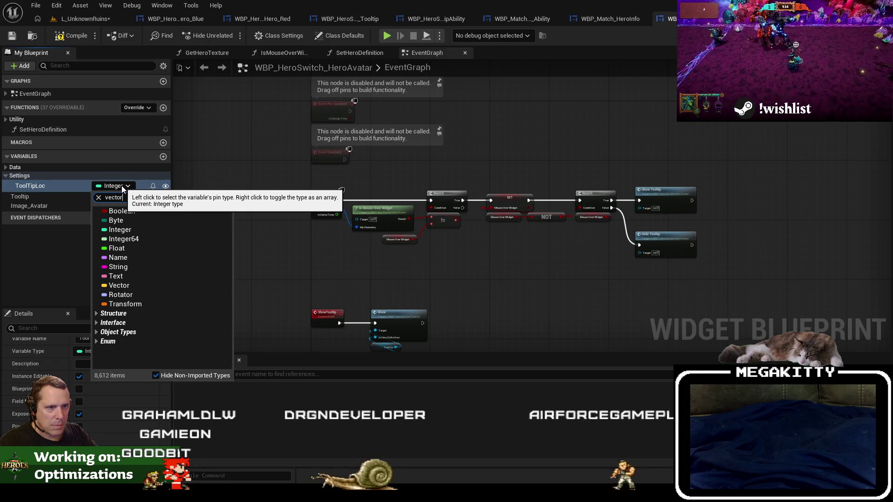
left_click(149, 291)
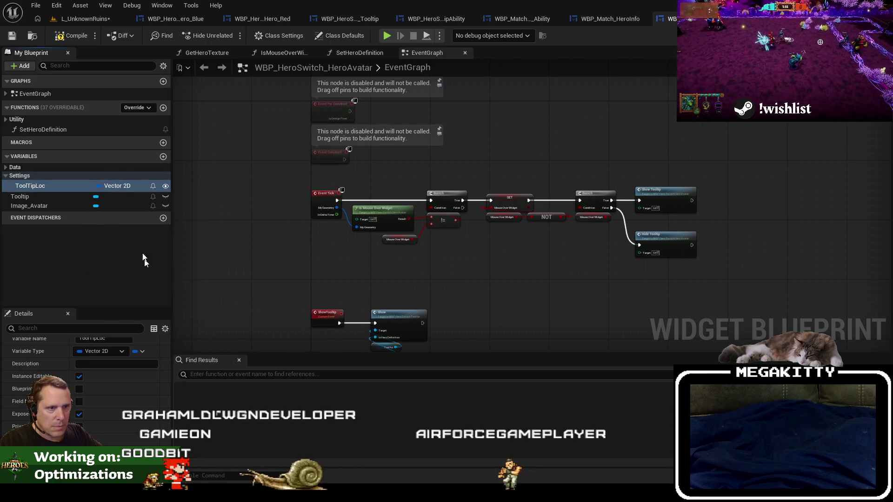
left_click(70, 36)
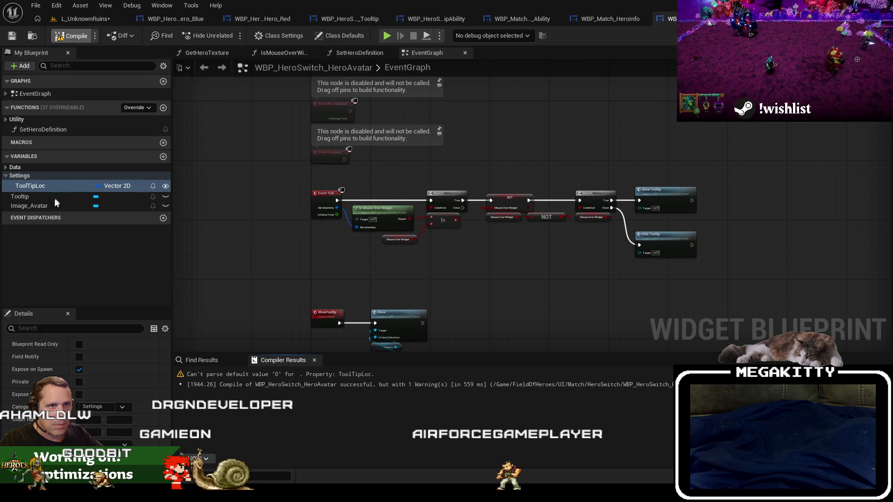
key("F7")
- Inspect the ToolTipLoc variable's properties after toggling between layout and graph
scroll(84, 381, "down", 2)
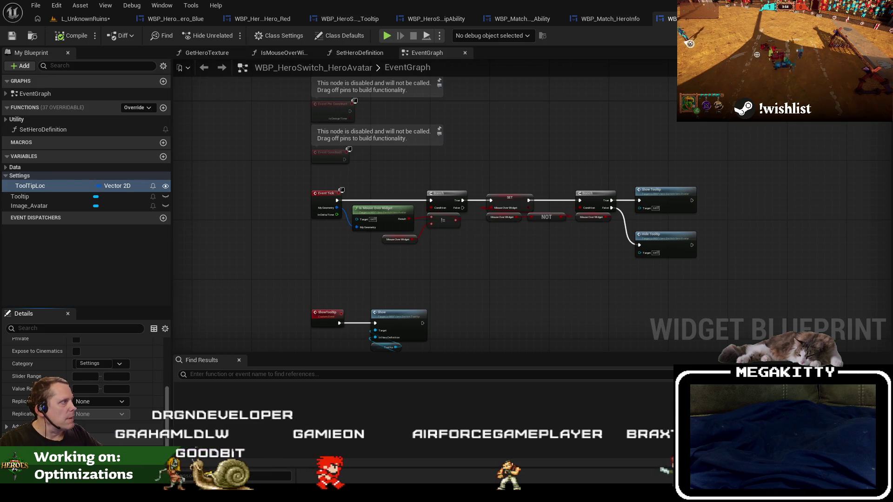
key("shift+alt+d")
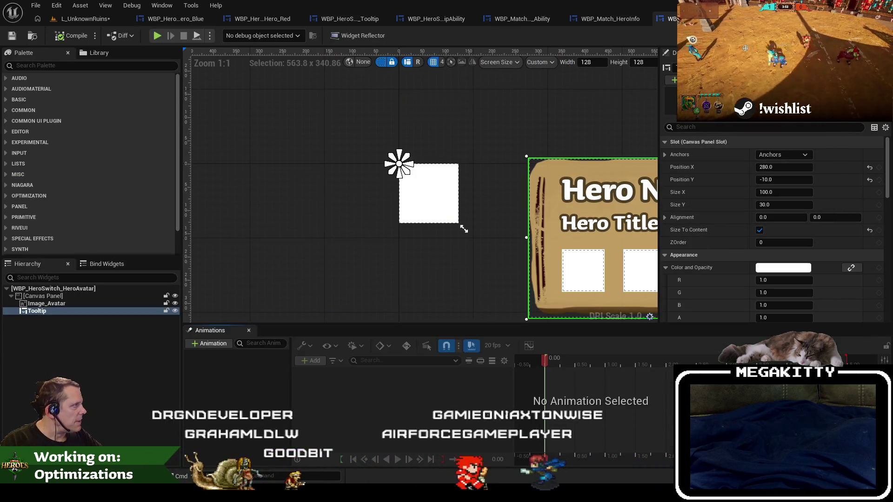
key("shift+alt+g")
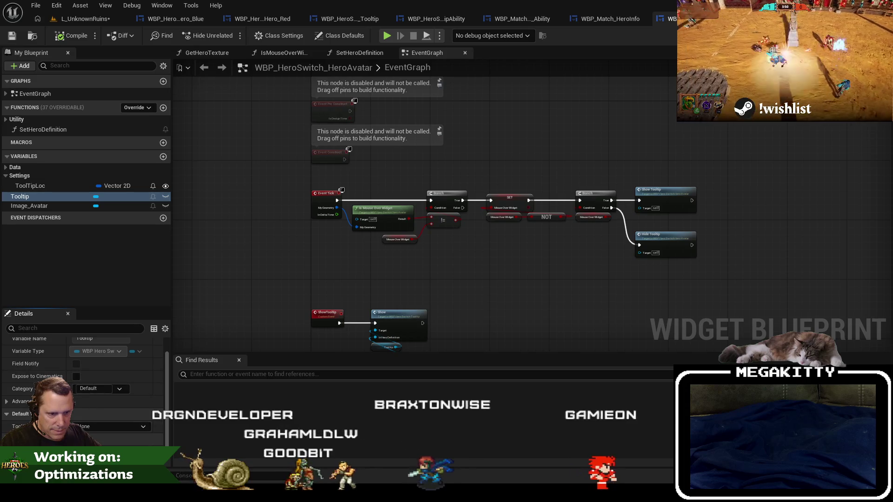
left_click(53, 185)
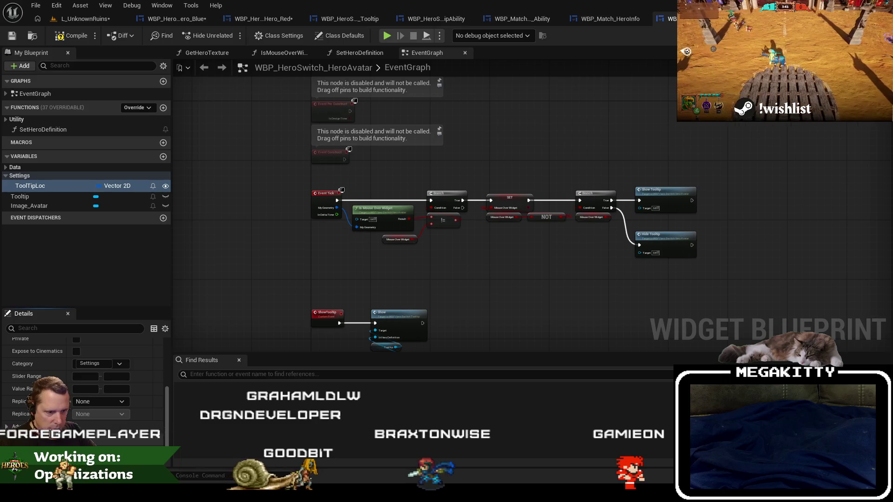
- Compile the widget and place a Tooltip getter node in the event graph
left_click(79, 36)
mouse_move(363, 90)
left_mouse_down()
mouse_move(363, 127)
mouse_move(335, 179)
left_mouse_up()
scroll(335, 179, "up", 2)
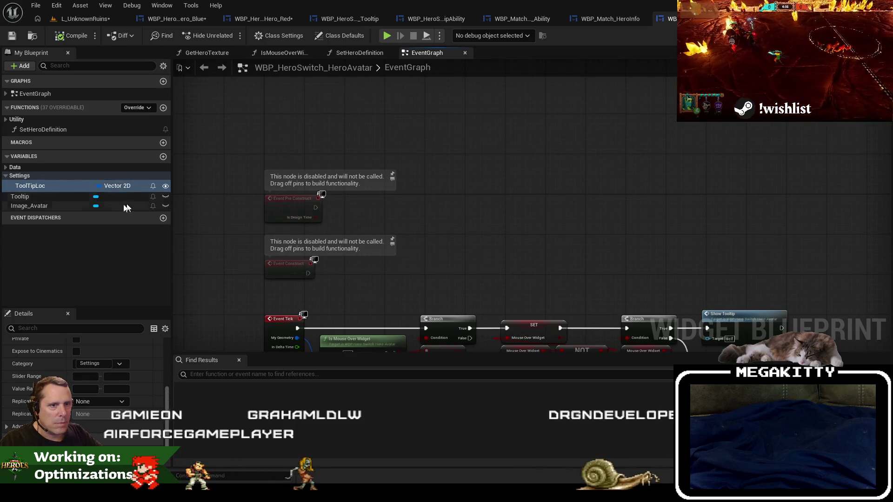
left_click(870, 35)
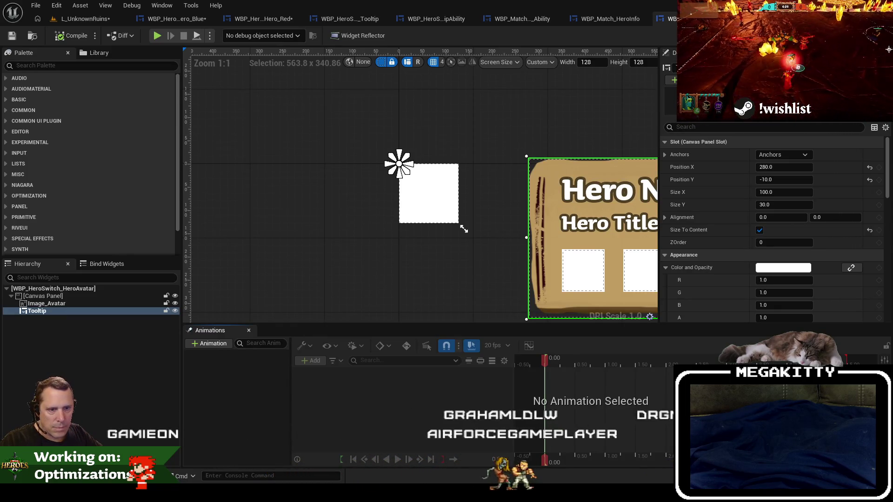
left_click(870, 35)
right_click(426, 208)
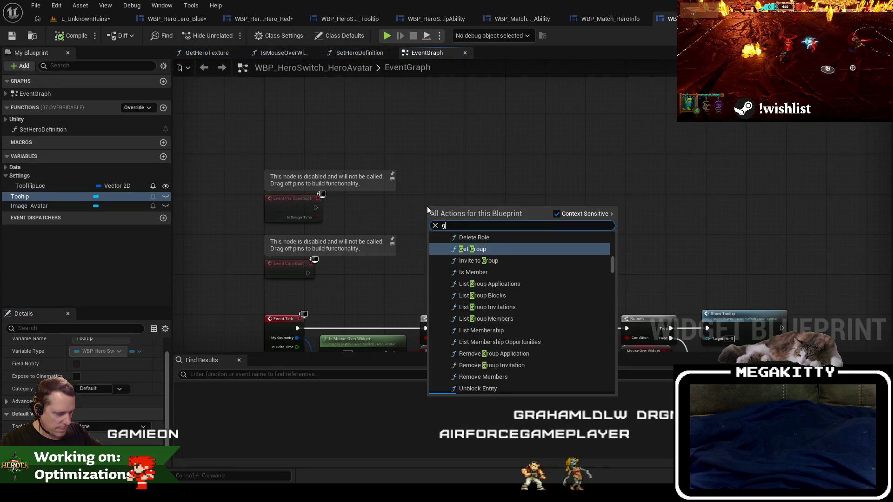
type("get toolti")
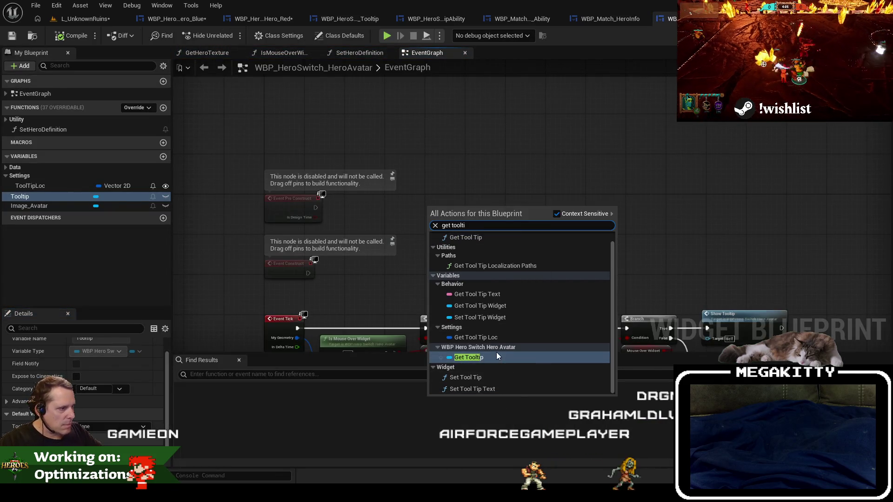
left_click(494, 356)
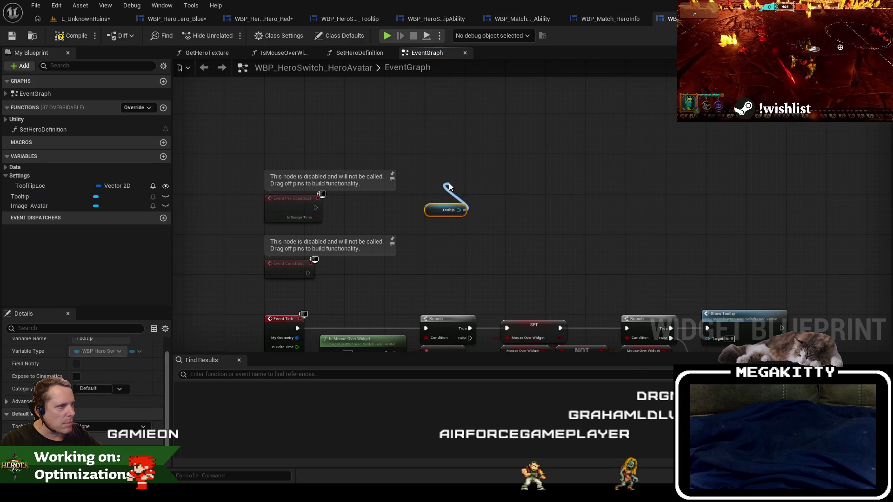
- Add a Set Widget Slot Position node on Tooltip and wire ToolTipLoc into its position
left_click_drag(449, 186, 449, 186)
left_click(454, 164)
scroll(456, 172, "up", 2)
left_click_drag(459, 227, 420, 165)
type("set")
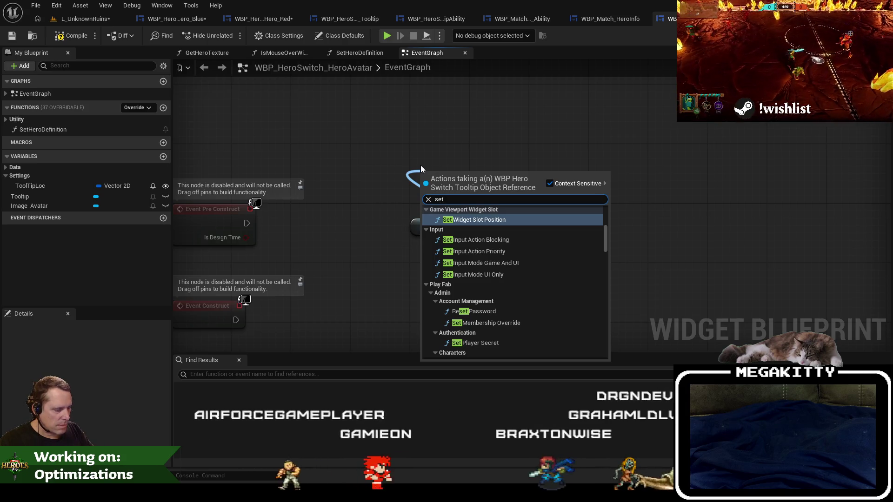
type(" posit")
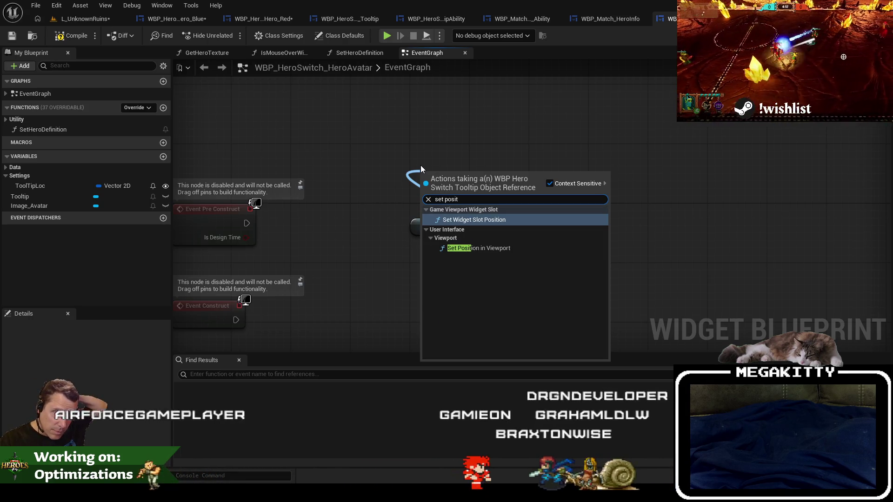
key("Return")
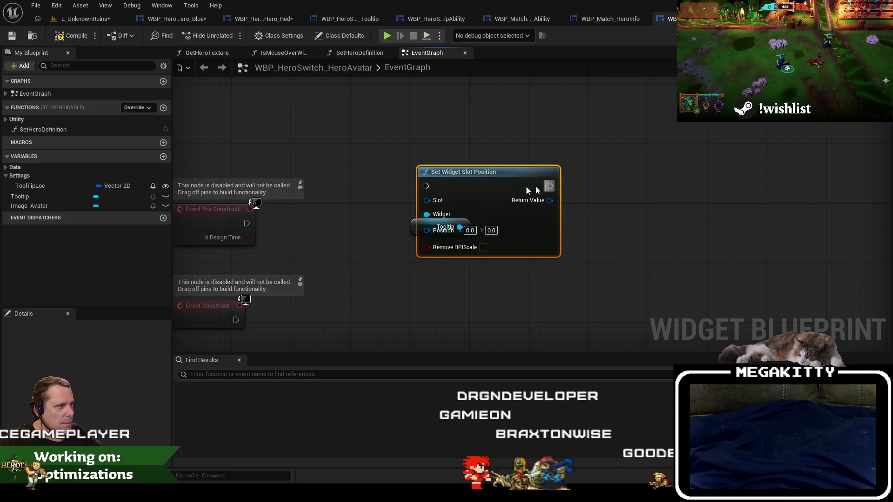
mouse_move(485, 183)
left_mouse_down()
mouse_move(488, 145)
mouse_move(478, 146)
left_mouse_up()
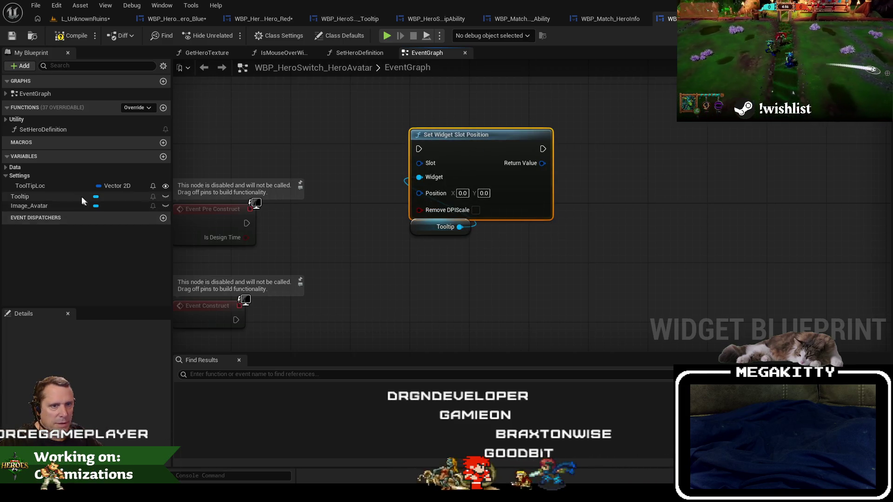
left_click_drag(82, 186, 336, 254)
mouse_move(411, 254)
left_mouse_down()
mouse_move(468, 258)
mouse_move(425, 191)
mouse_move(419, 148)
left_mouse_up()
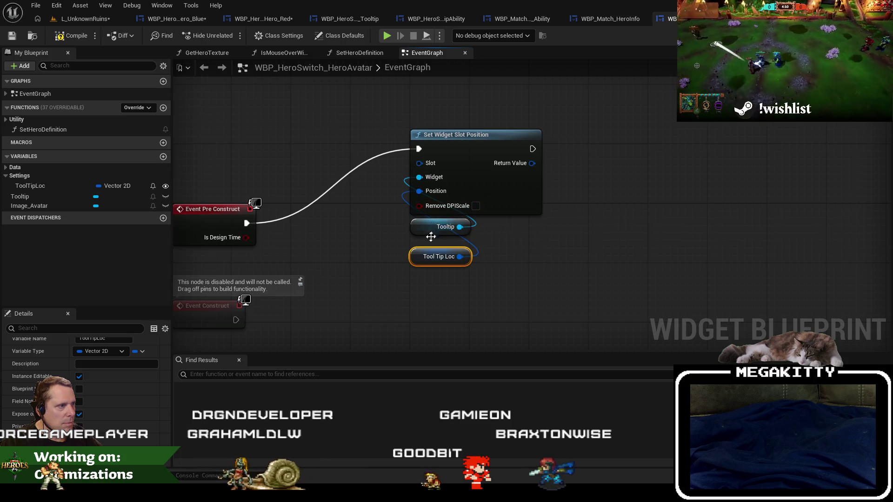
- Undo the wiring, the ToolTipLoc getter and the Set Widget Slot Position node
key("ctrl+z")
key("ctrl+z")
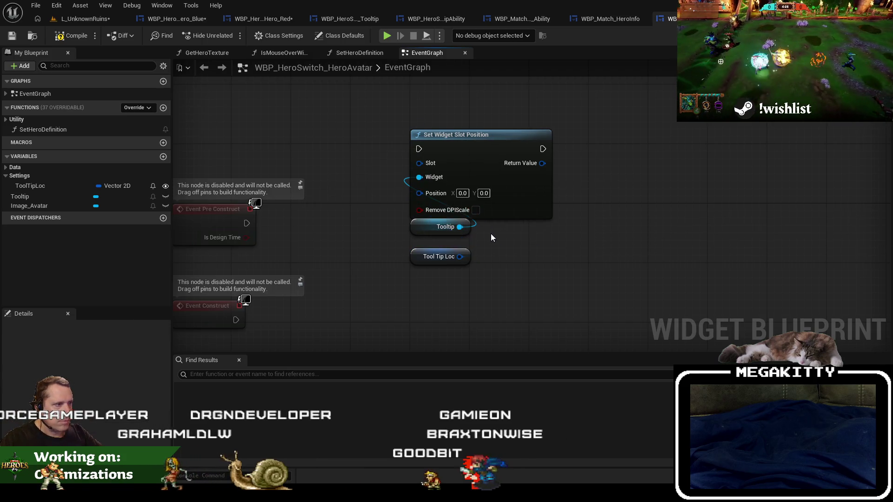
key("ctrl+z")
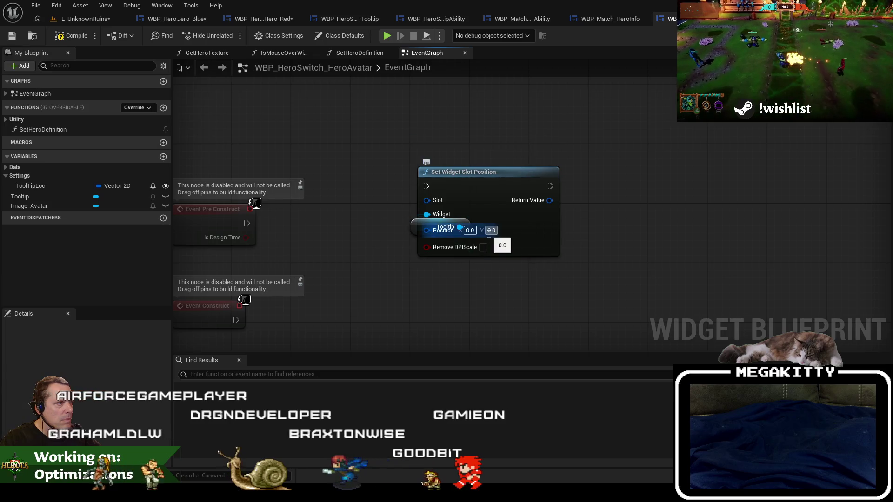
key("ctrl+z")
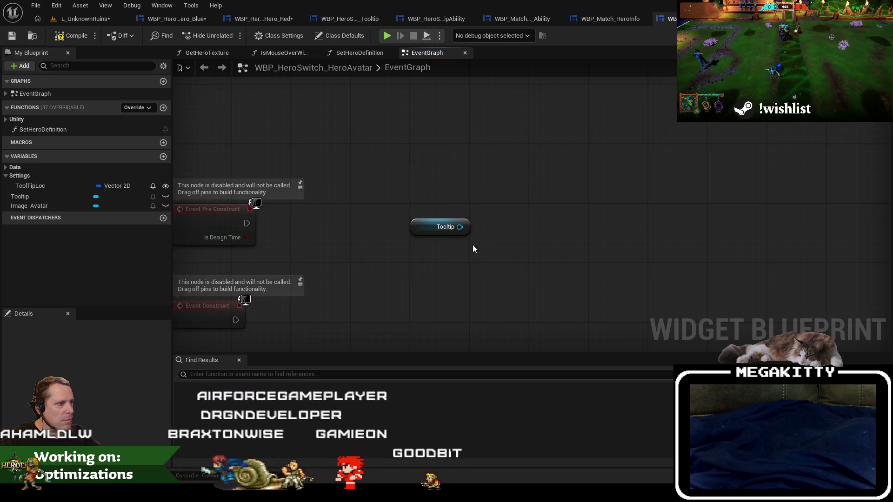
- Add a Set Widget Slot Position node off the Tooltip getter after checking Tooltip in the layout
left_click_drag(459, 227, 459, 160)
type("set posit")
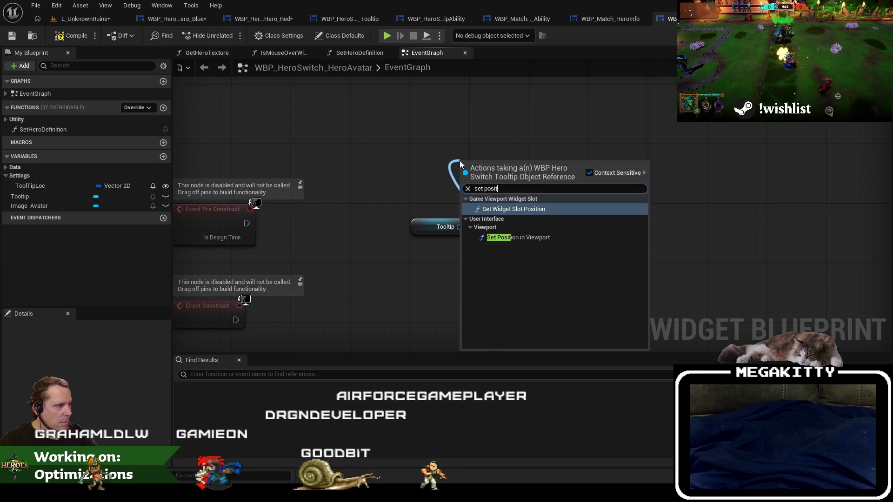
key("Escape")
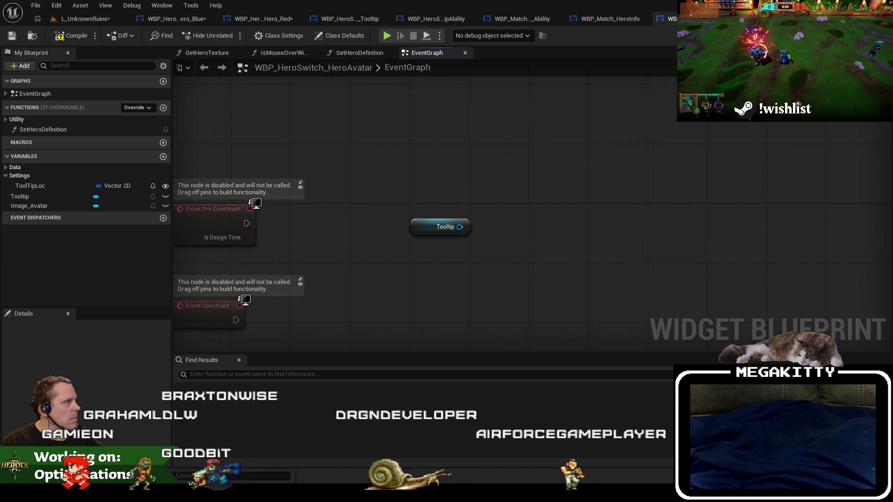
double_click(460, 228)
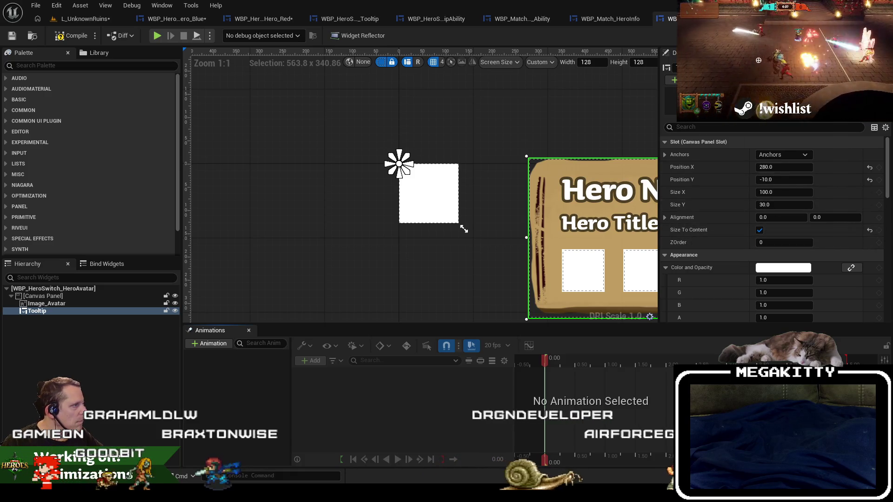
left_click(874, 35)
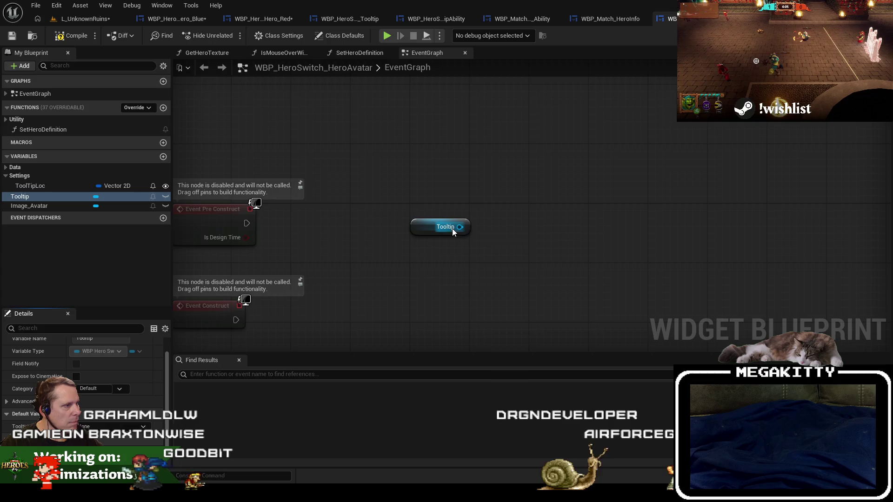
mouse_move(444, 175)
left_mouse_down()
mouse_move(486, 166)
mouse_move(475, 128)
mouse_move(466, 135)
left_mouse_up()
type("set positio")
left_click(512, 232)
left_click_drag(432, 167, 432, 159)
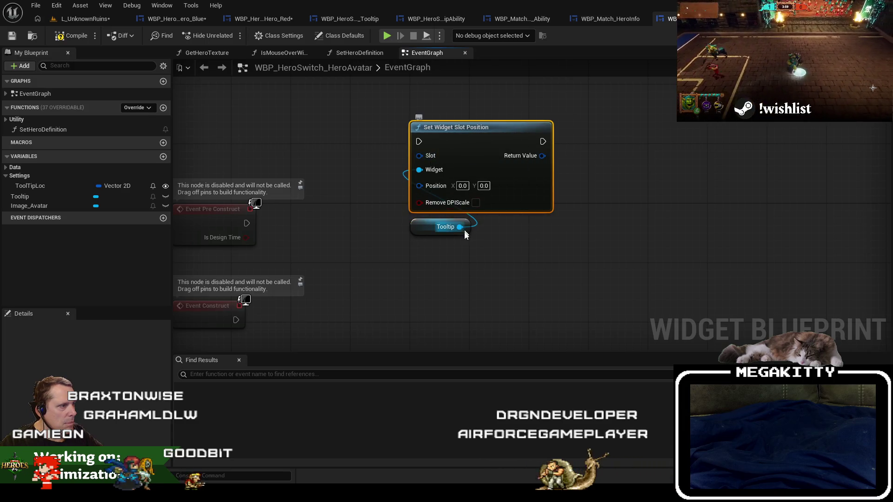
- Try a Get Slot node from Tooltip wired into the Slot input, then delete it
left_click_drag(495, 228, 495, 225)
type("get slot")
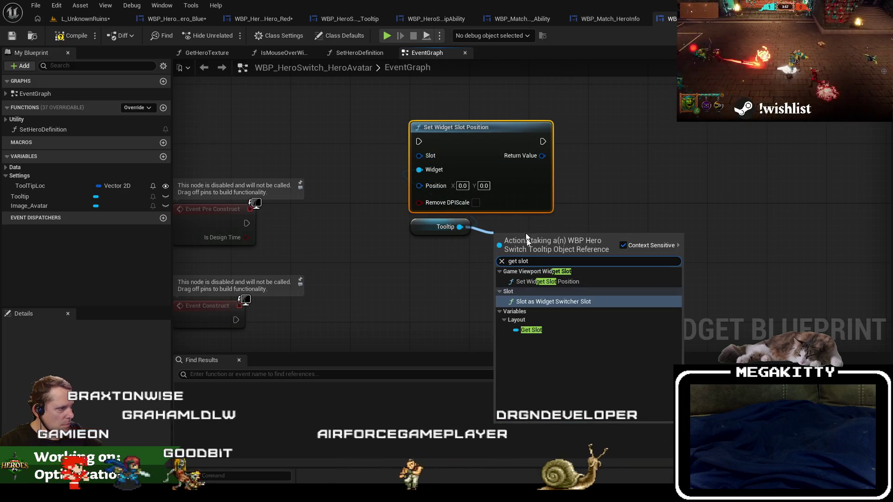
left_click(525, 334)
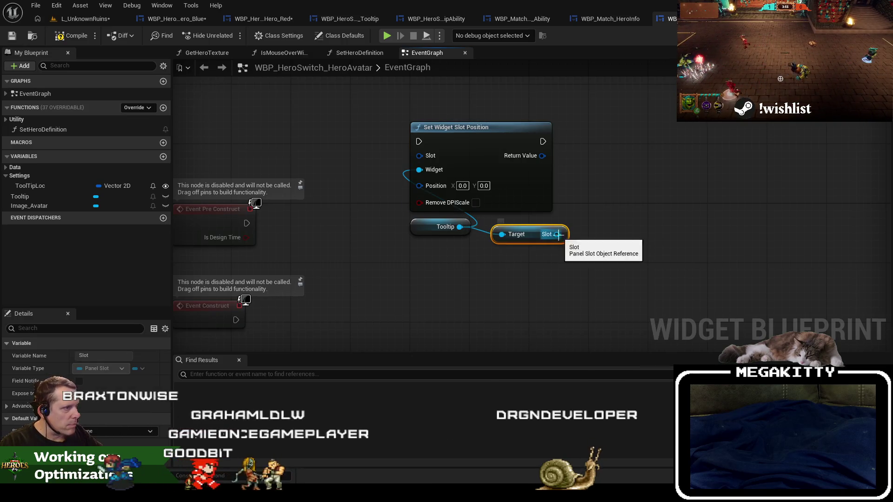
left_click_drag(557, 234, 428, 155)
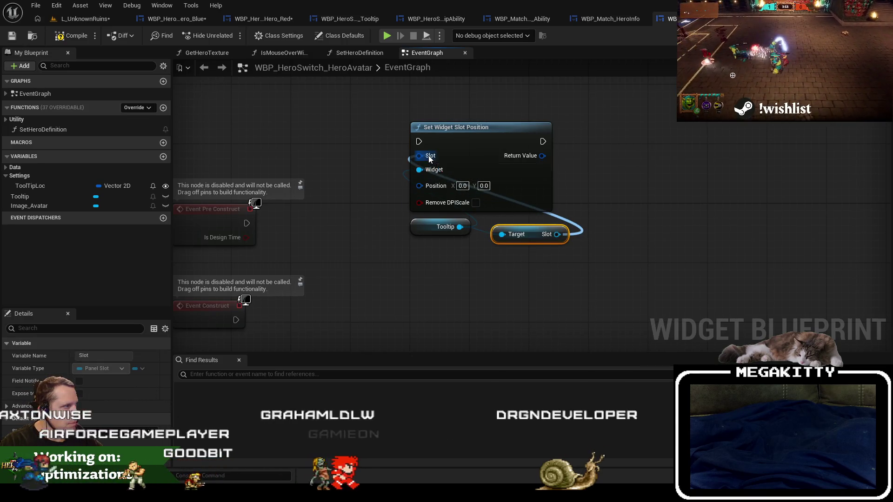
key("Escape")
left_click_drag(538, 261, 522, 227)
key("Delete")
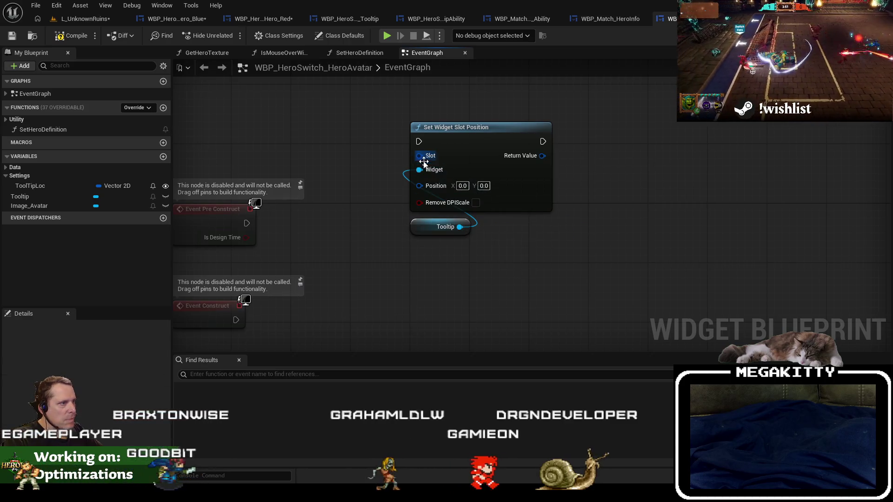
- Add and remove a Make Game Viewport Widget Slot node, then delete the slot-position and Tooltip nodes
left_click_drag(419, 155, 313, 129)
type("make")
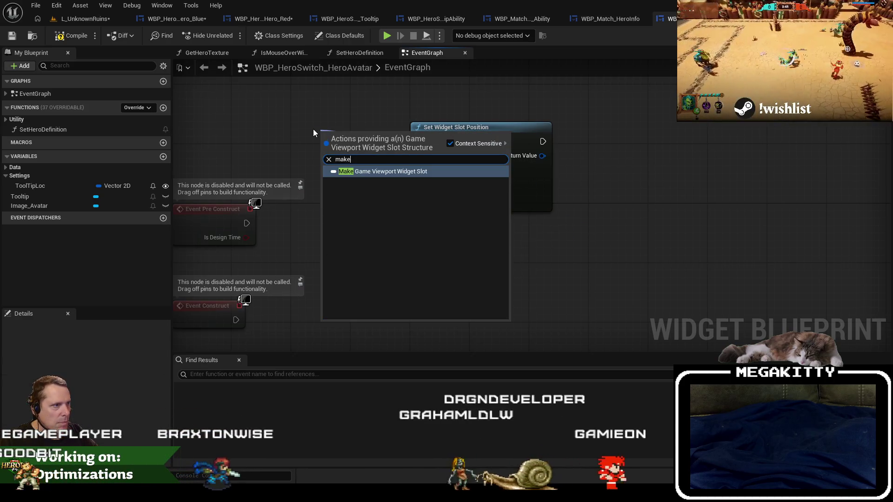
key("Return")
left_click_drag(374, 136, 328, 113)
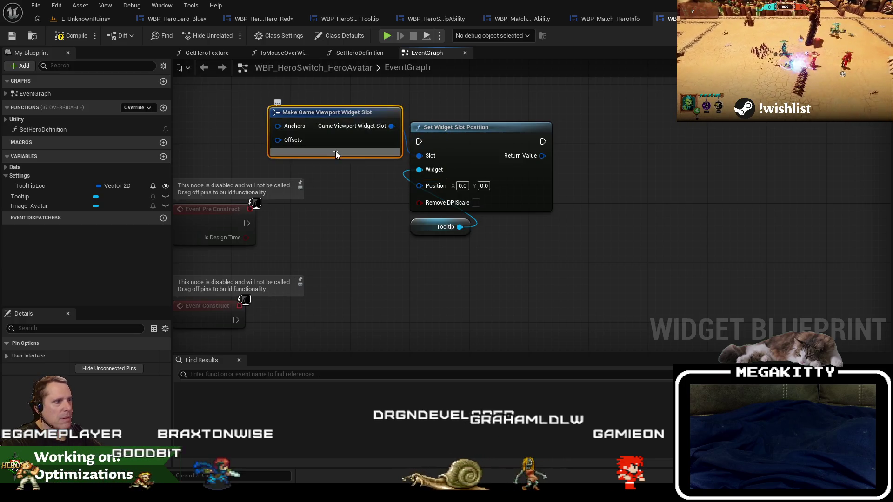
key("Delete")
left_click(518, 205)
key("Delete")
left_click(441, 227)
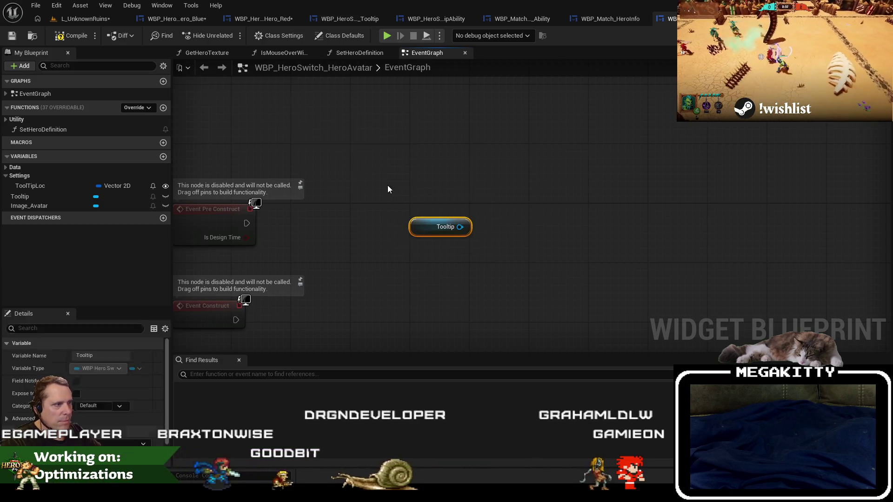
key("Delete")
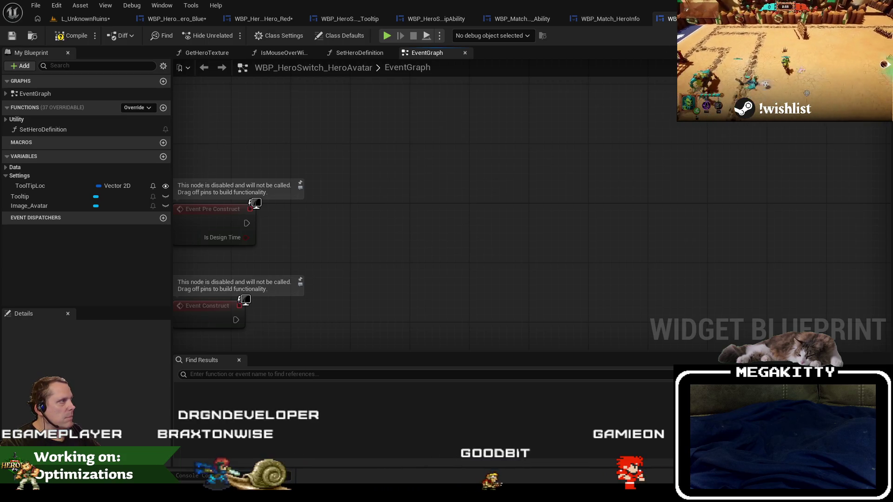
- Start renaming ToolTipLoc, cancel it, then right-click empty graph space to list all actions
left_click(855, 35)
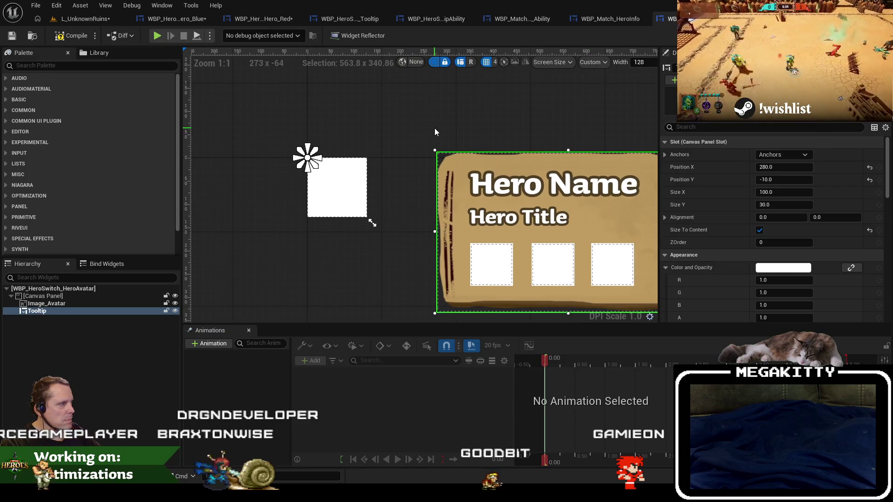
left_click(874, 35)
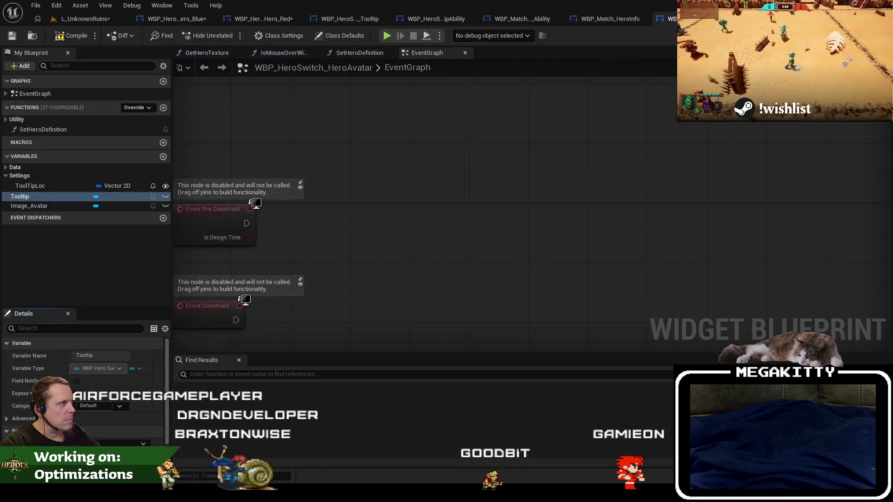
key("ctrl+shift+d")
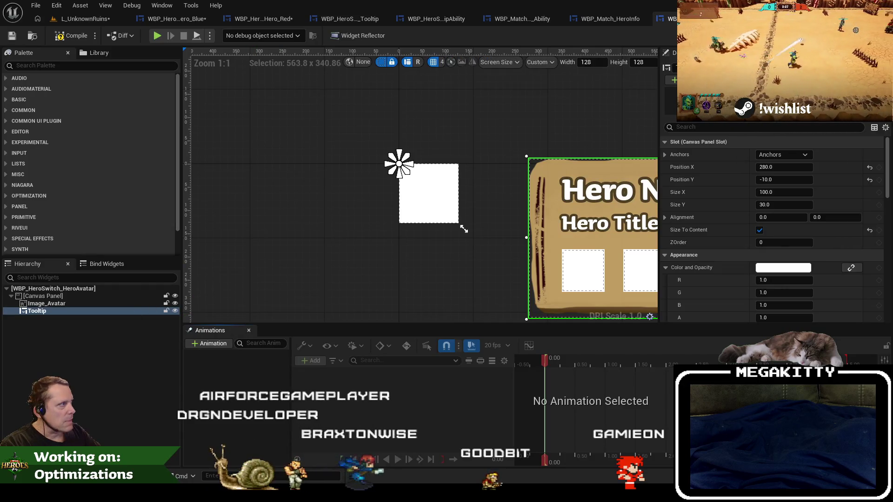
key("ctrl+shift+g")
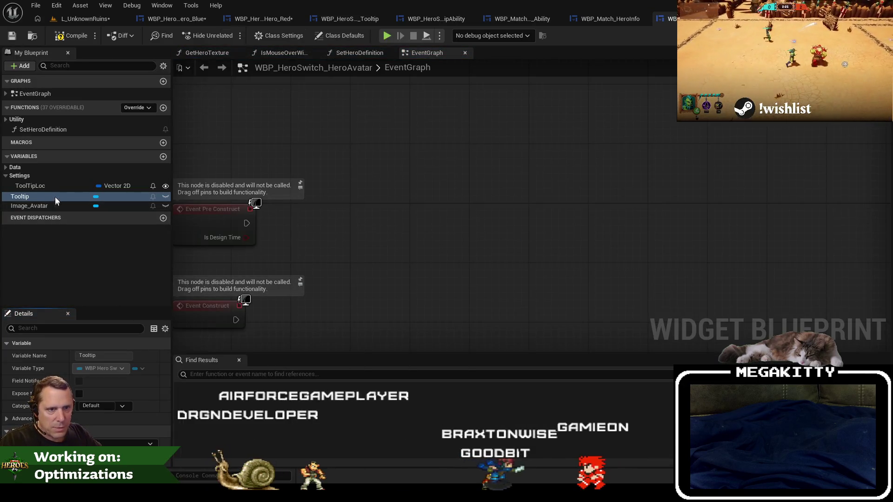
left_click(51, 187)
left_click(51, 186)
left_click_drag(41, 186, 53, 185)
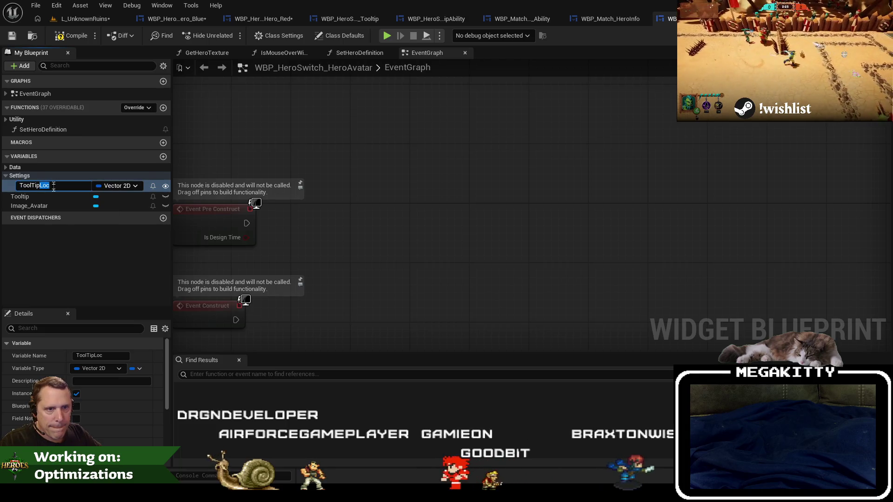
left_click(141, 258)
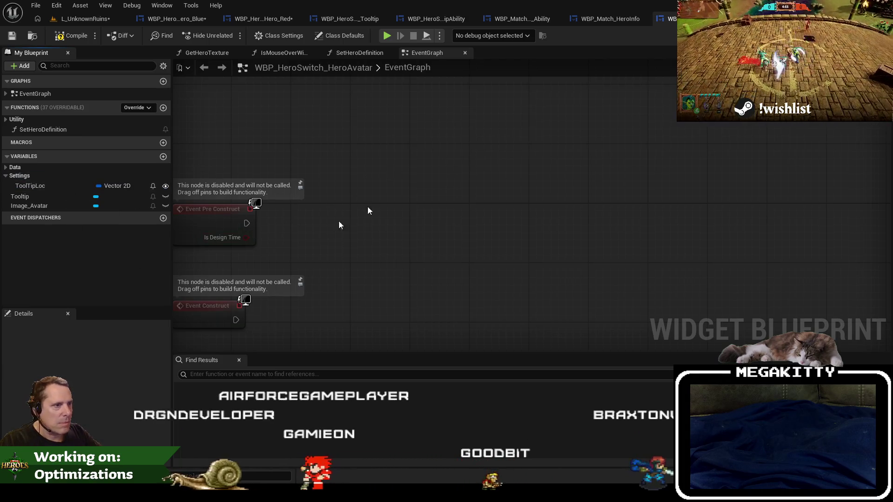
right_click(378, 232)
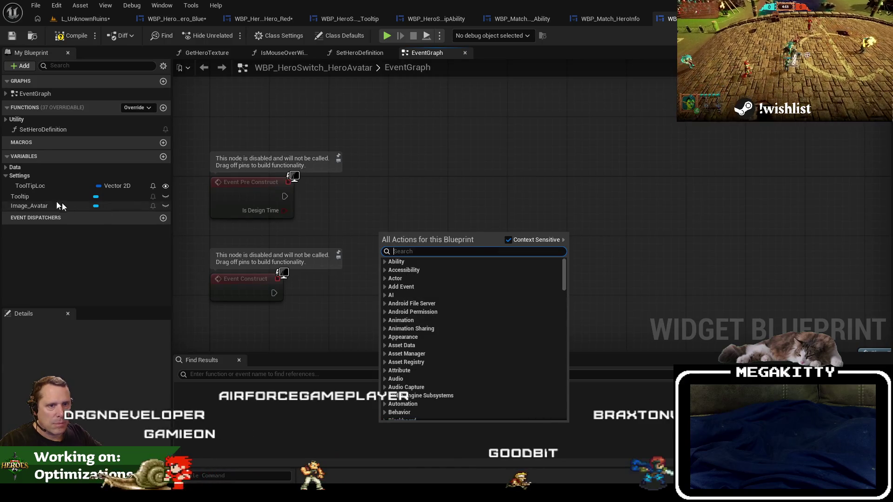
- Place a Tooltip getter feeding a SET Transform node, with a Make Widget Transform on its input
left_click(21, 197)
mouse_move(21, 197)
left_mouse_down()
mouse_move(360, 235)
mouse_move(365, 251)
mouse_move(392, 192)
left_mouse_up()
left_click(395, 257)
type("set transfo")
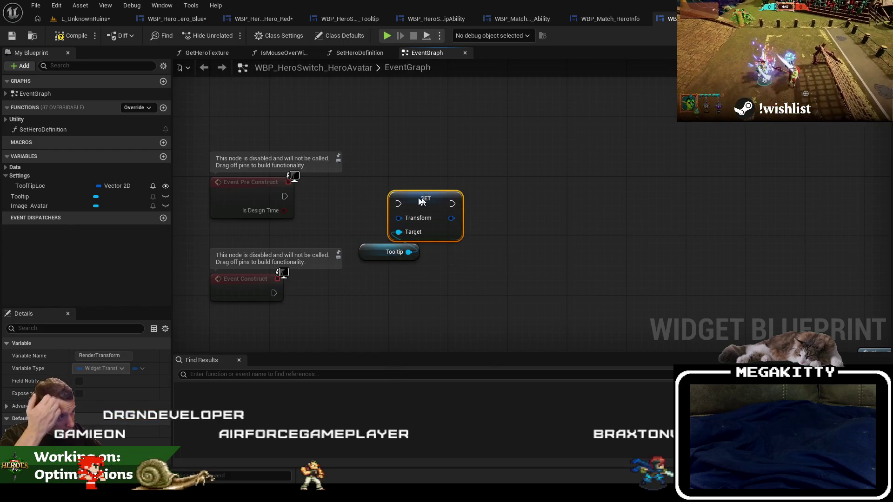
left_click(390, 251, "ctrl")
mouse_move(416, 220)
left_mouse_down()
mouse_move(550, 219)
mouse_move(448, 224)
mouse_move(383, 219)
mouse_move(367, 209)
left_mouse_up()
type("make")
key("Return")
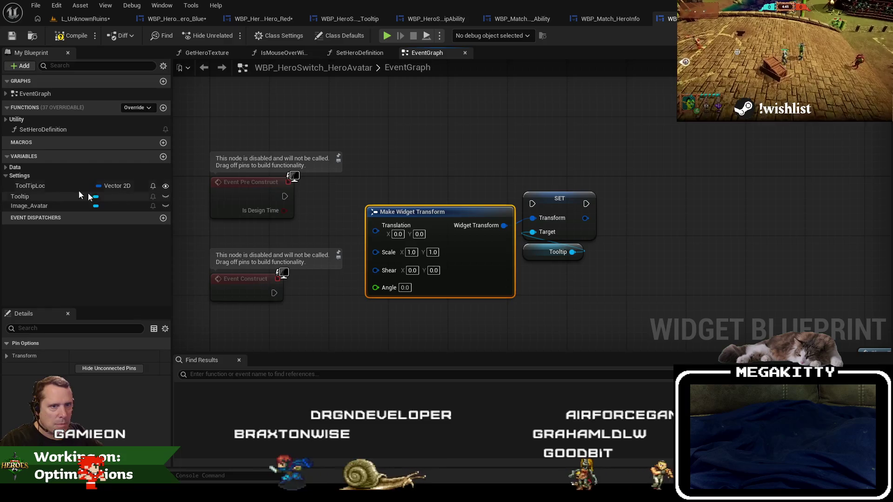
- Rename ToolTipLoc to ToolTipTranslation and connect its getter to the Translation input
left_click(70, 185)
key("F2")
type("ToolTipTran")
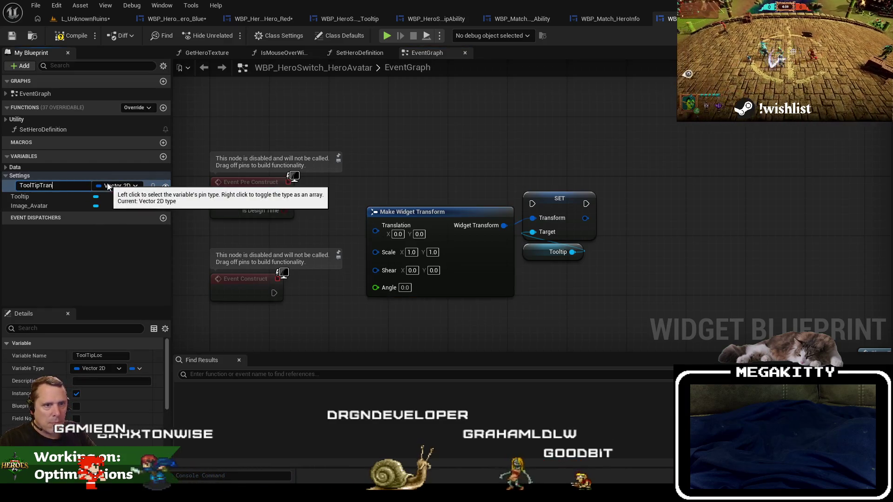
type("slation")
key("Return")
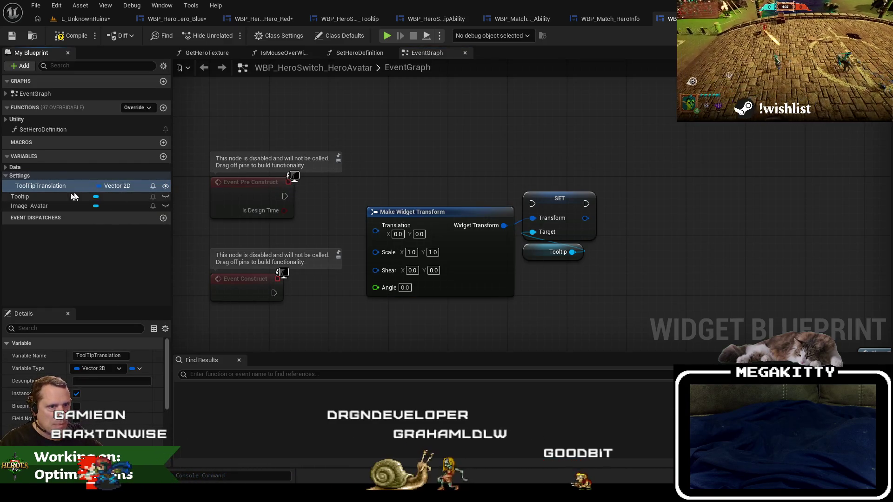
left_click(403, 339)
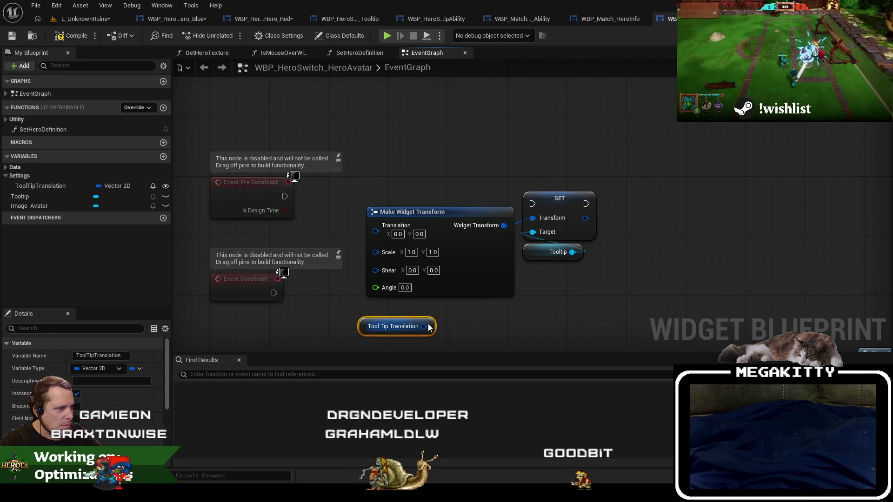
left_click_drag(403, 233, 377, 228)
left_click_drag(383, 321, 390, 291)
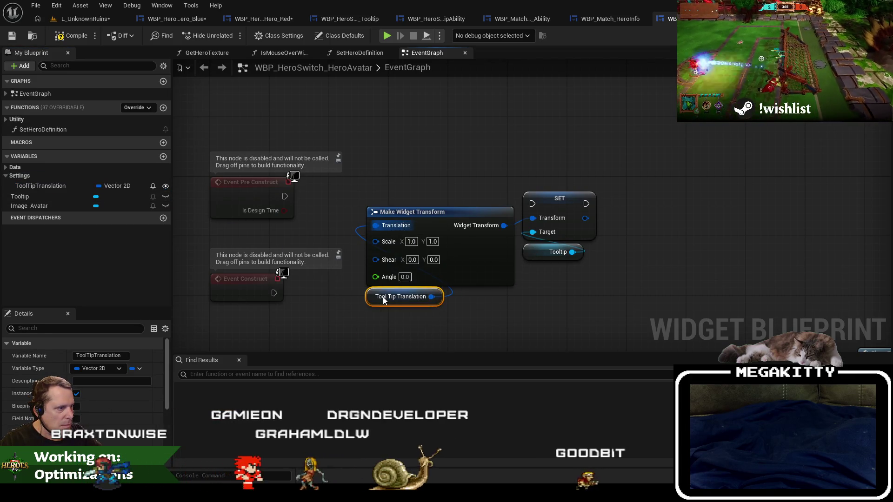
- Wire Event Pre Construct into the SET Transform node, tidy the nodes, compile, and view the Designer
left_click(428, 212, "ctrl")
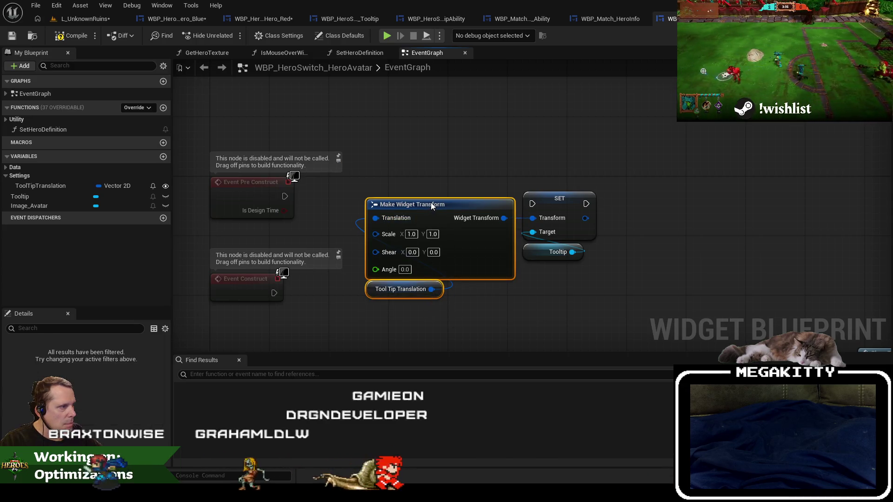
left_click_drag(441, 213, 577, 277)
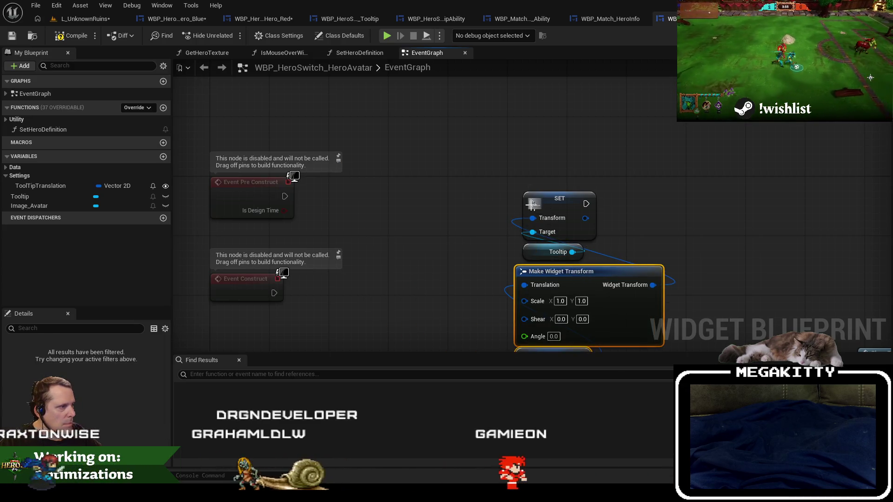
left_click_drag(531, 204, 286, 199)
scroll(327, 149, "down", 3)
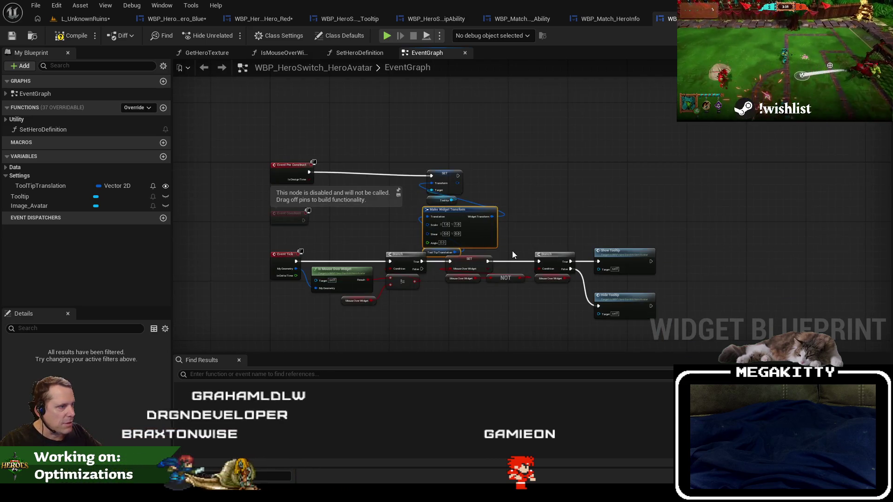
left_click(442, 178, "ctrl")
left_click_drag(442, 179, 345, 171)
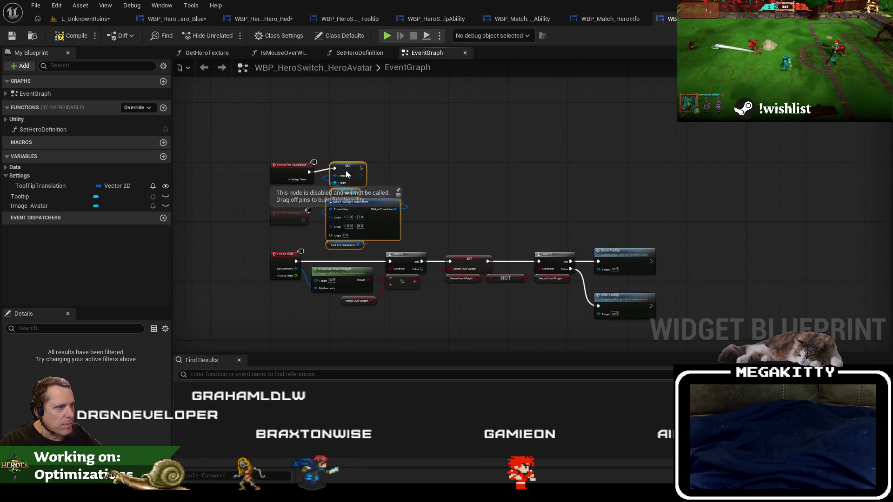
scroll(345, 172, "up", 3)
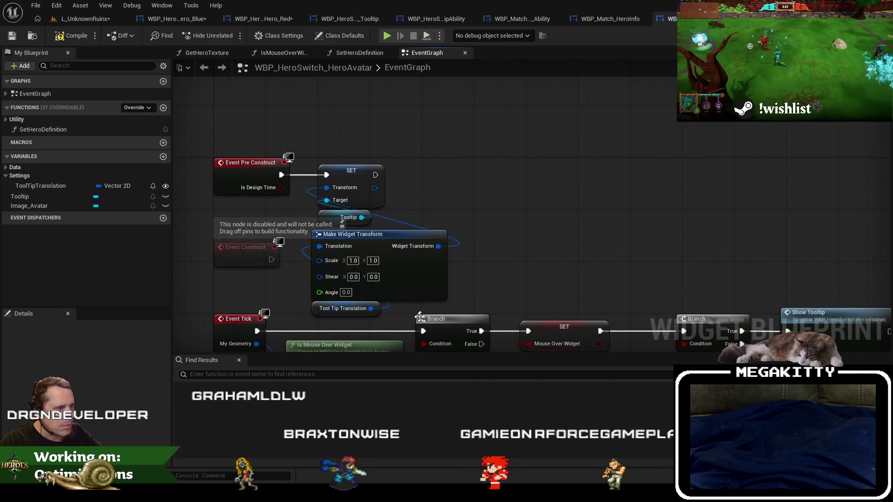
mouse_move(420, 316)
left_mouse_down()
mouse_move(361, 250)
mouse_move(382, 233)
left_mouse_up()
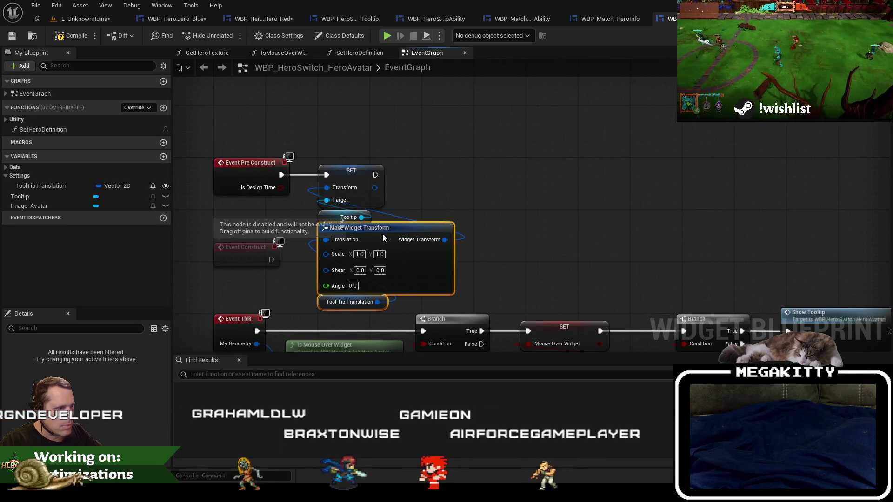
left_click(70, 39)
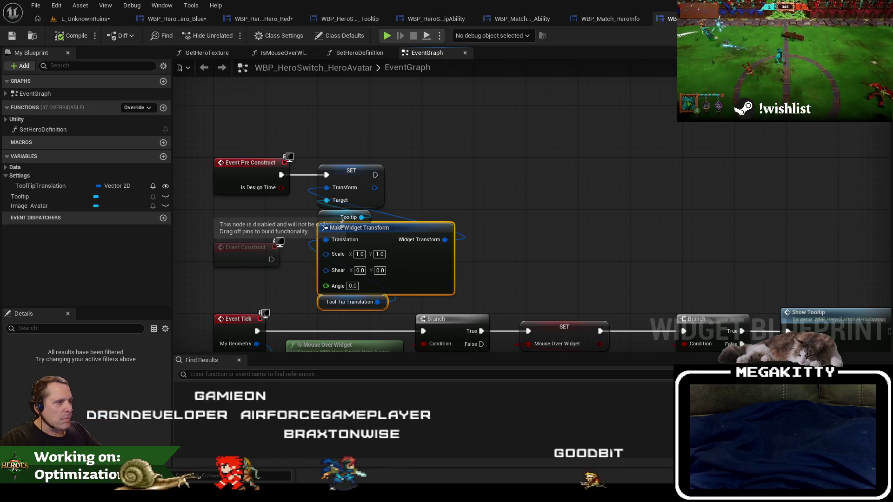
left_click(853, 35)
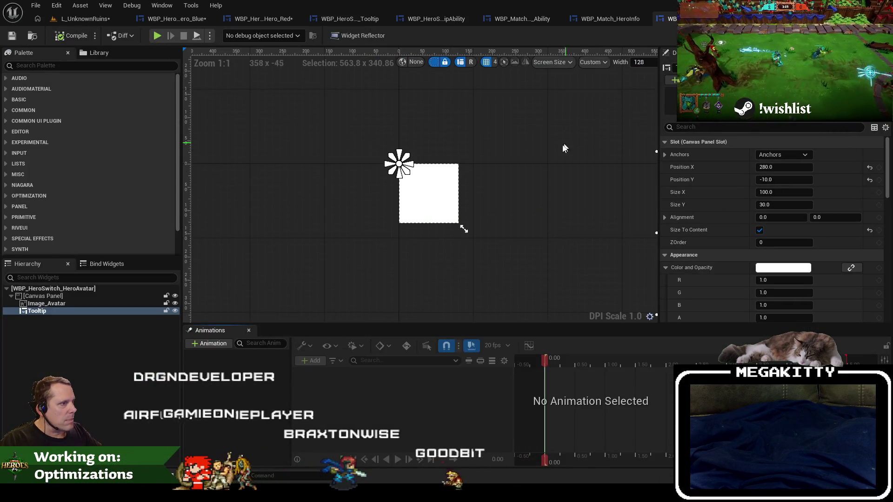
- Inspect the Hero Name tooltip card and the ToolTipTranslation variable's settings
scroll(545, 152, "down", 3)
left_click(422, 158)
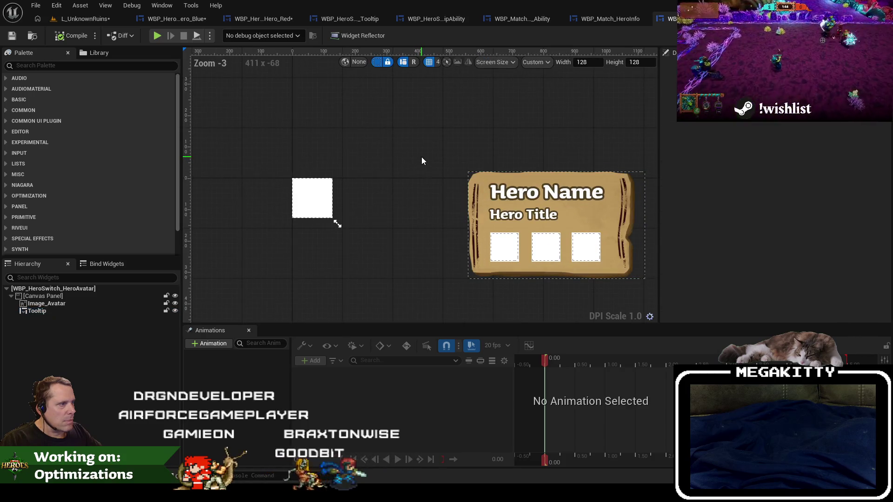
left_click(511, 207)
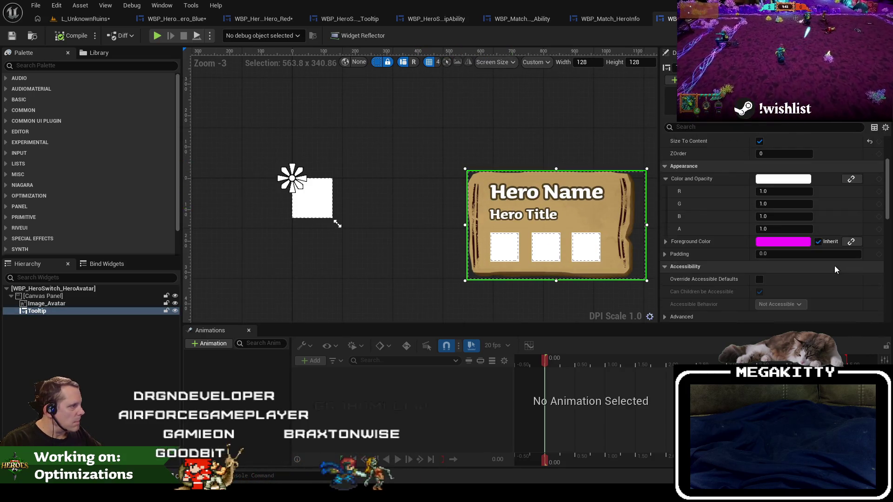
scroll(834, 266, "down", 8)
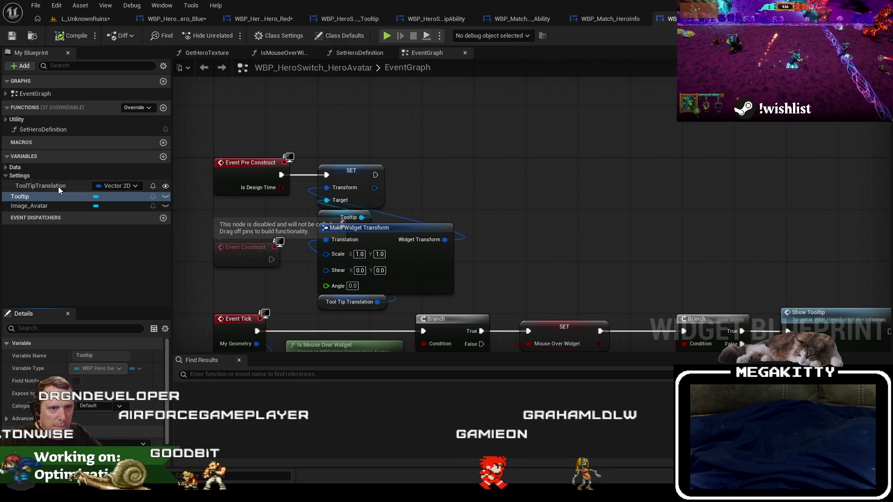
left_click(57, 185)
scroll(99, 425, "down", 4)
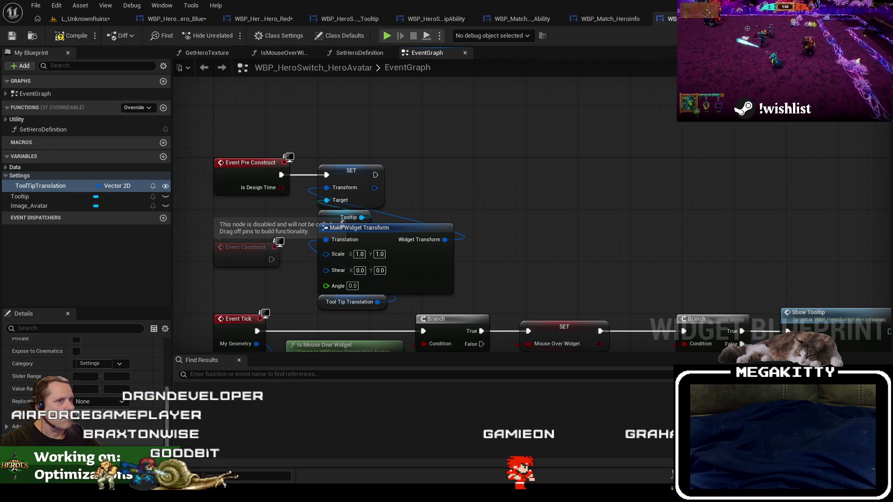
- Return to the designer, switch to L_UnknownRuins, and start a play-test with Alt+P
key("ctrl+shift+d")
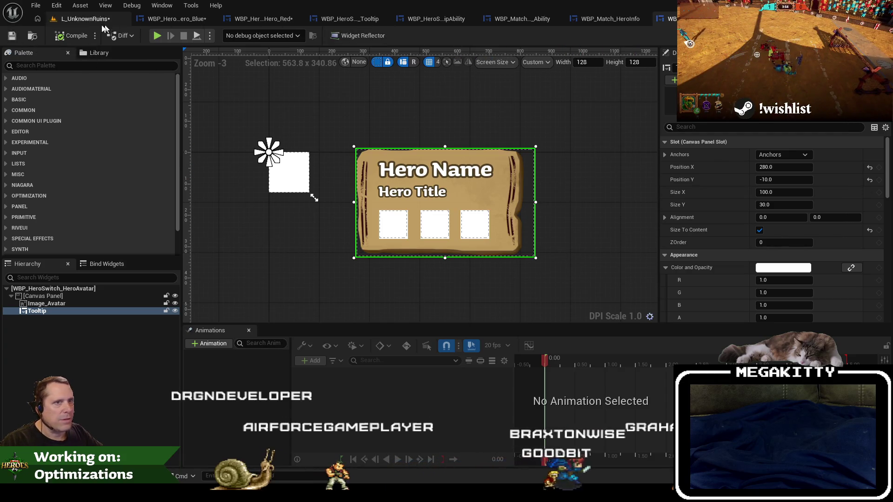
left_click(84, 19)
key("alt+p")
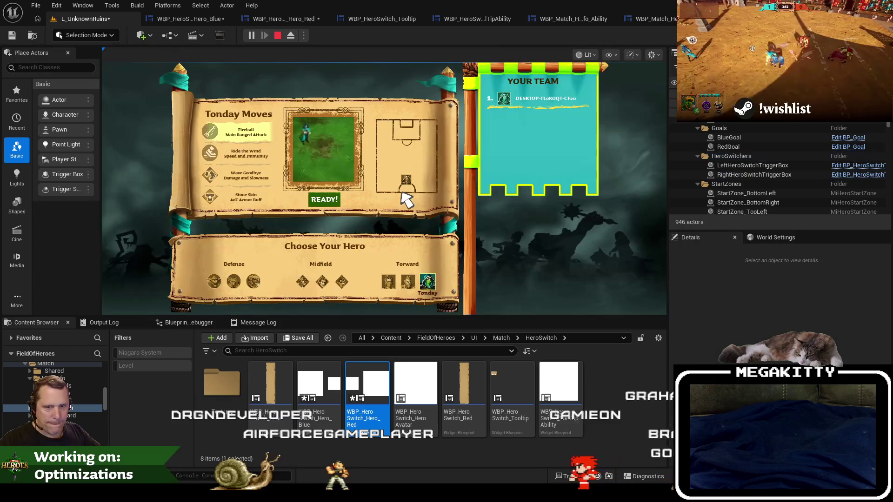
- Click READY! to start the match, briefly open the console, then stop the play-test with Esc
left_click(338, 198)
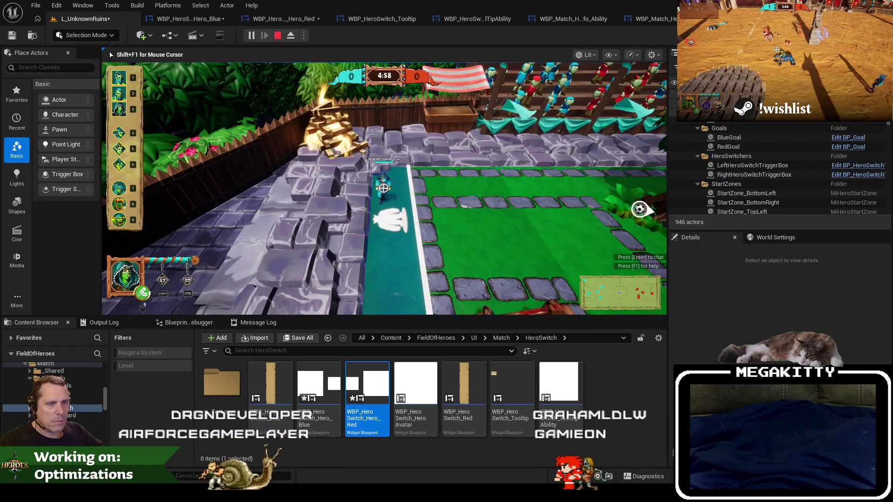
key("grave")
left_click(384, 188)
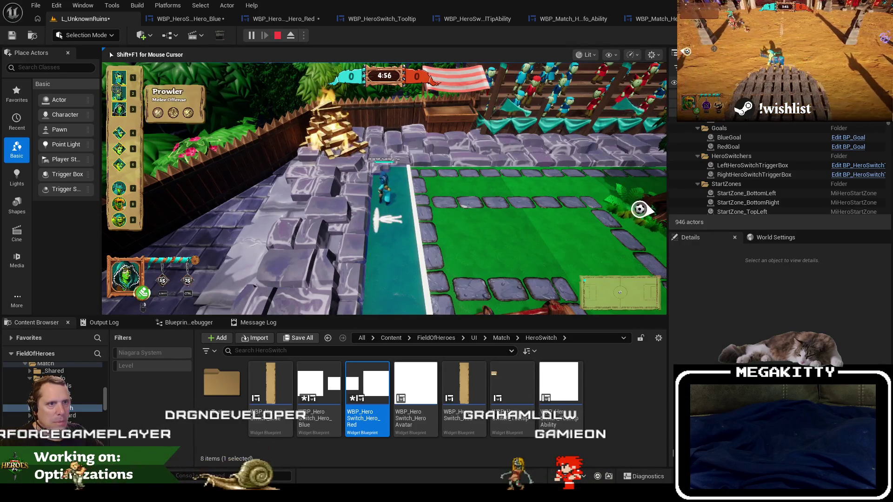
key("Escape")
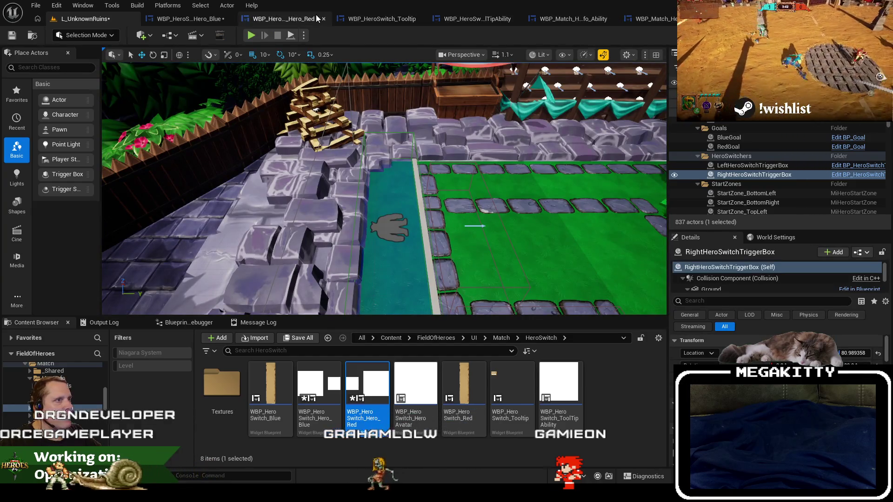
- In WBP_HeroSwitch_Hero_Red, set Tool Tip Translation X to -1000, trying -100 and -500 first
left_click(284, 19)
scroll(346, 185, "up", 3)
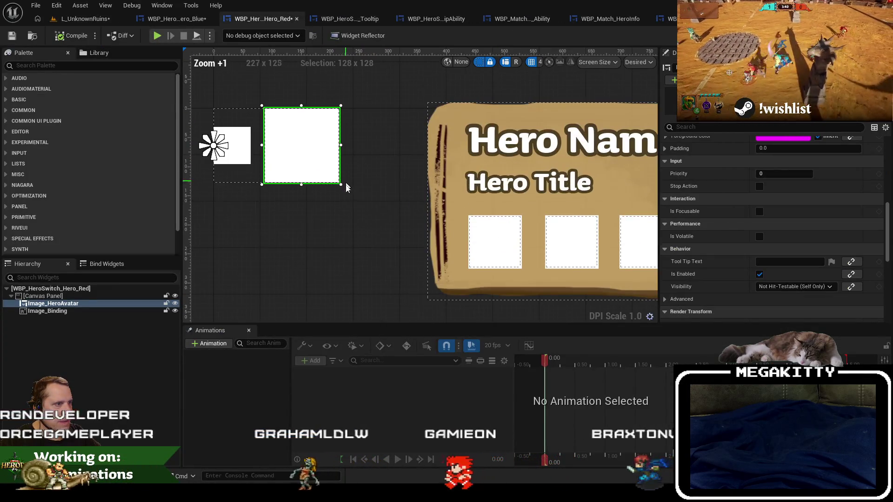
scroll(399, 208, "down", 3)
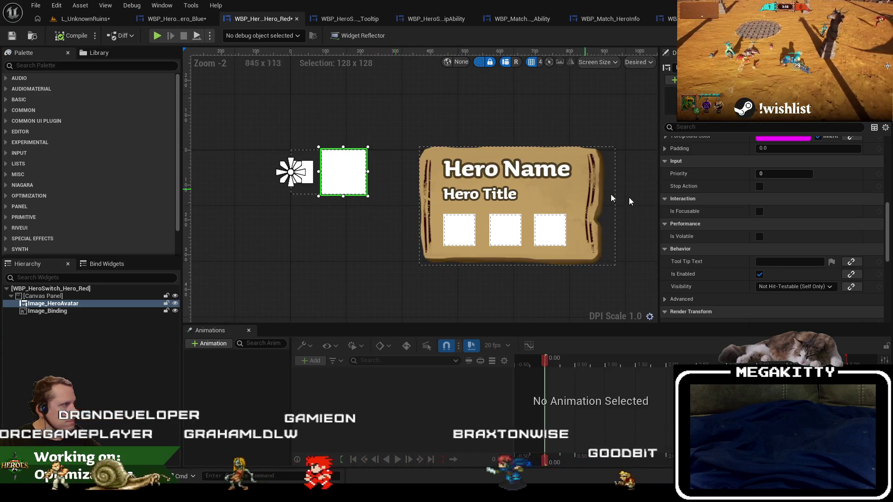
scroll(755, 199, "up", 5)
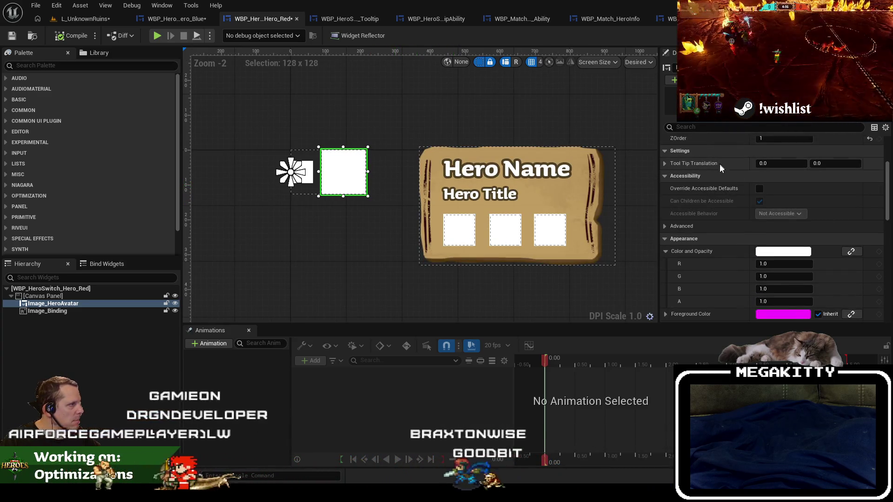
type("0")
key("Return")
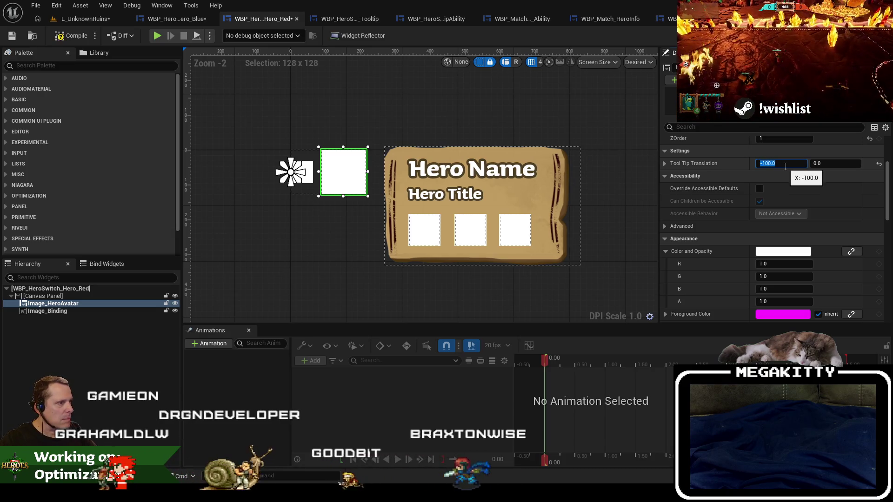
type("0")
key("Return")
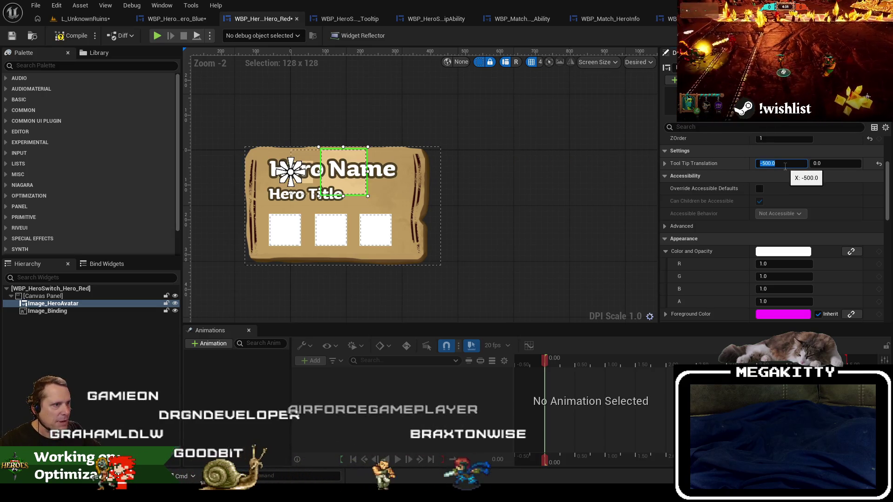
type("1000")
key("Return")
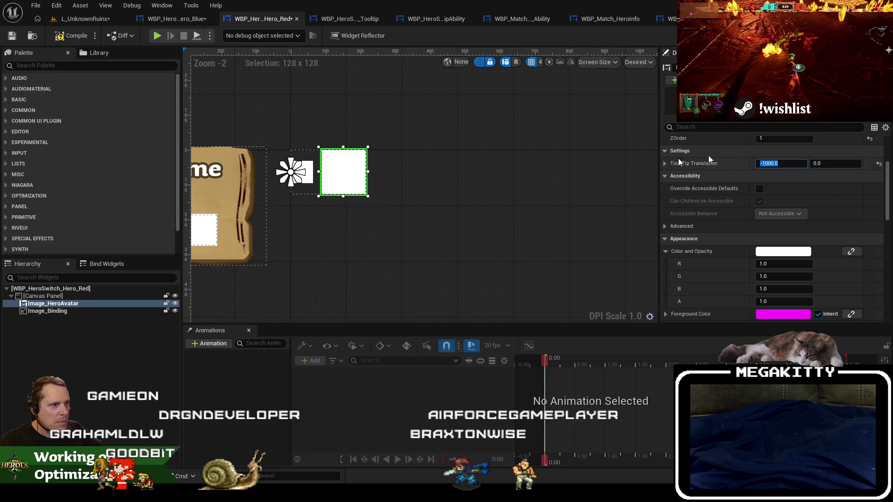
- Compile the red hero-switch widget and start a new L_UnknownRuins play-test
left_click(82, 40)
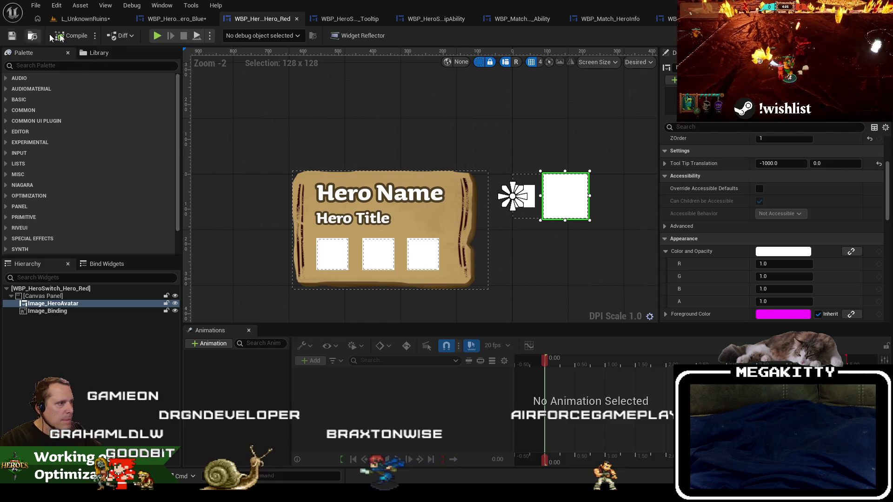
left_click(86, 18)
left_click(251, 36)
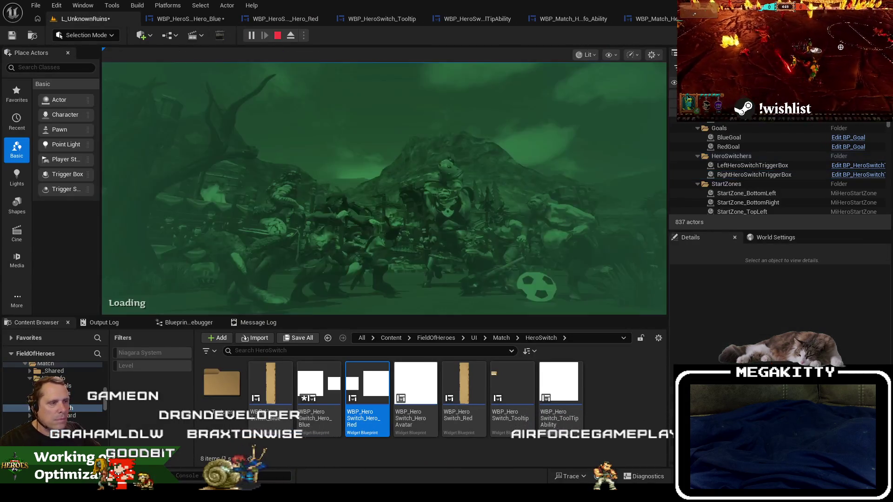
- Run ShowLobbyCheats, join the red team, ready up, walk to the hero-switch path, then stop
key("grave")
key("Up")
key("Up")
key("Return")
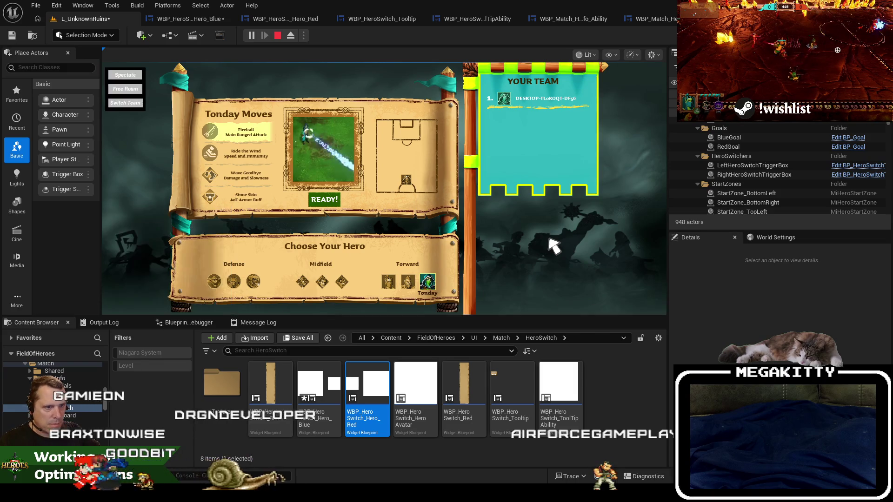
left_click(136, 103)
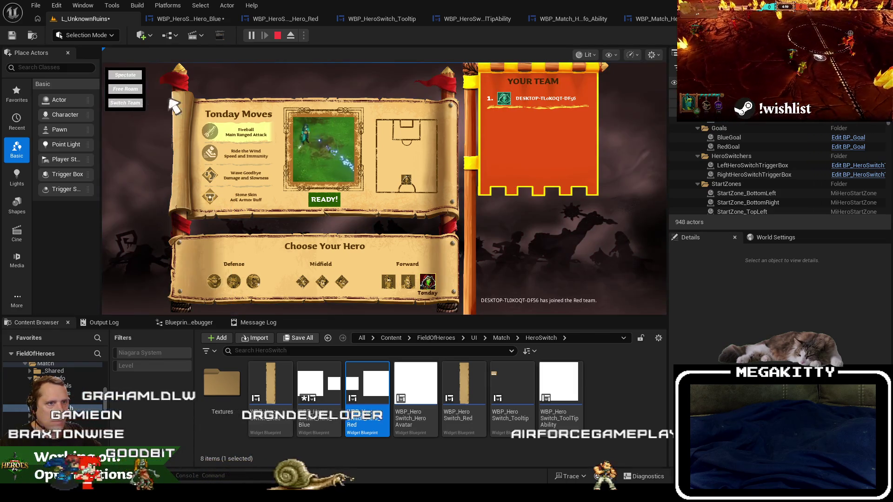
left_click(321, 199)
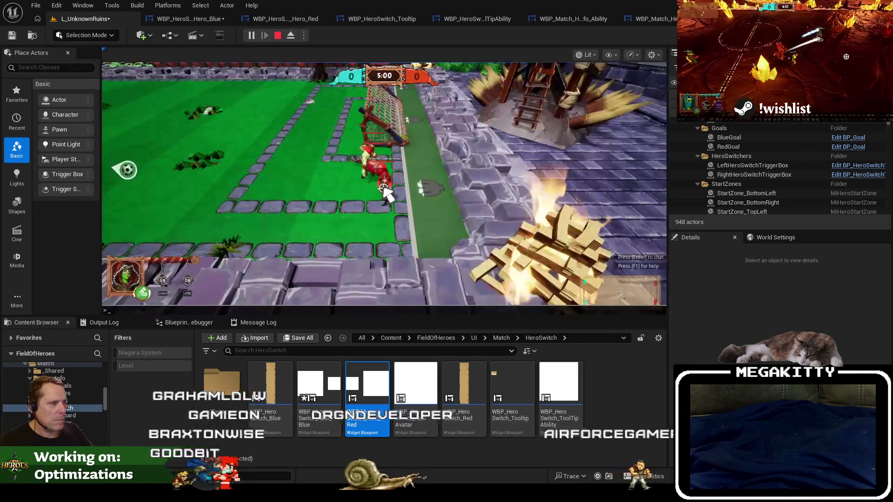
left_click(382, 188)
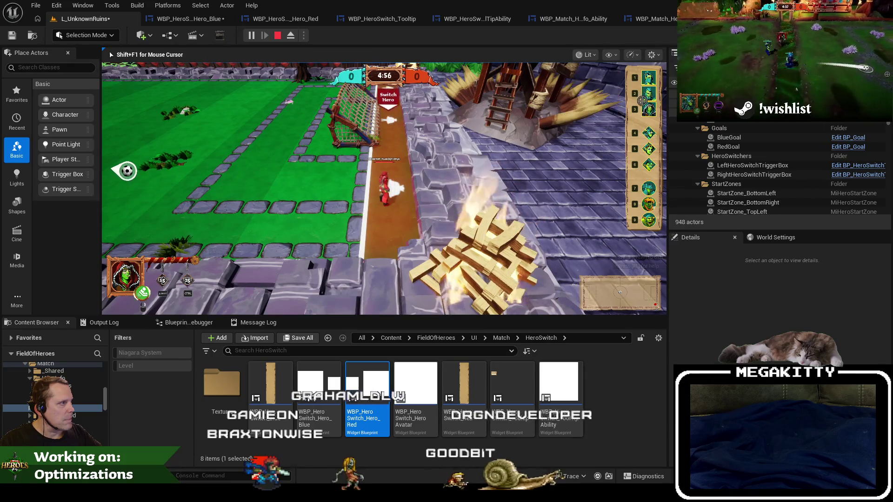
mouse_move(652, 85)
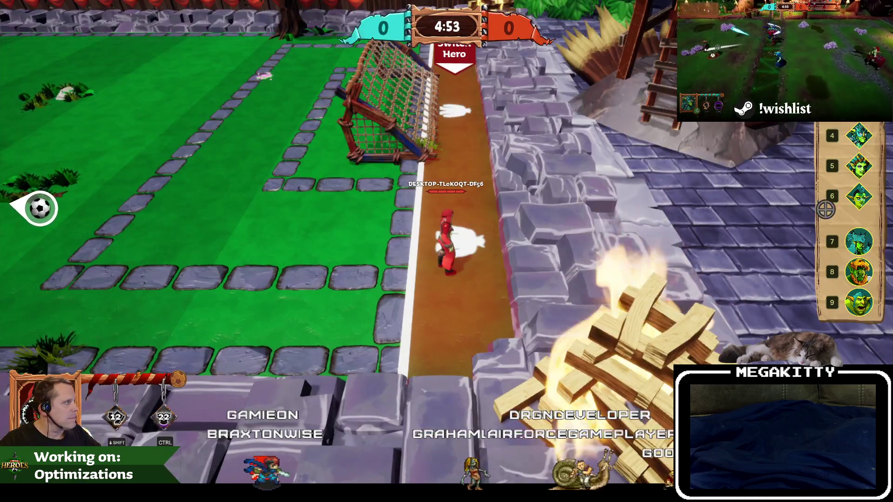
mouse_move(856, 204)
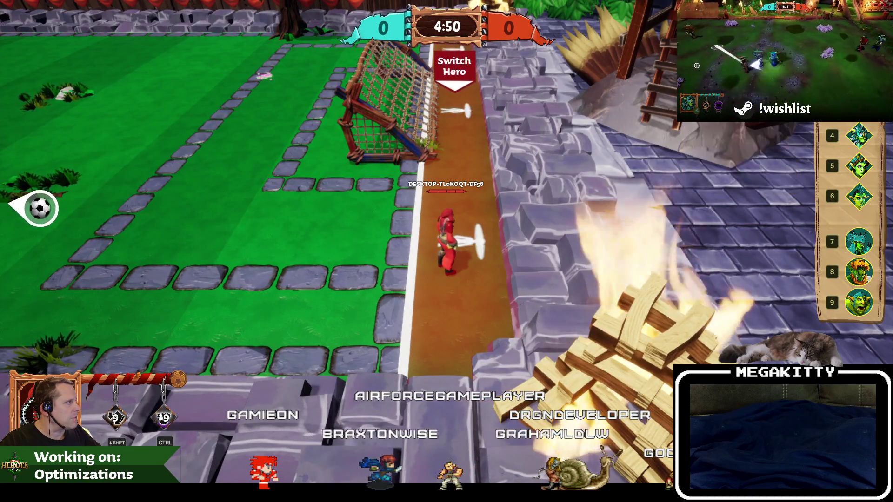
mouse_move(863, 129)
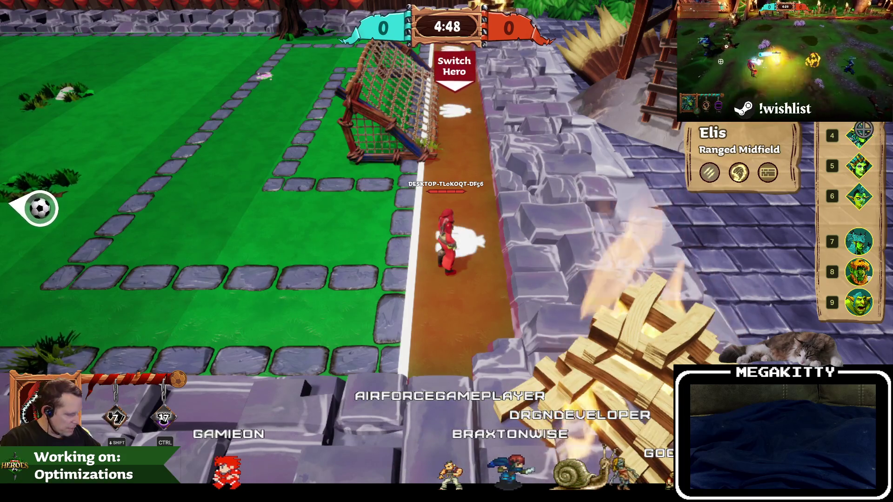
key("Escape")
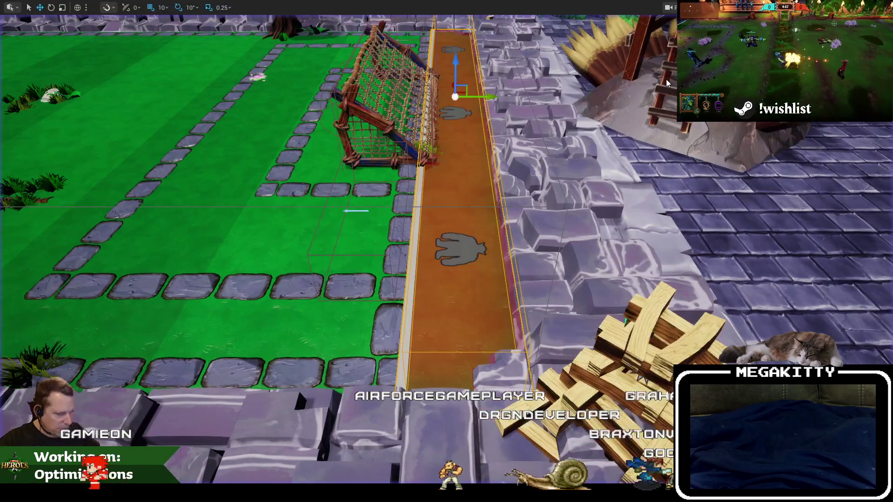
- Relaunch as the Prowler, switch heroes with key 3, stop, and open the Hero_Blue graph
key("alt+p")
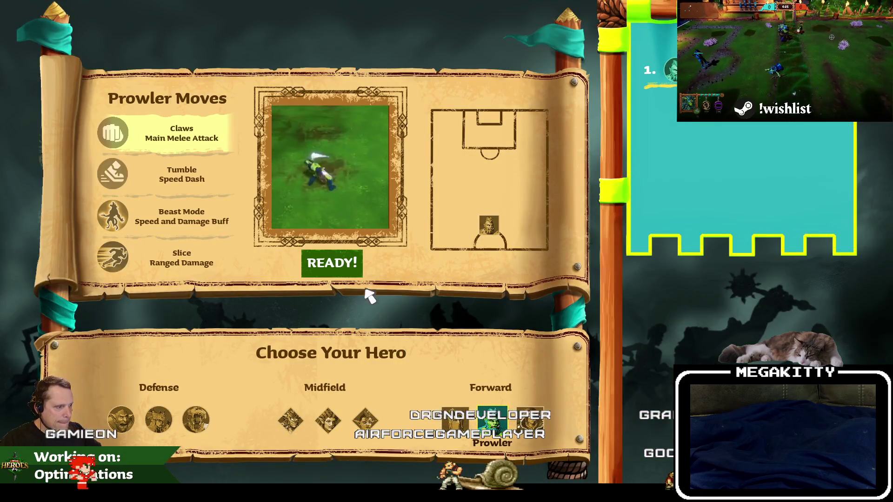
left_click(352, 275)
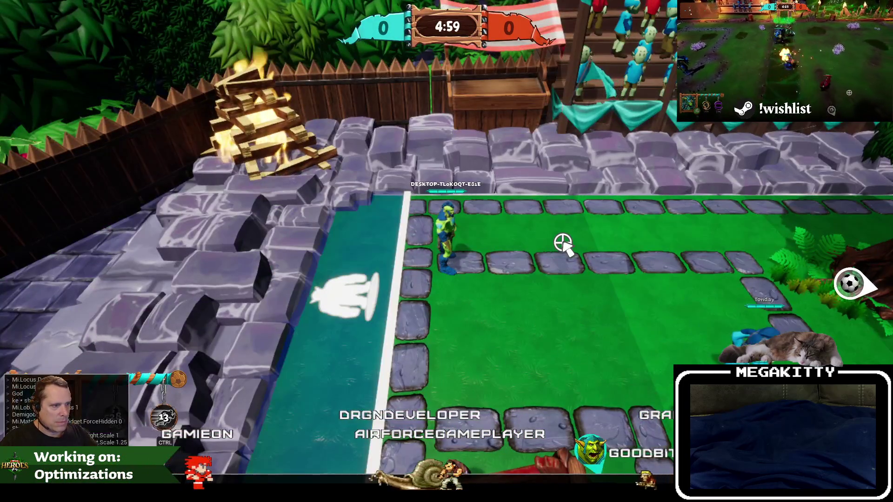
key("3")
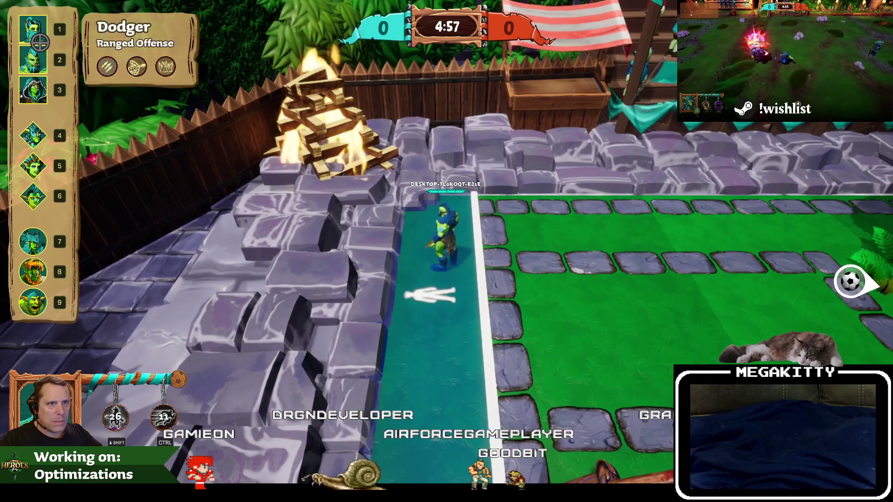
key("Escape")
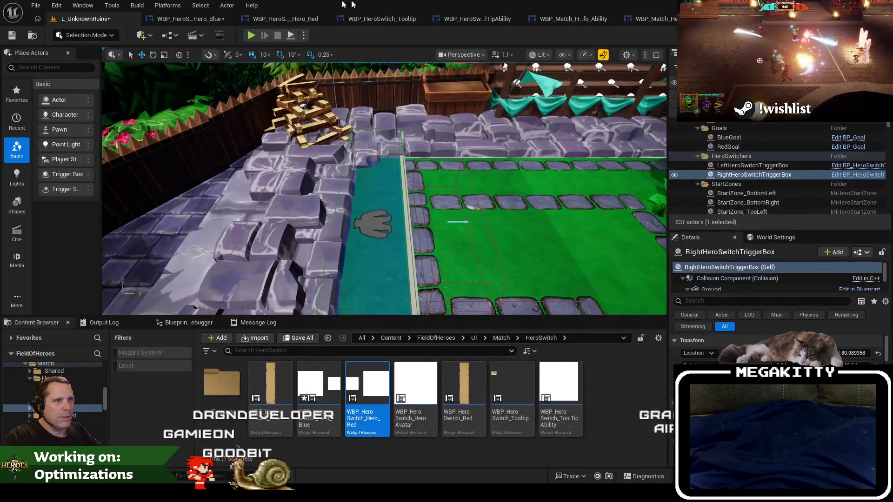
left_click(208, 22)
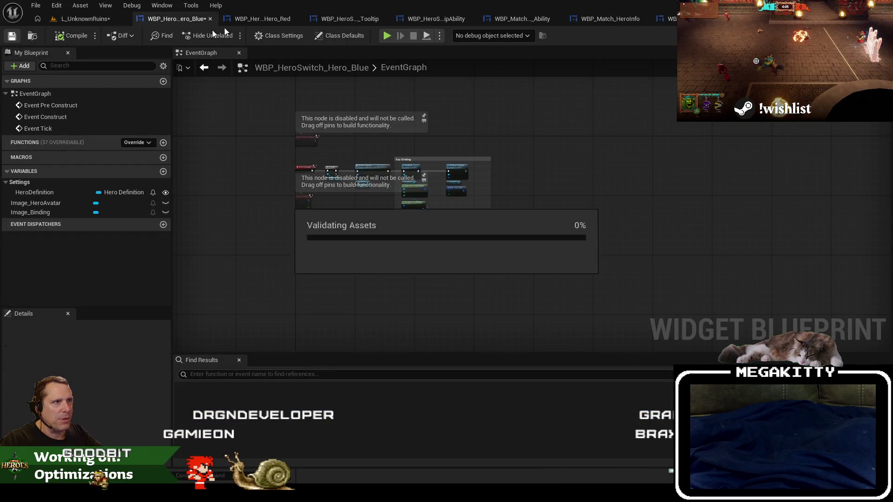
- In WBP_HeroSwitch_Hero_Red, set Tool Tip Translation X to -970, trying -950 first
left_click(283, 21)
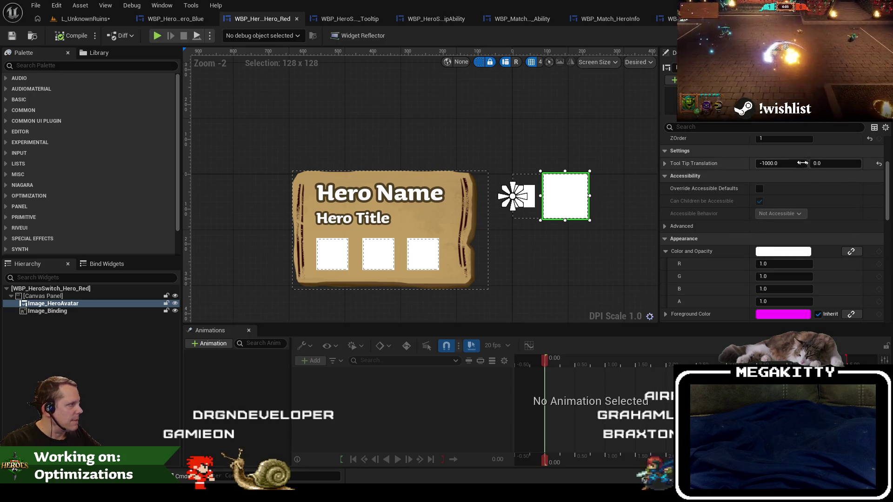
key("Return")
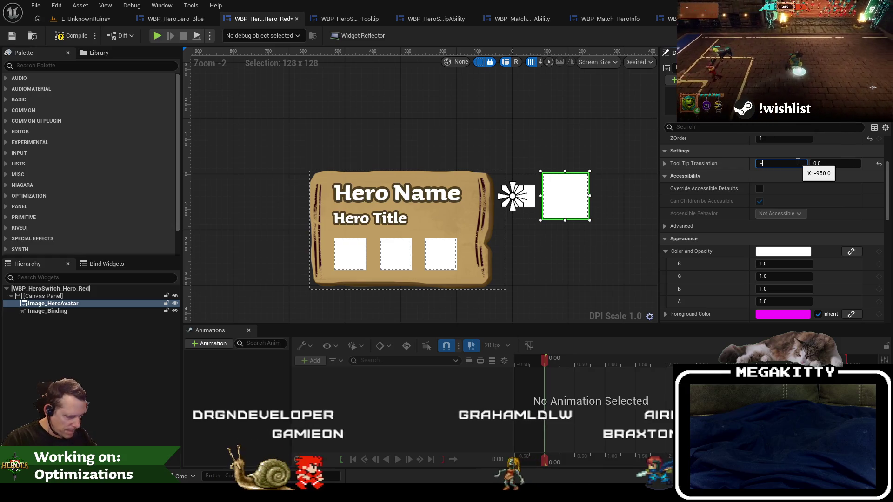
type("970")
key("Return")
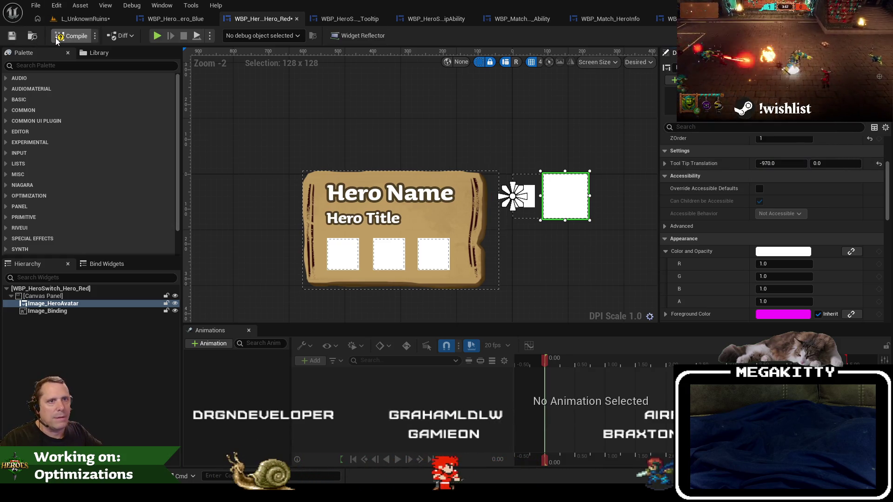
- Save the red hero card widget and start an L_UnknownRuins play session
left_click(15, 36)
left_click(157, 35)
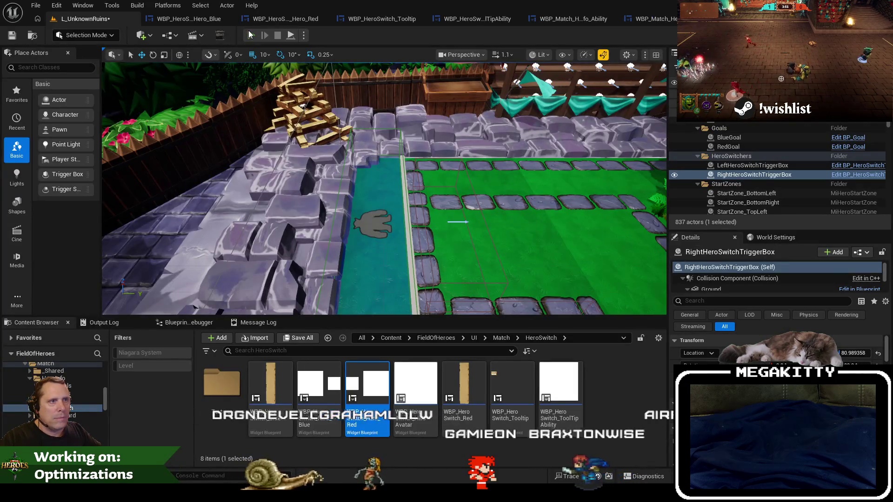
left_click(250, 34)
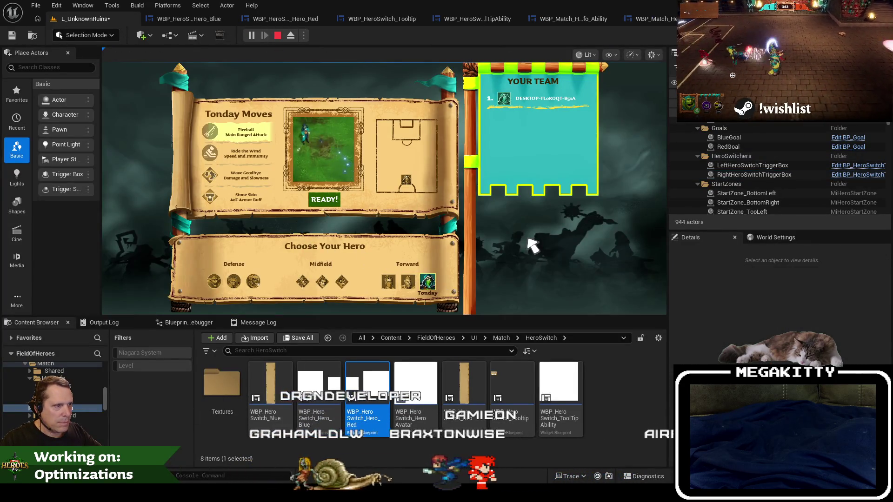
- Run ShowLobbyCheats, switch to the Red team, and ready up to start the match
key("grave")
key("Up")
key("Return")
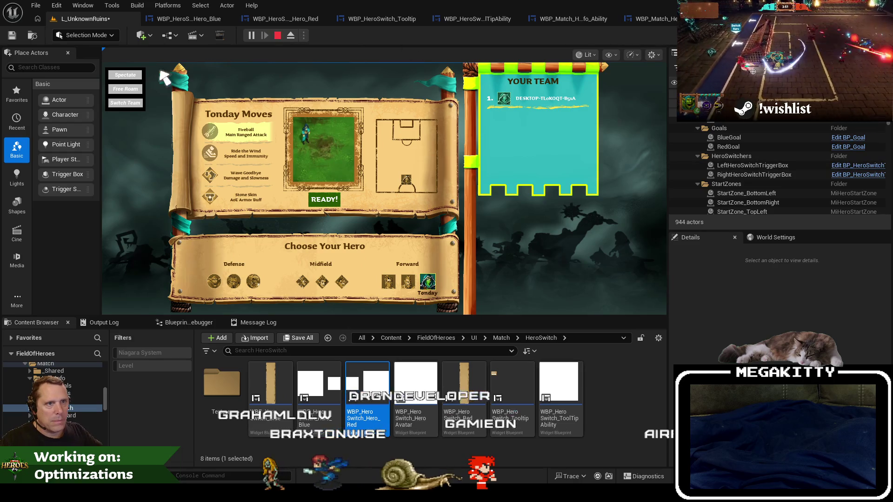
left_click(131, 100)
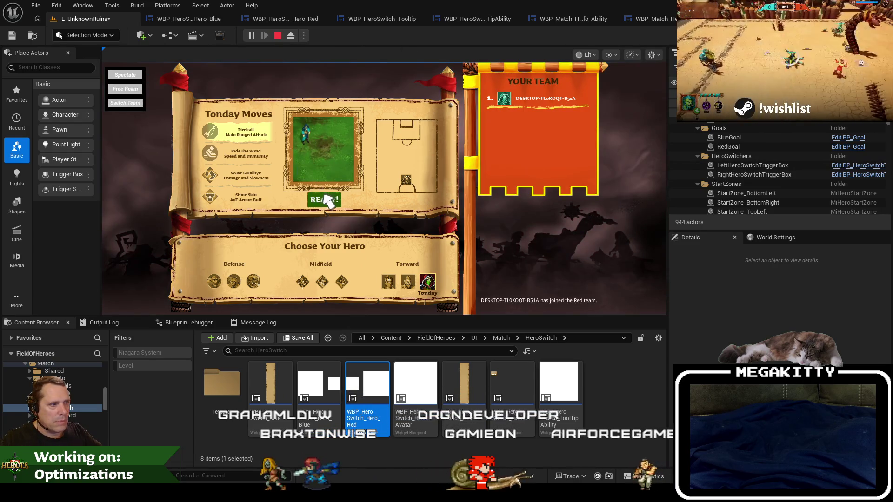
left_click(326, 200)
- Run DestroyBotHeroes, go fullscreen with F11 to check the hero cards, stop, and open Hero_Blue
key("grave")
key("Up")
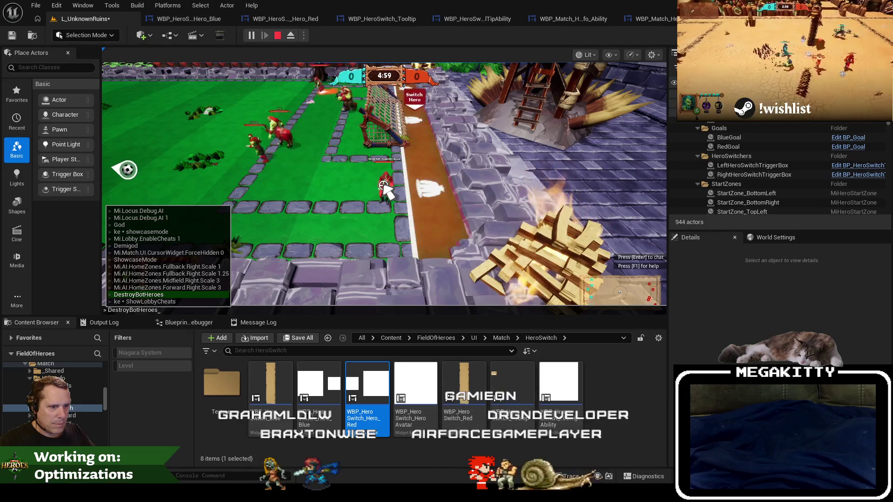
key("Return")
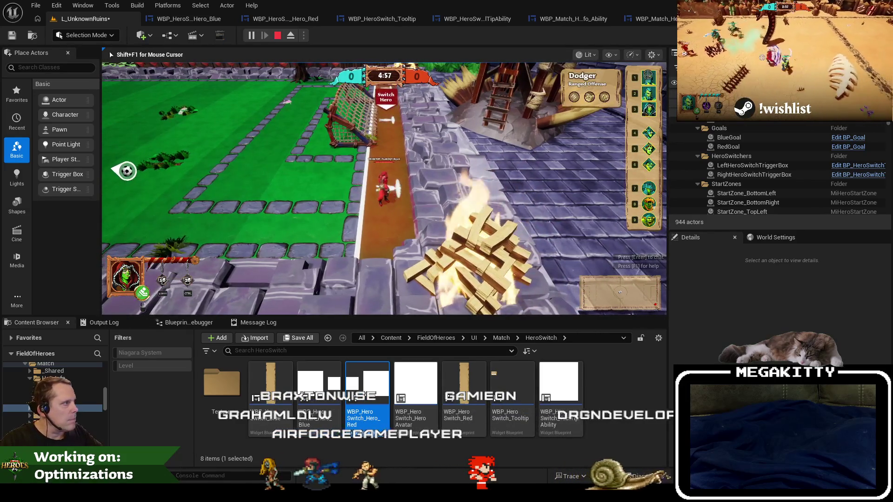
key("F11")
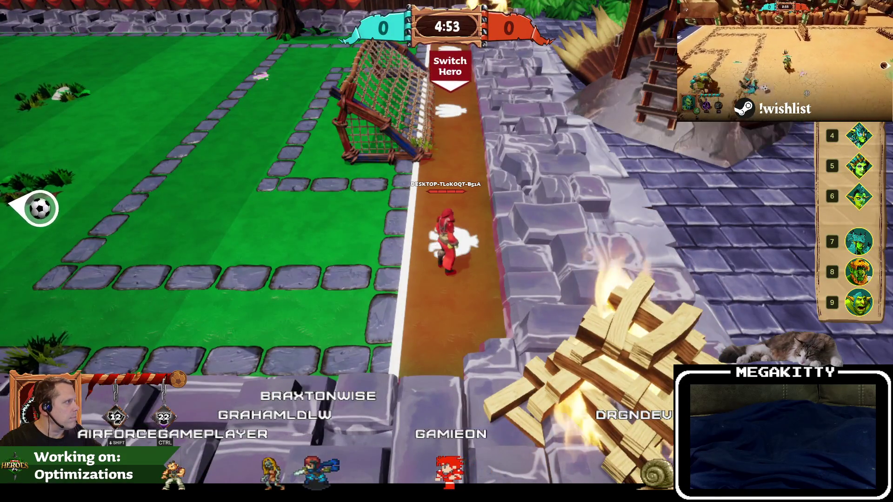
mouse_move(859, 272)
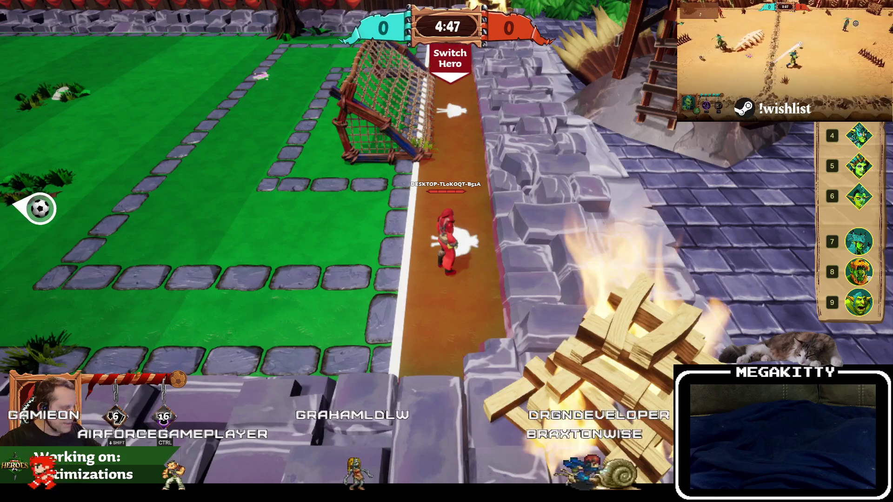
key("Escape")
left_click(209, 21)
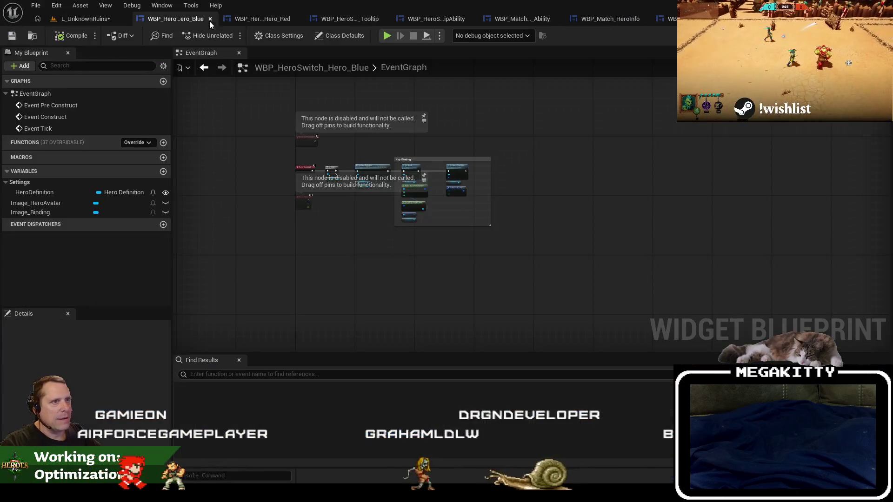
- Close the Hero_Blue and Hero_Red editors and open the WBP_HeroSwitch_Tooltip widget
left_click(209, 19)
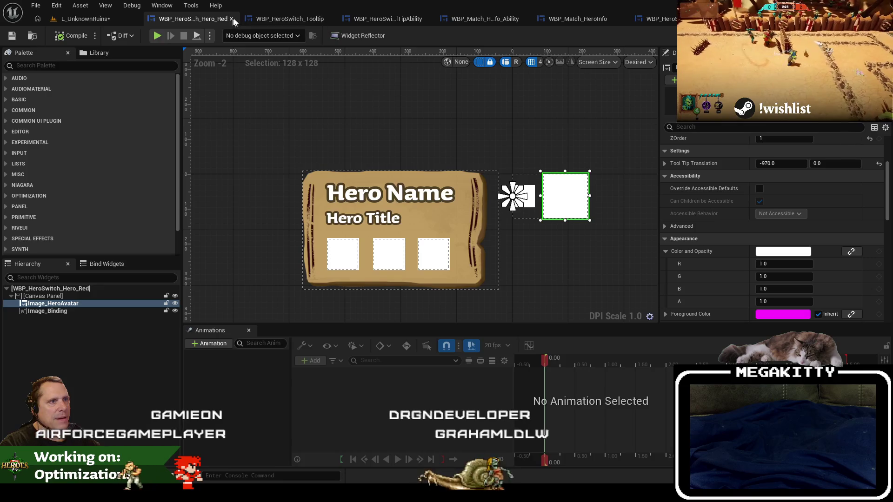
left_click(230, 19)
left_click(290, 18)
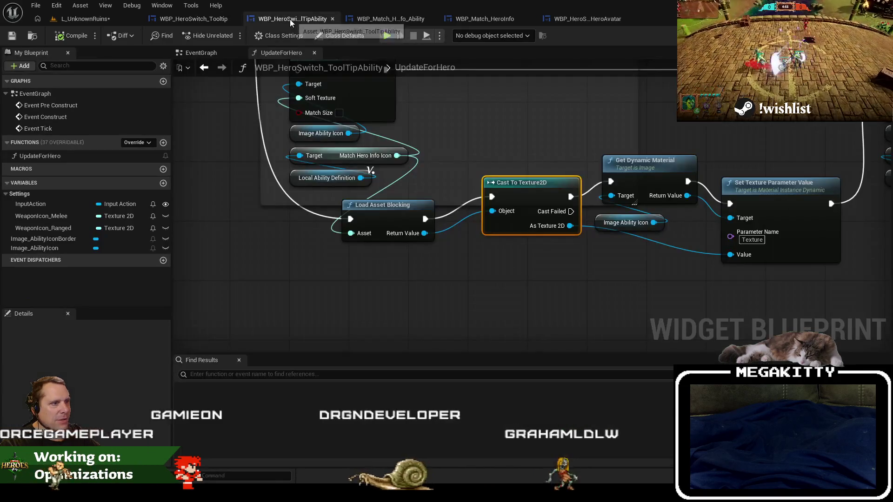
left_click(215, 19)
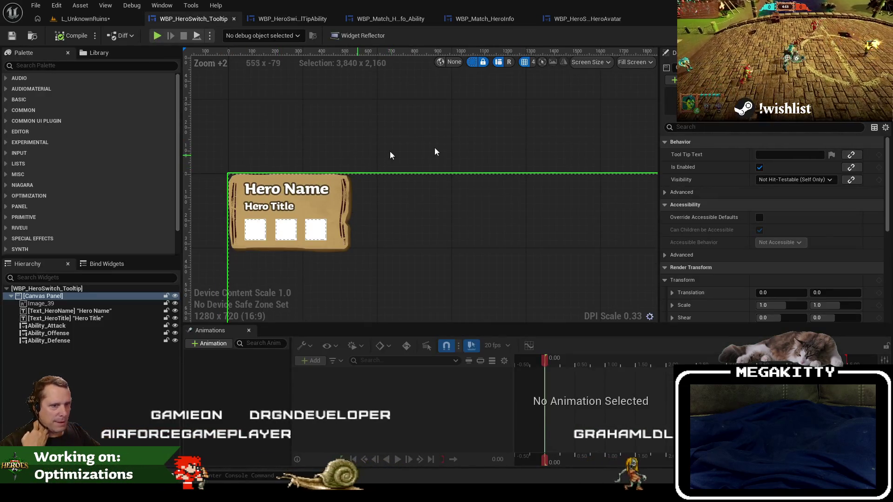
- Move the Show graph tab ahead of Hide, then preview the tooltip designer at desired size
left_click(869, 35)
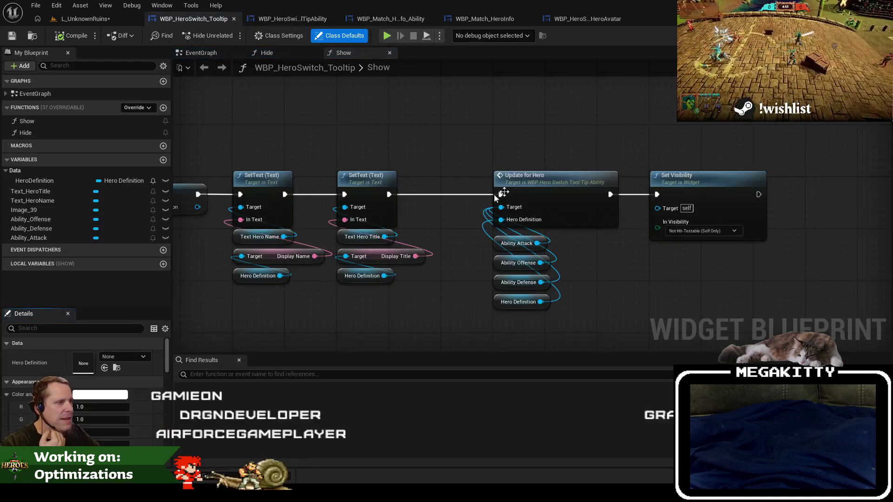
scroll(473, 166, "down", 6)
scroll(392, 140, "up", 5)
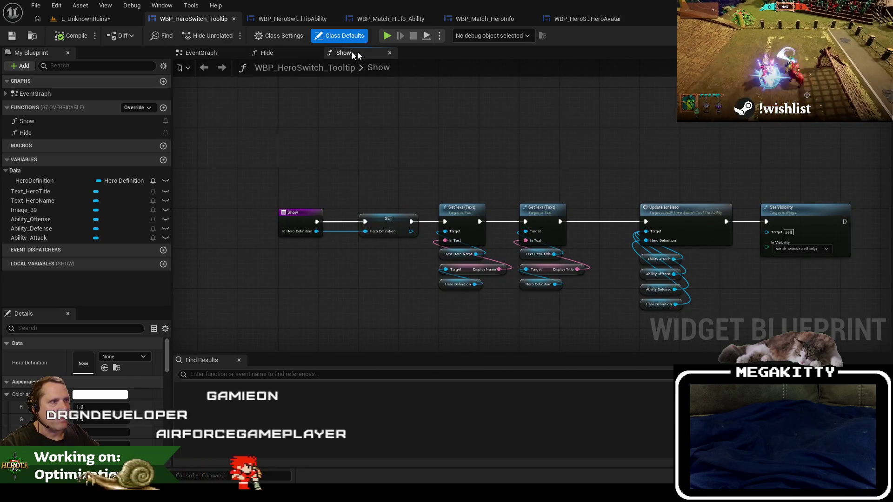
left_click_drag(356, 54, 270, 52)
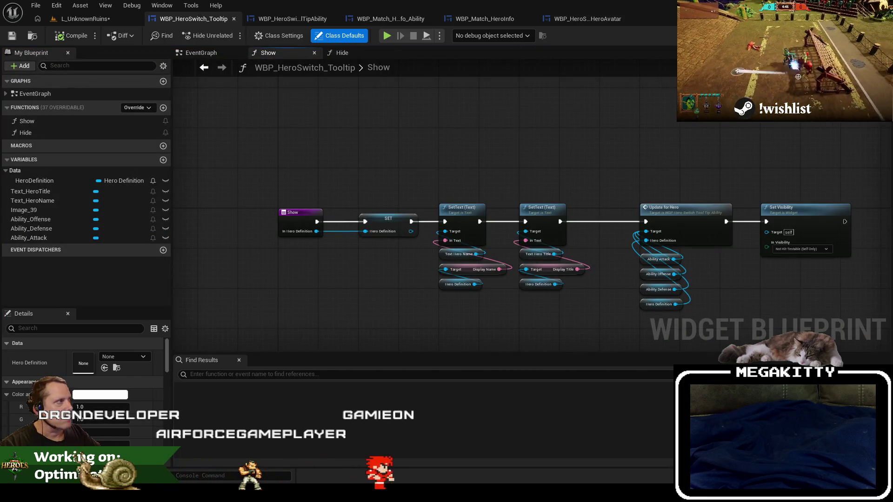
left_click(837, 35)
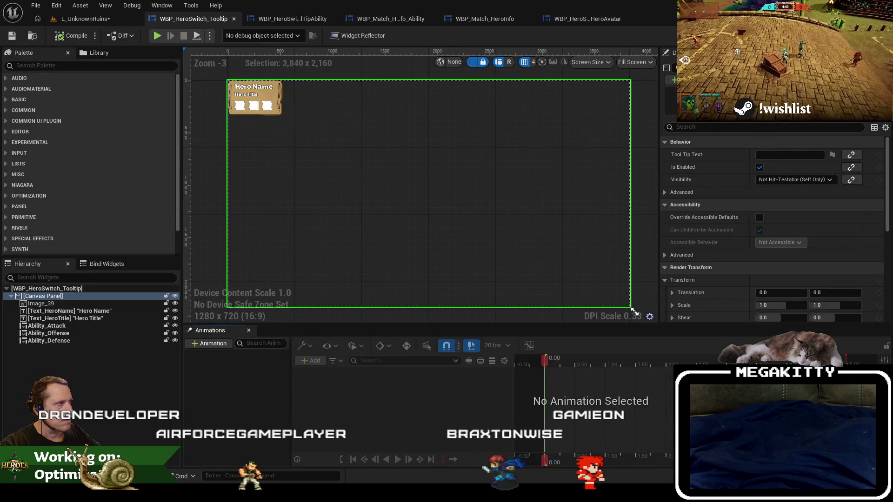
left_click(648, 109)
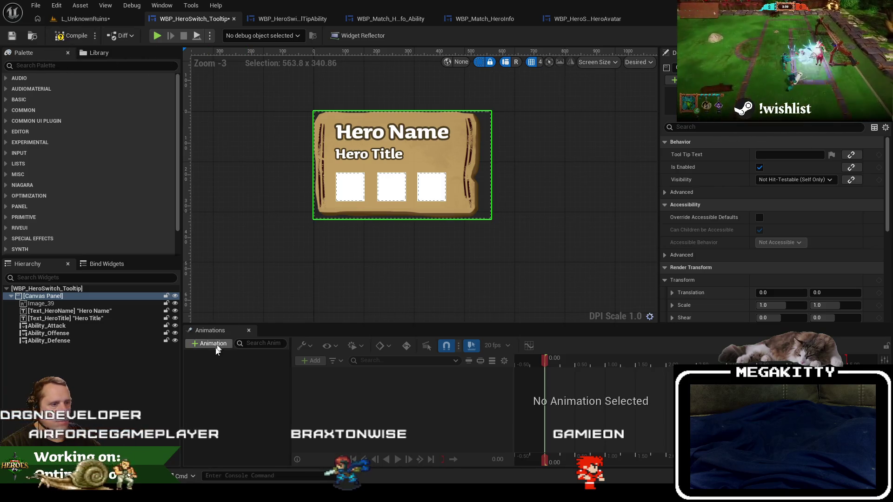
- Create two animations named Intro and Outro, keeping the name Intro
type("Intro")
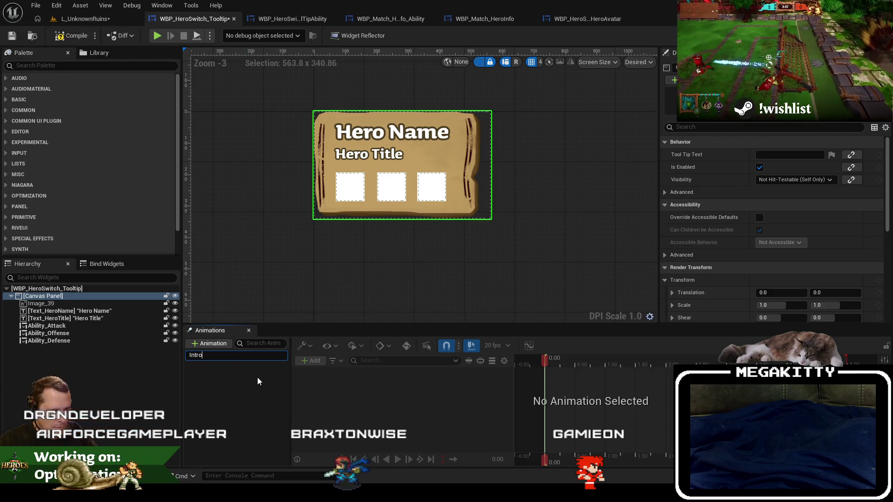
key("Return")
left_click(219, 344)
type("Outro")
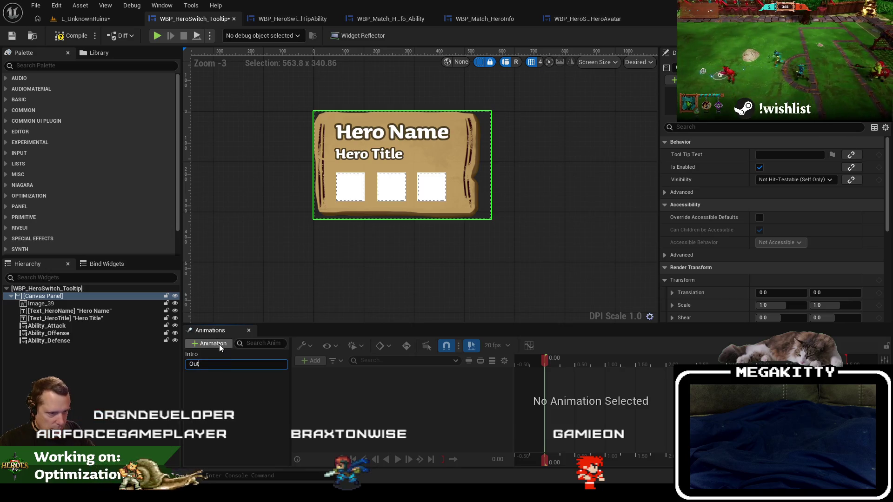
key("Return")
double_click(211, 353)
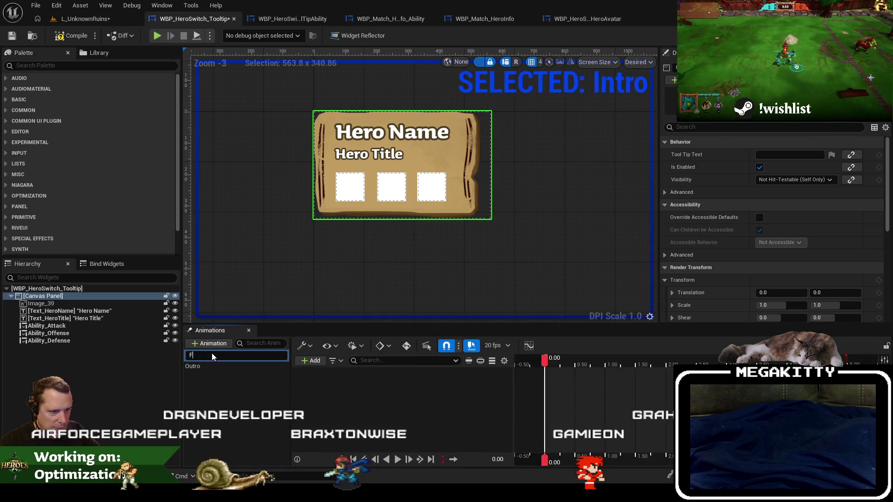
type("Fade")
key("Escape")
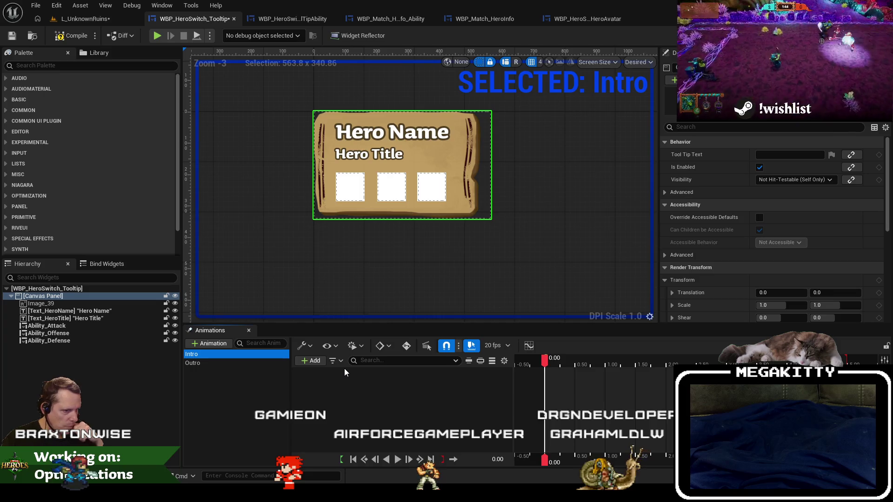
- Delete Outro and add a Canvas Panel Render Opacity track to the Intro animation
left_click(269, 362)
key("Delete")
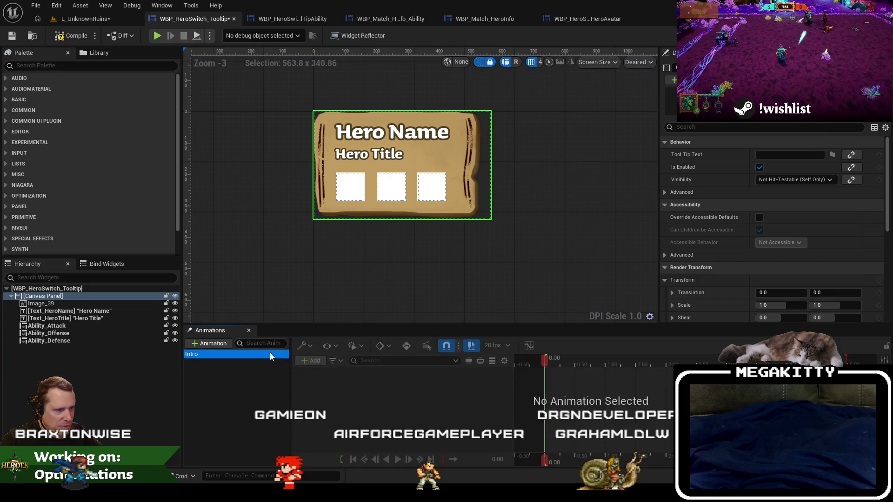
left_click(270, 354)
left_click(310, 360)
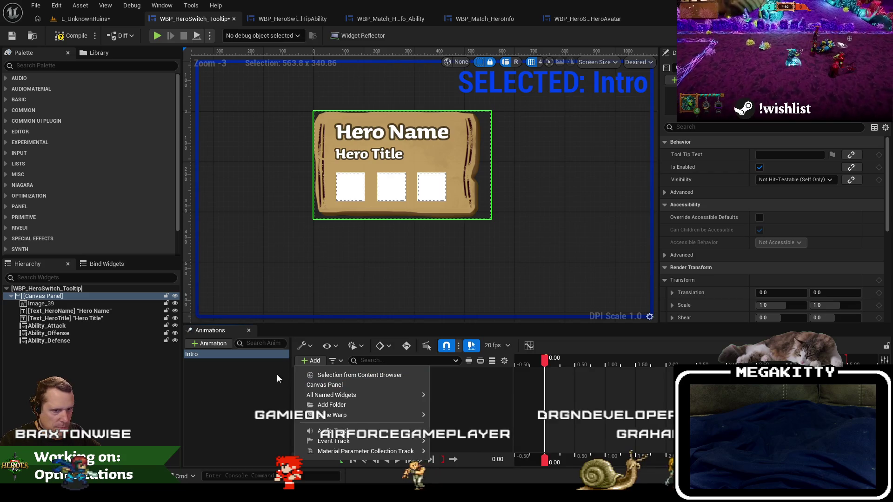
left_click(333, 385)
left_click(468, 373)
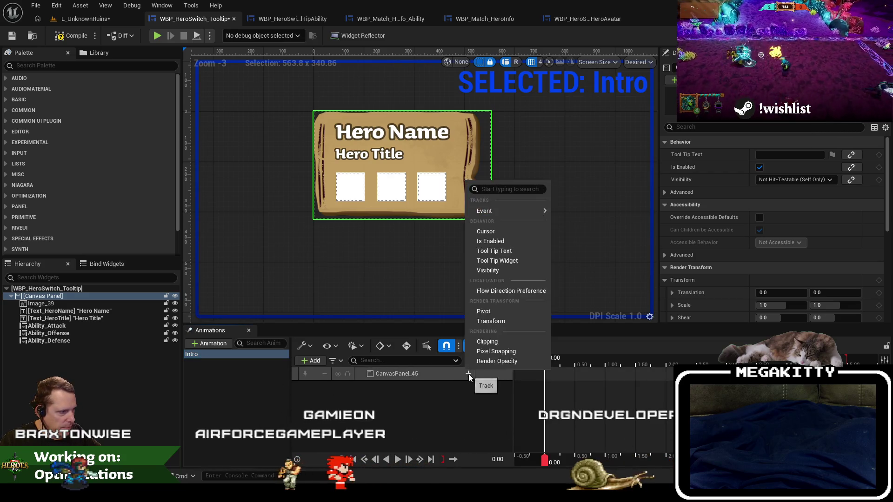
left_click(488, 361)
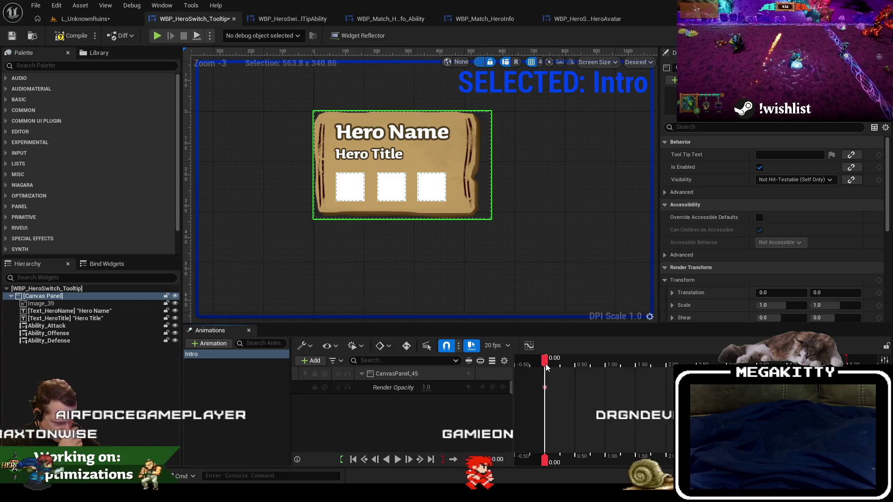
- Key Render Opacity 0 at 0.00 s and 1.0 at 0.20 s
type("0")
key("Return")
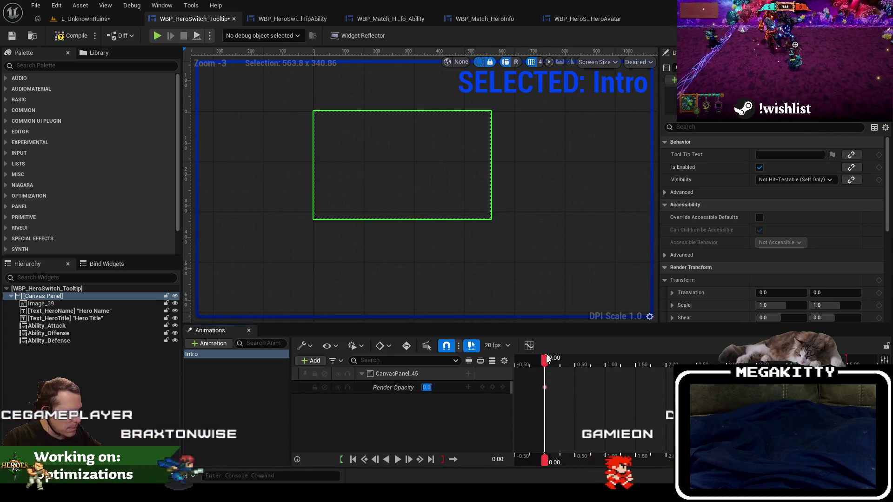
mouse_move(551, 360)
left_mouse_down()
mouse_move(568, 366)
mouse_move(559, 361)
left_mouse_up()
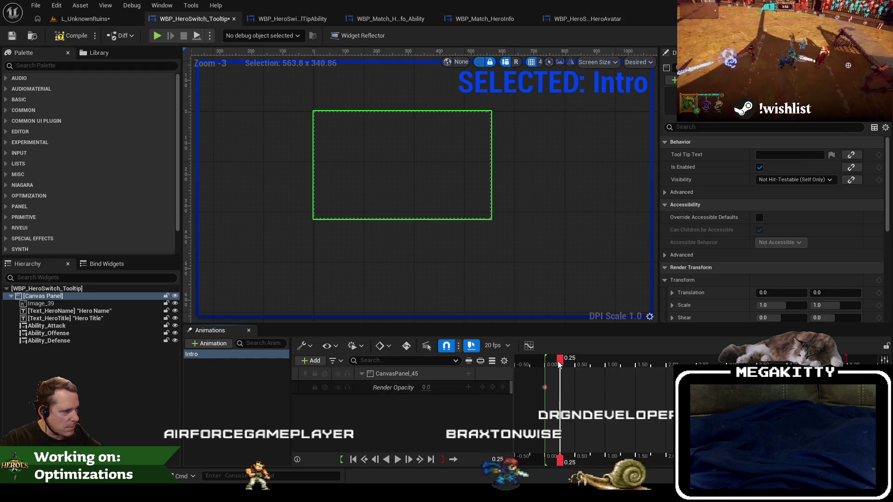
left_click(554, 364)
left_click_drag(426, 388, 455, 406)
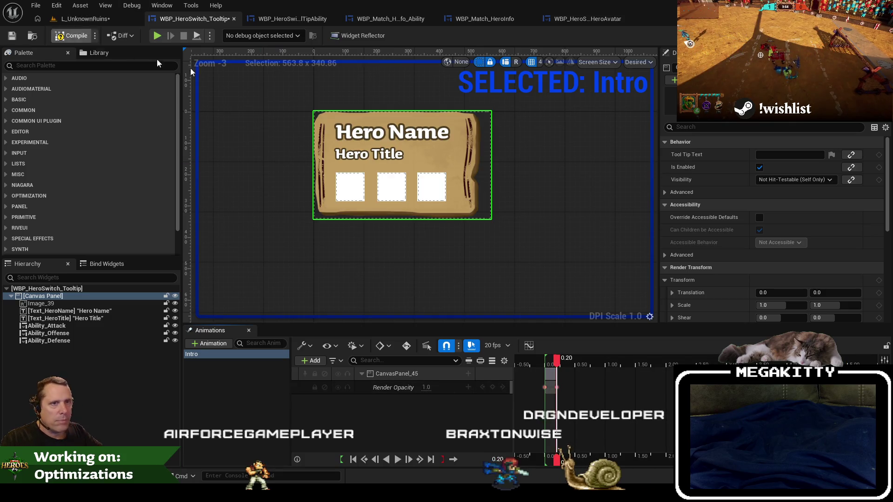
left_click(874, 35)
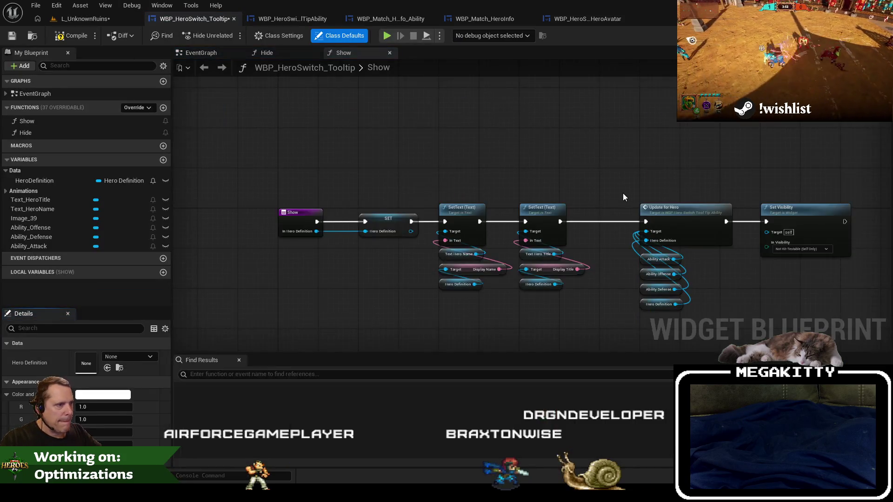
- Add a Stop Animation node for Intro running after Set Visibility in the Hide graph
left_click_drag(560, 210, 429, 223)
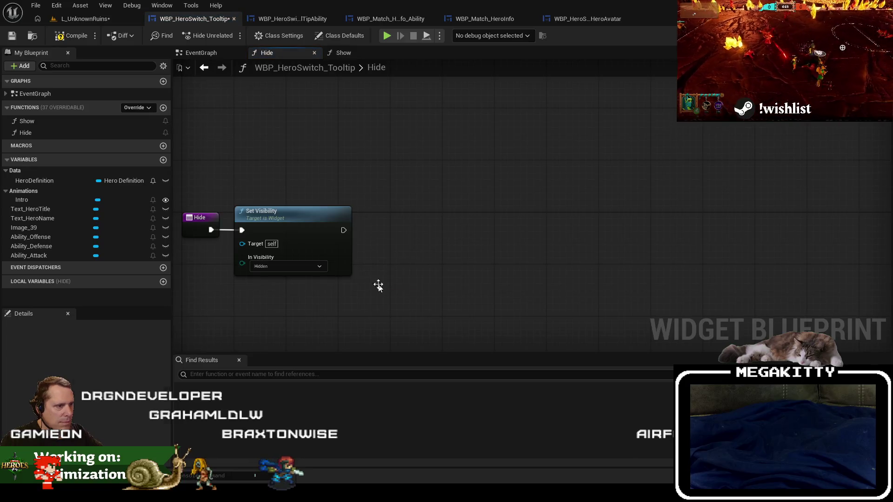
mouse_move(285, 312)
left_mouse_down()
mouse_move(265, 312)
mouse_move(400, 279)
left_mouse_up()
type("stop an")
key("Return")
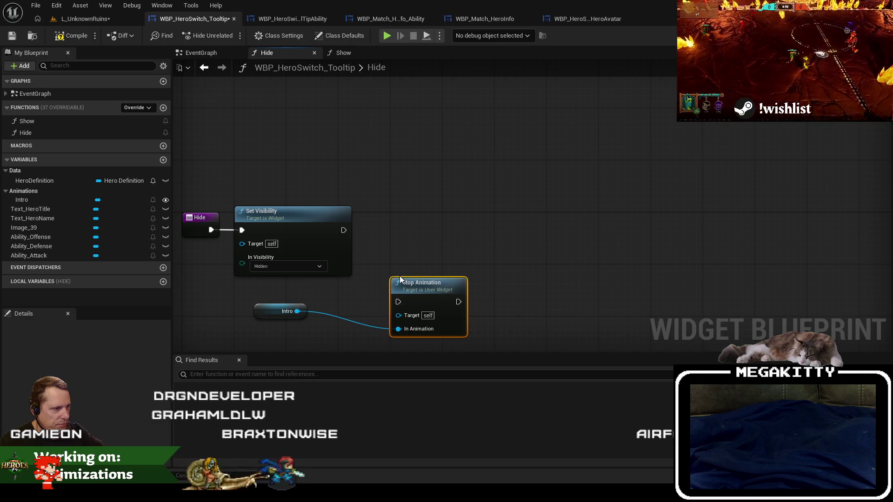
mouse_move(278, 314)
left_mouse_down()
mouse_move(408, 306)
mouse_move(403, 295)
left_mouse_up()
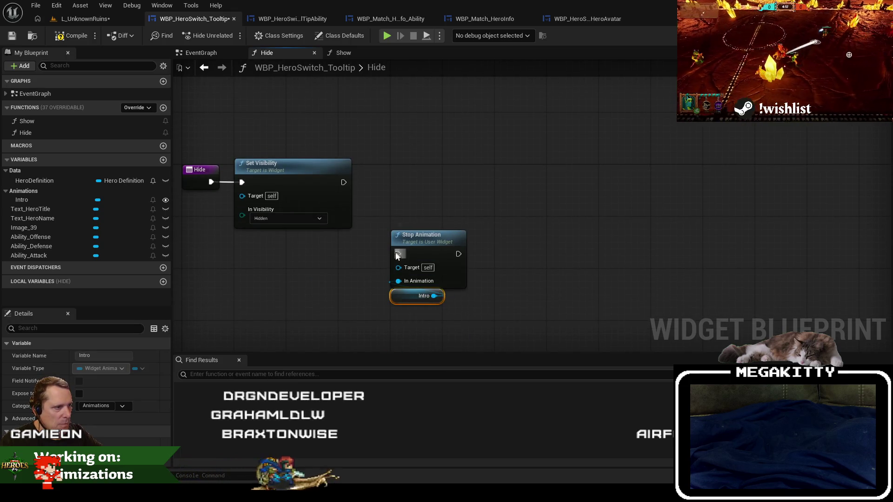
left_click_drag(398, 253, 344, 179)
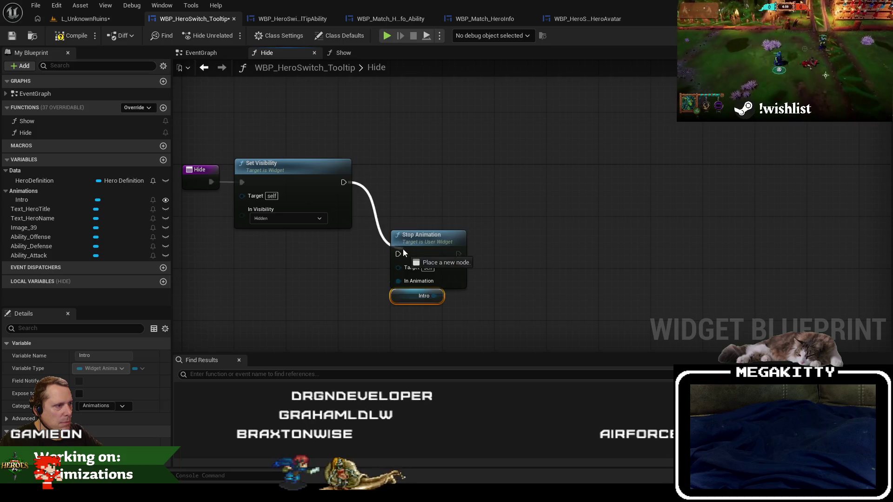
left_click_drag(432, 253, 432, 184)
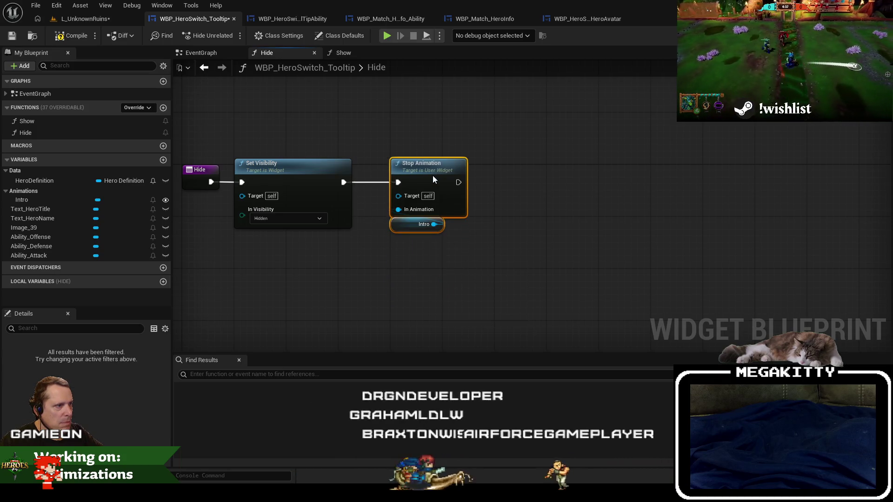
- Compile the tooltip blueprint and start a play-in-editor session of L_UnknownRuins
left_click(70, 35)
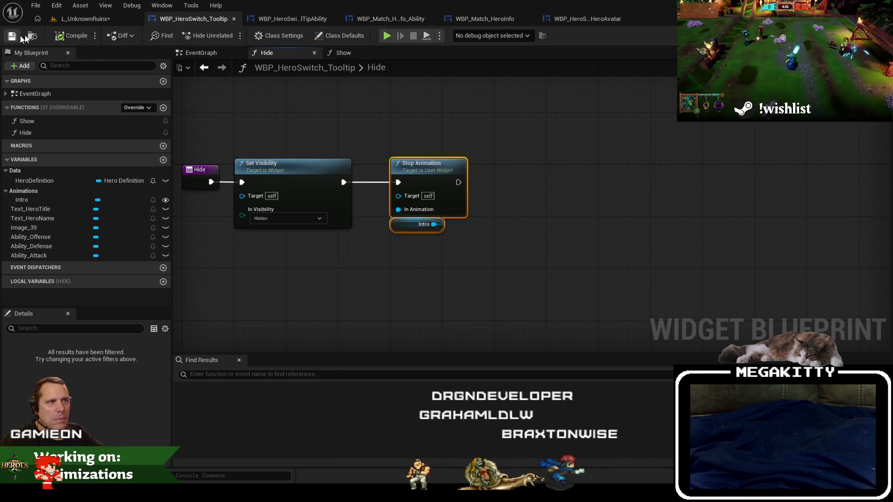
left_click(84, 19)
left_click(251, 36)
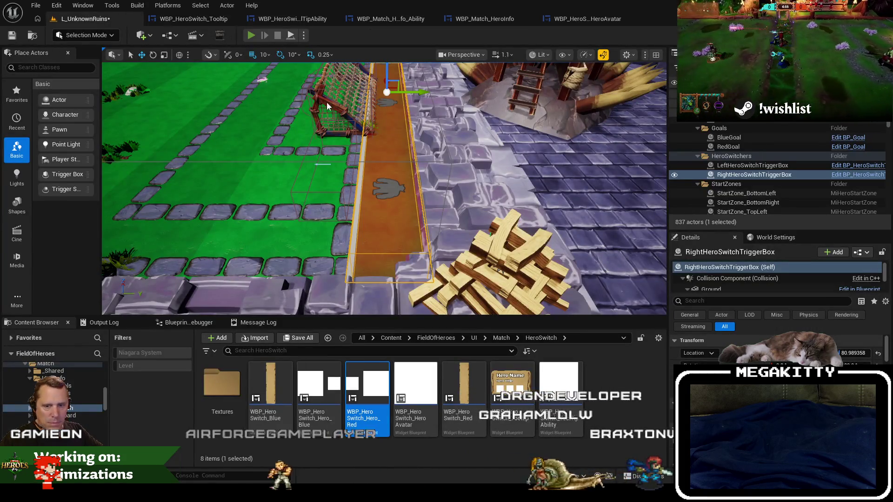
left_click(328, 200)
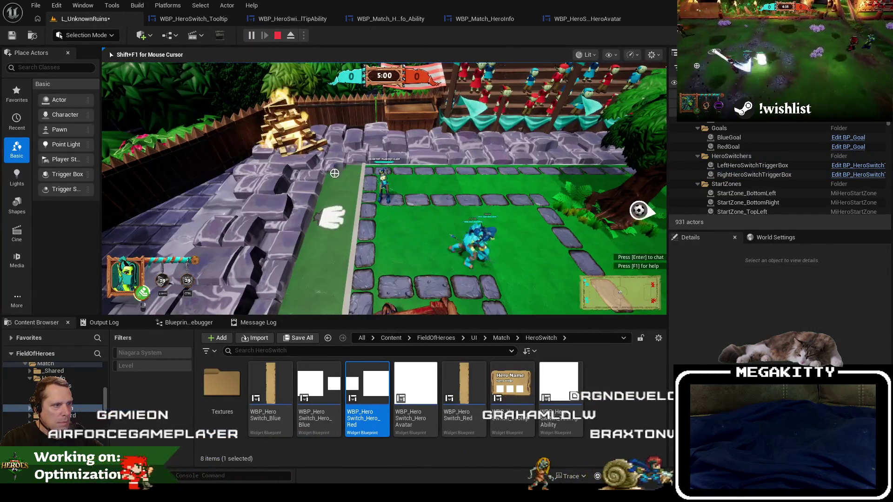
key("a")
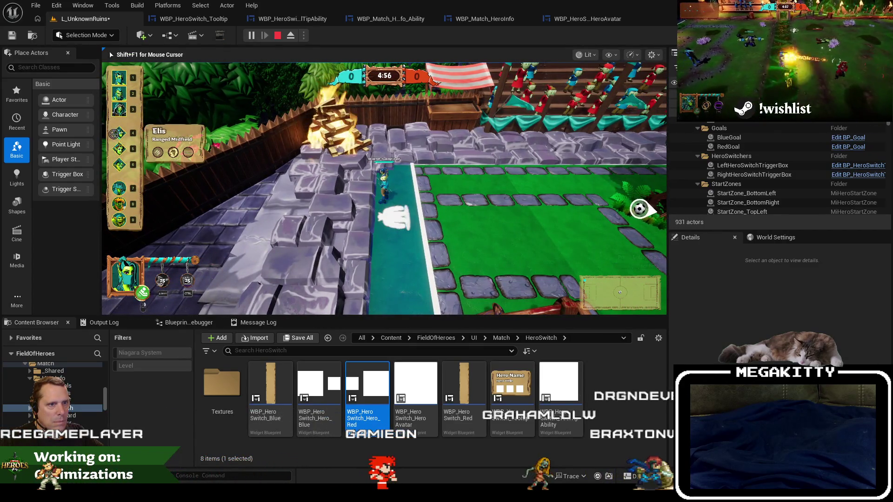
mouse_move(119, 134)
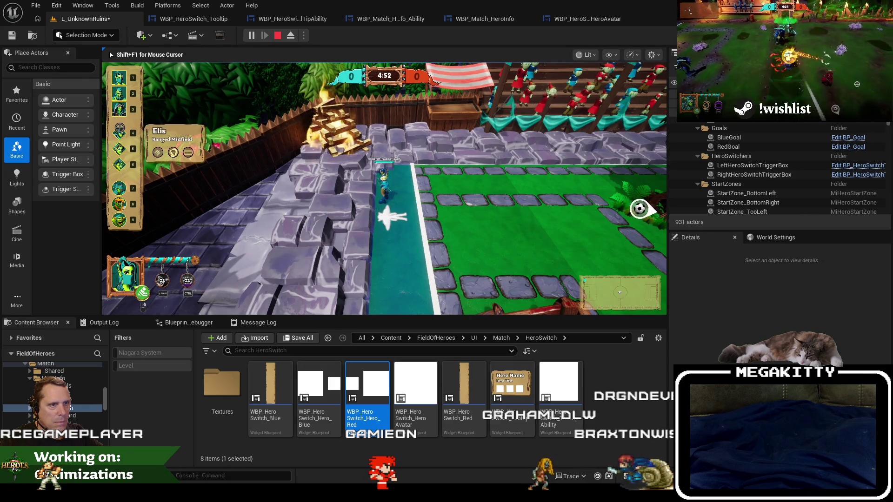
key("Escape")
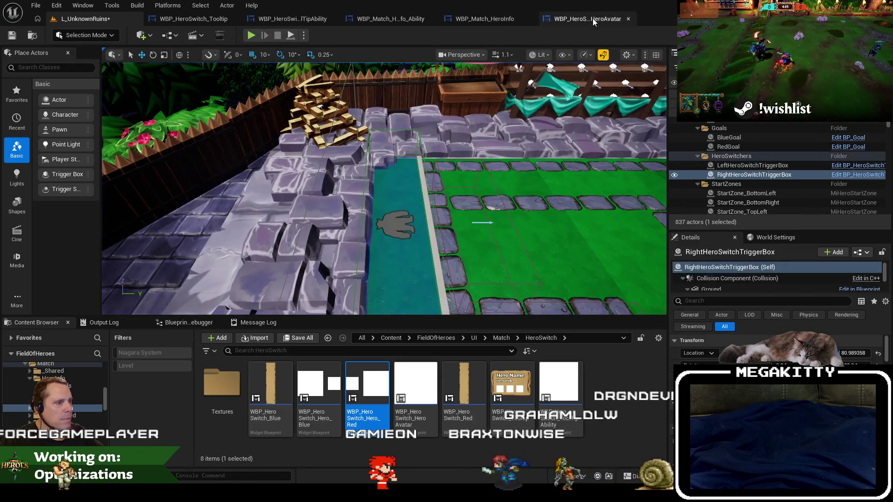
- Close all asset editor tabs to the right of WBP_HeroSwitch_Tooltip
left_click(592, 18)
left_click(499, 18)
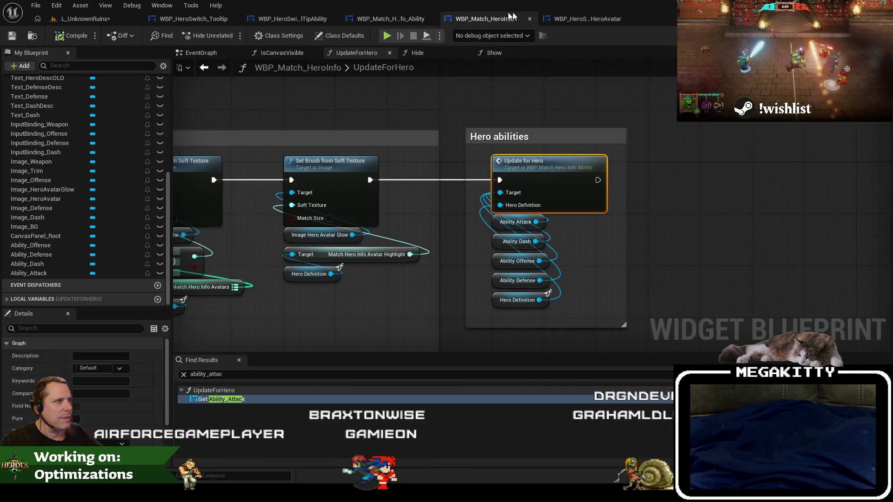
left_click(209, 17)
right_click(208, 18)
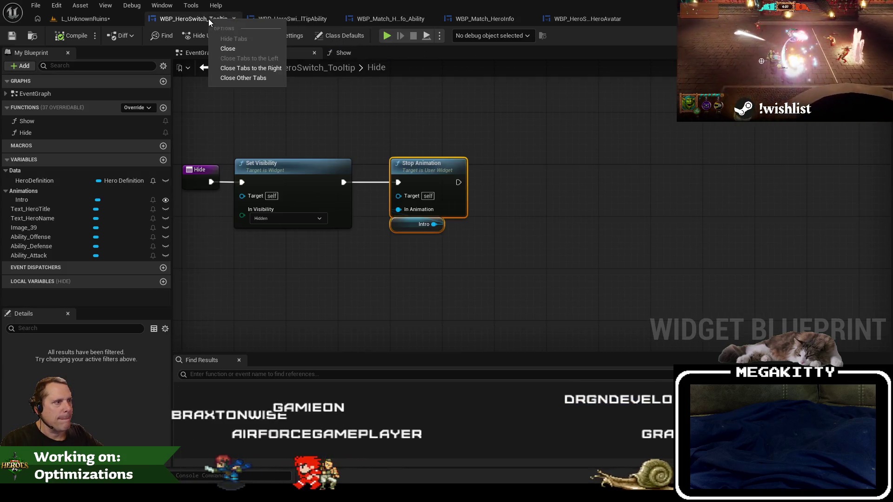
left_click(267, 70)
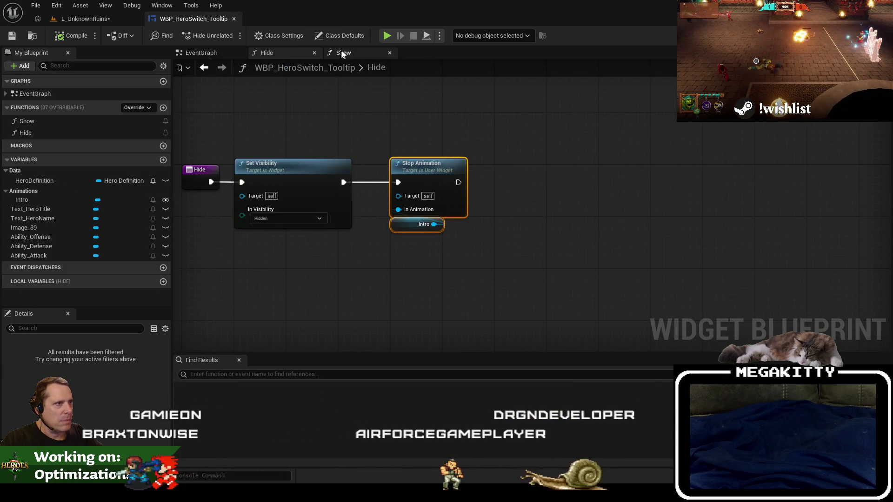
- Add a Hello Print String after Show's Play Animation Forward, then play-test from L_UnknownRuins
left_click(342, 54)
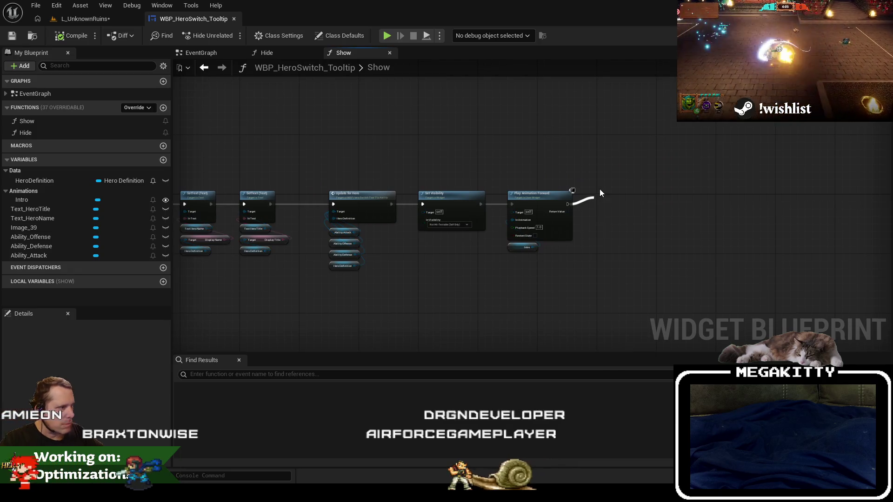
left_click_drag(600, 189, 599, 189)
type("print")
key("Return")
scroll(599, 188, "up", 3)
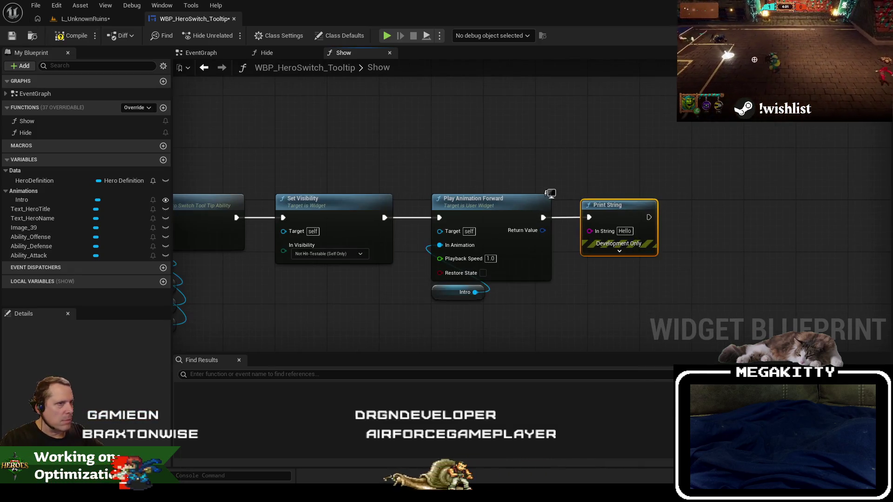
left_click(84, 18)
left_click(253, 35)
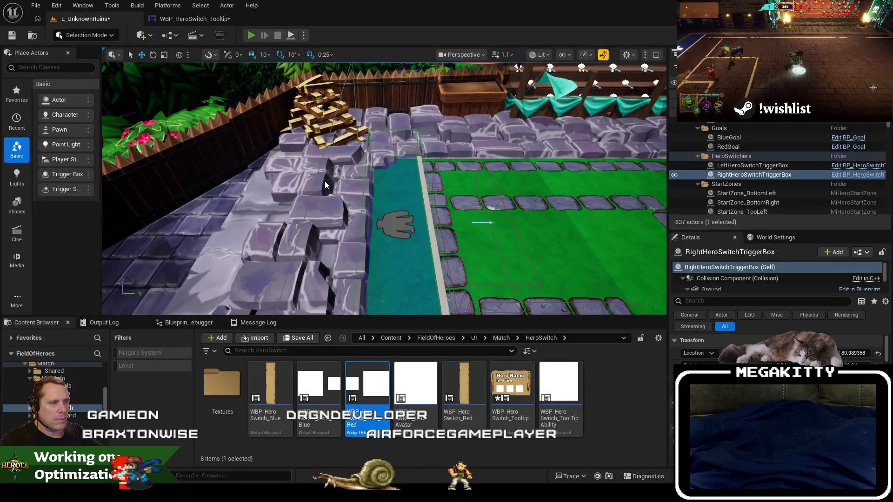
- Start the match fullscreen, walk onto the teal strip to show the Dodger Ranged Offense card, then stop
left_click(332, 200)
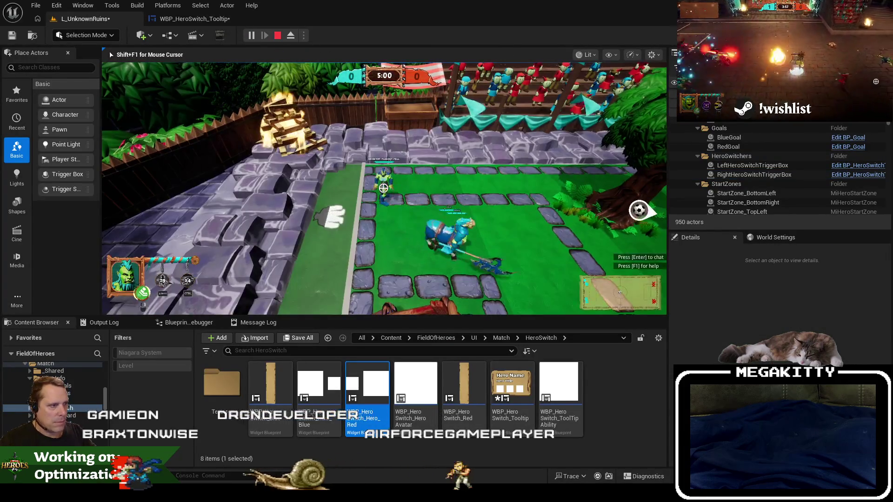
key("F11")
key("a")
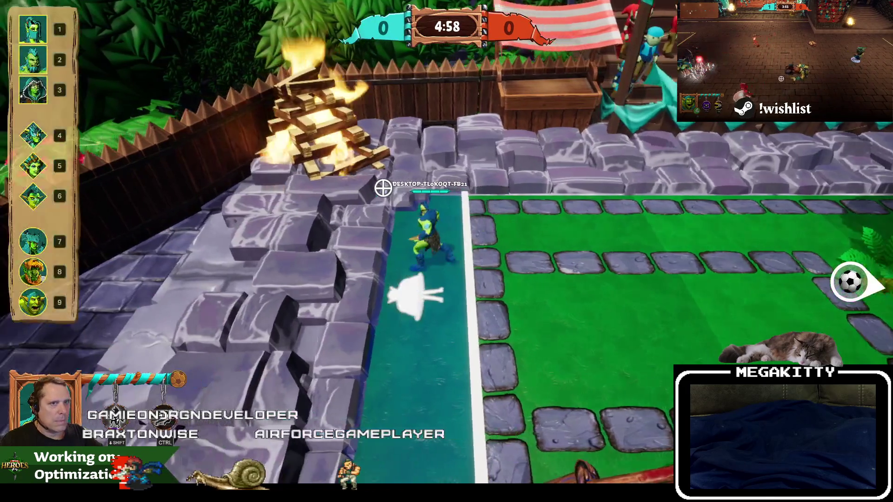
mouse_move(47, 39)
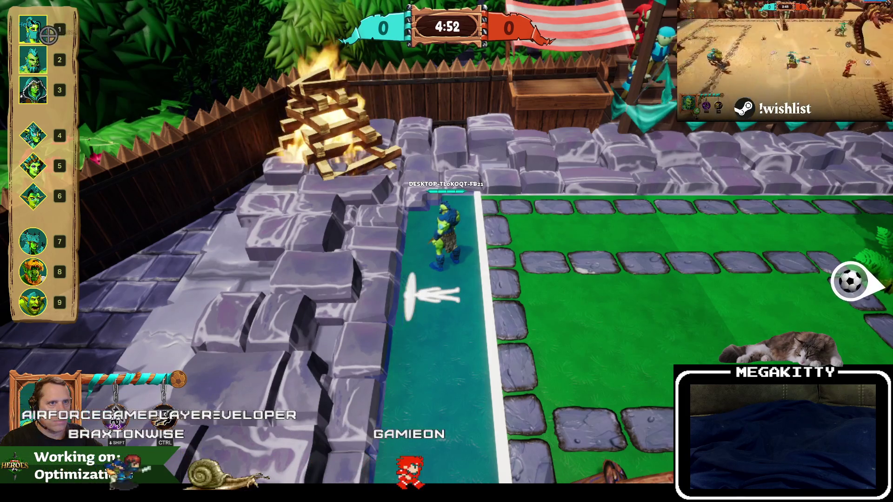
key("Escape")
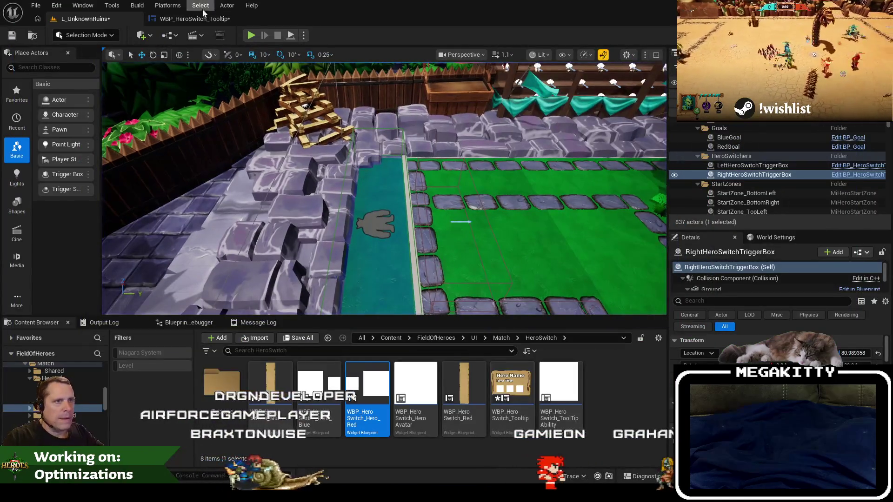
- Delete the debug Print String from Show and scrub the Intro fade-in in the Designer
left_click(195, 19)
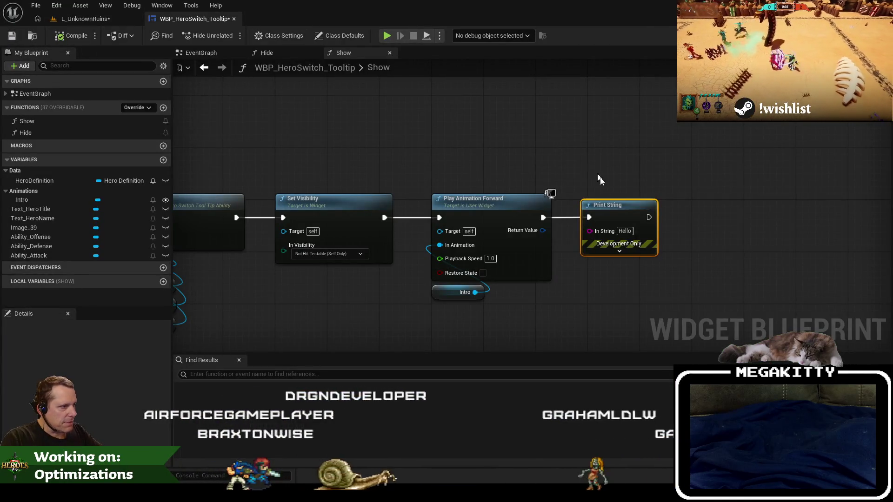
key("Delete")
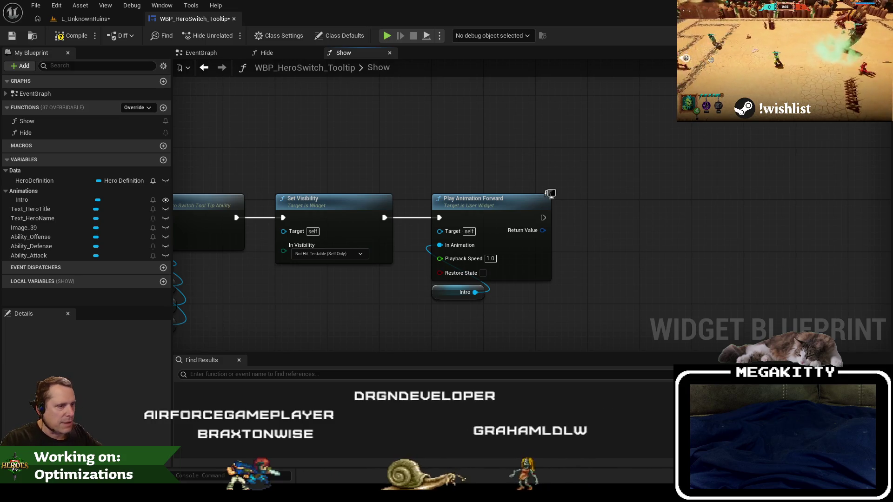
left_click(863, 36)
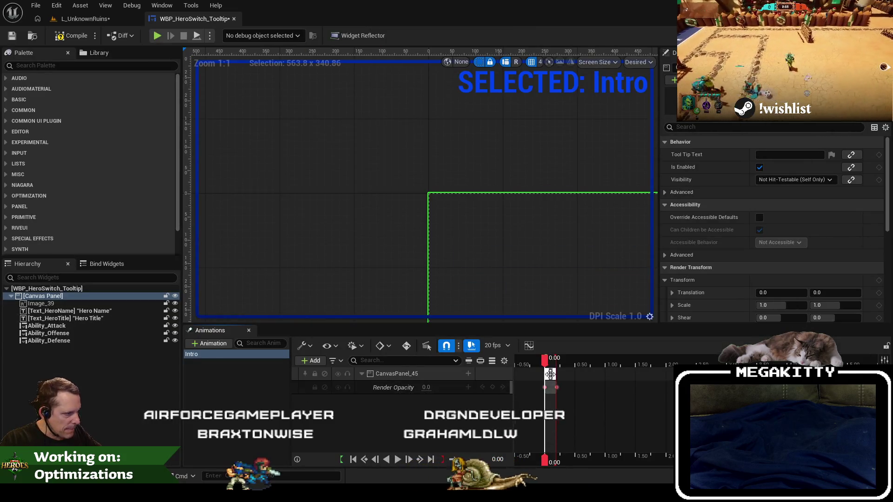
scroll(558, 392, "up", 5)
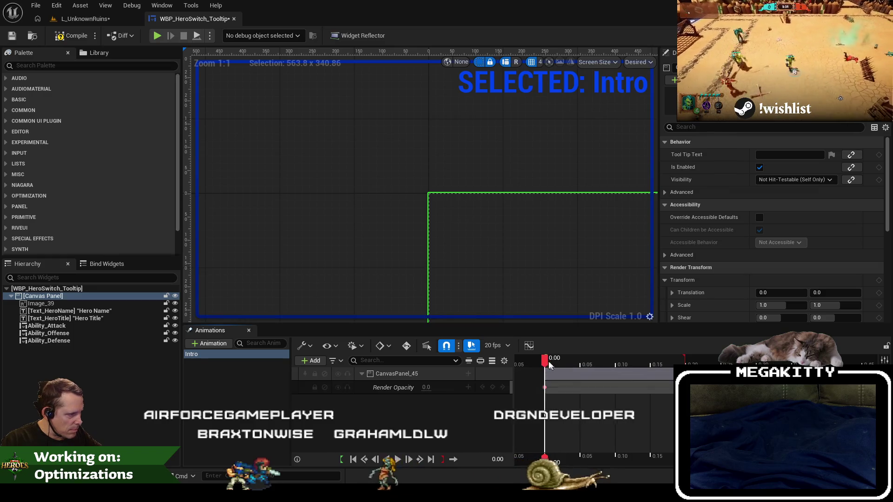
mouse_move(549, 365)
left_mouse_down()
mouse_move(612, 365)
mouse_move(539, 363)
mouse_move(657, 372)
mouse_move(567, 372)
mouse_move(685, 372)
mouse_move(534, 375)
mouse_move(647, 376)
mouse_move(543, 372)
left_mouse_up()
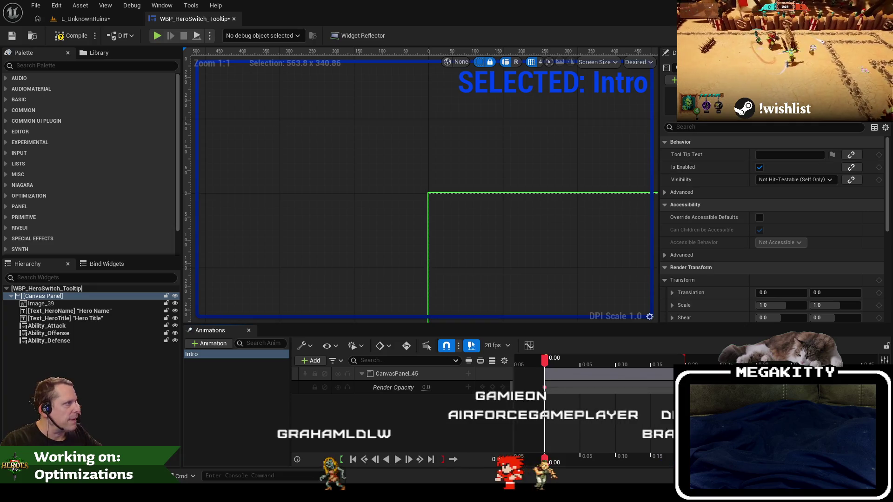
left_click(874, 35)
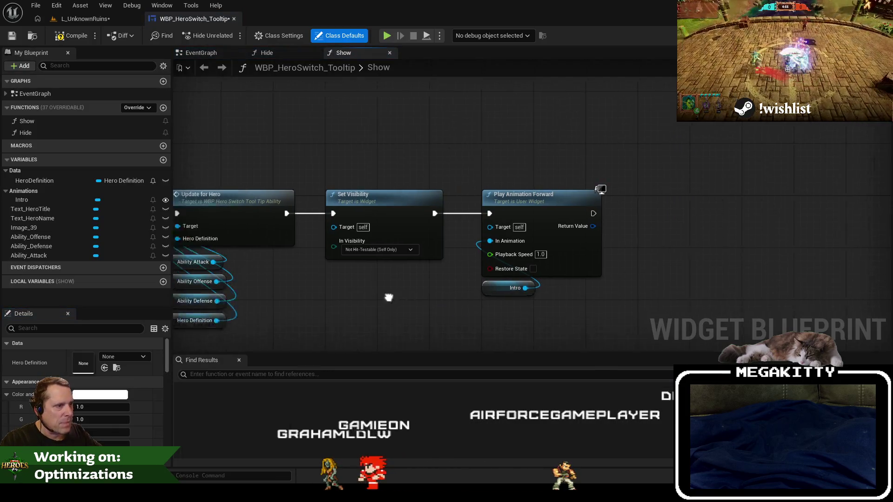
mouse_move(248, 292)
left_mouse_down()
mouse_move(629, 295)
mouse_move(604, 293)
mouse_move(589, 269)
left_mouse_up()
- Add a print node after Stop Animation in the Hide graph, then return to the level
left_click(278, 51)
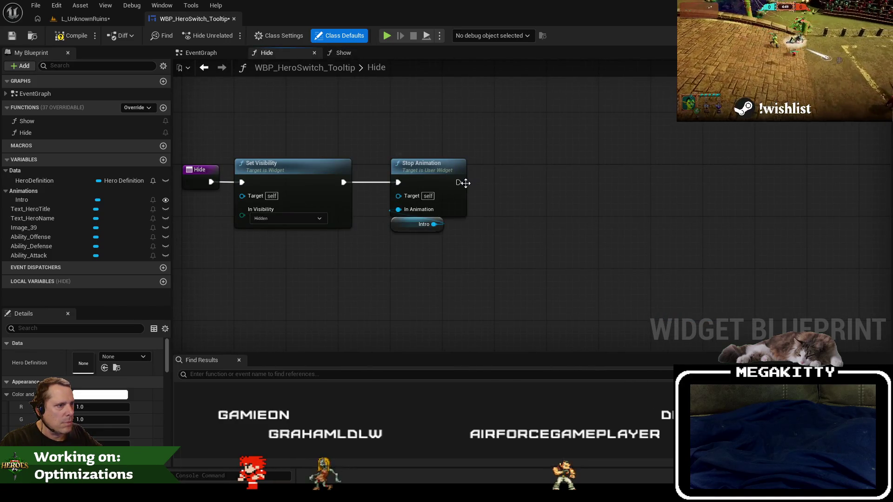
left_click_drag(460, 183, 531, 150)
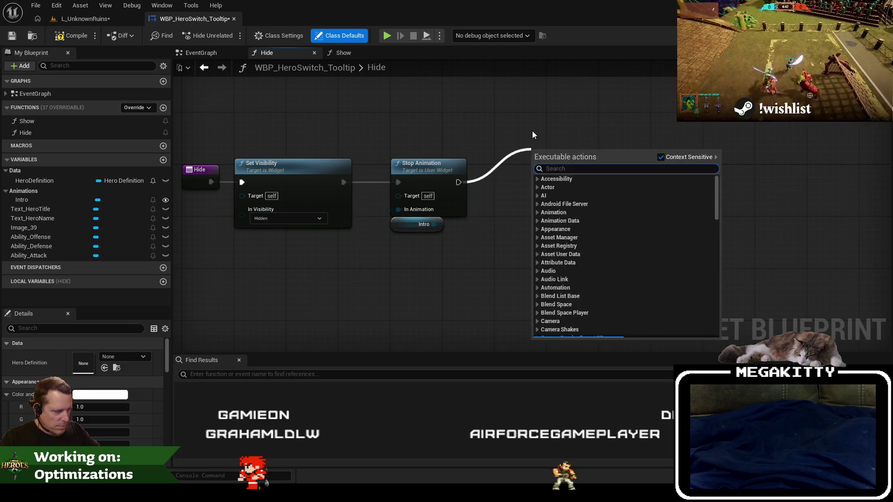
type("remove")
key("Return")
left_click(85, 18)
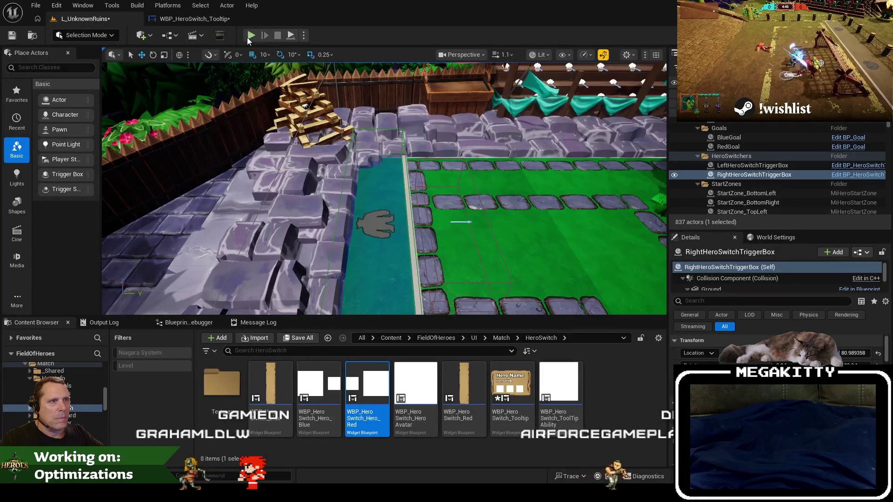
- Play-test a match walking into the hero-switch zone, then reopen the tooltip's Hide graph
left_click(250, 38)
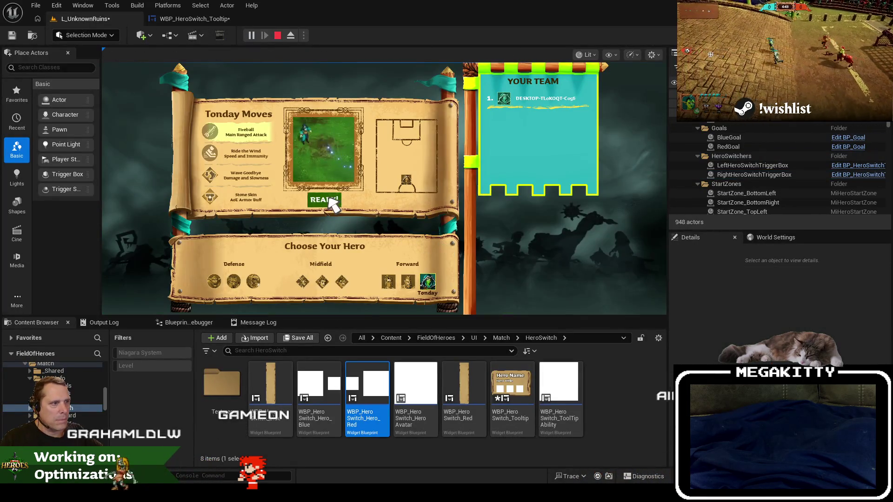
left_click(333, 203)
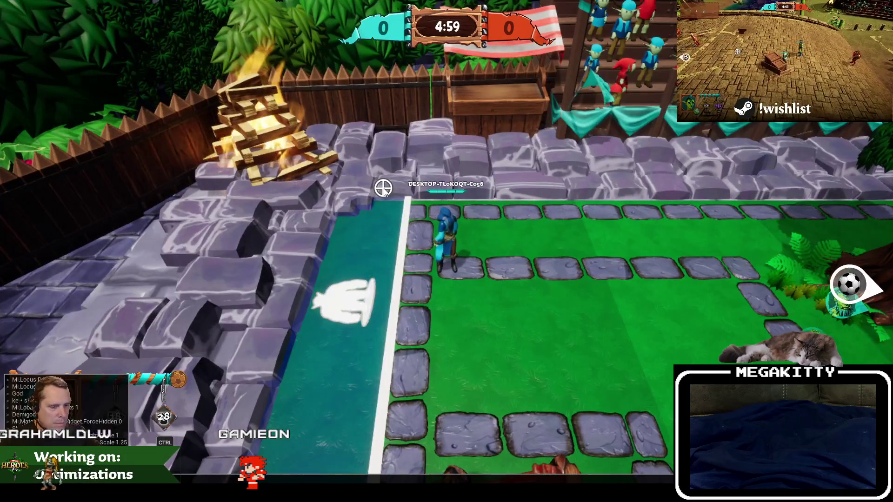
key("a")
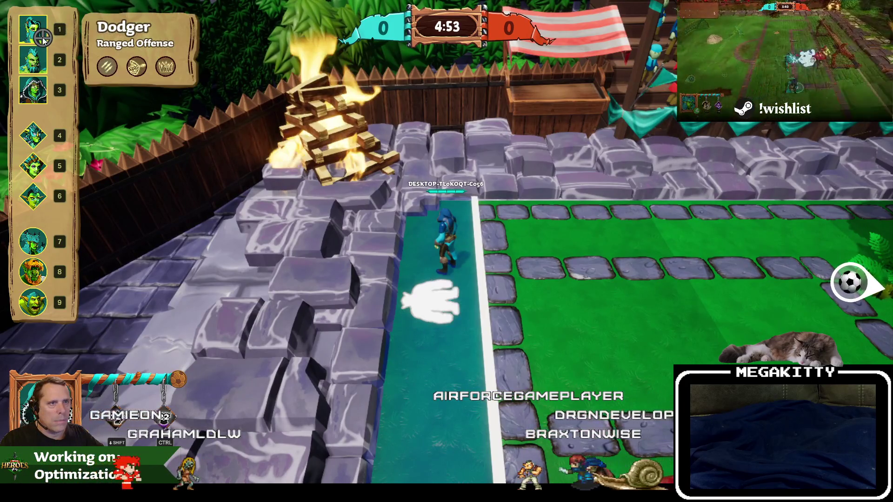
key("Escape")
left_click(189, 19)
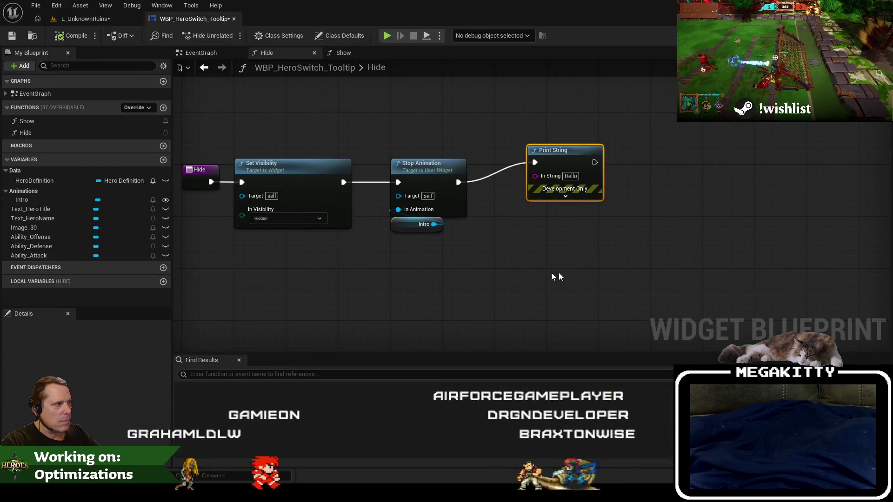
- Delete the Print String from Hide and bring the Show graph's nodes into view
key("Delete")
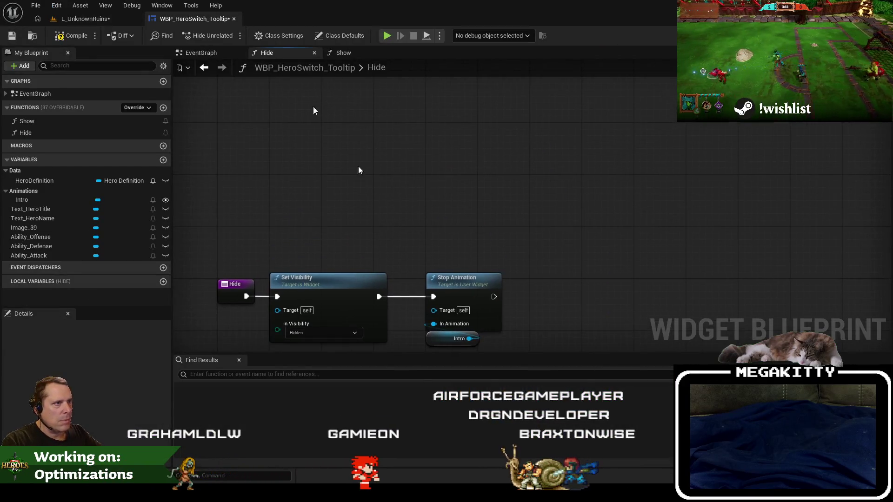
left_click(349, 54)
left_click_drag(592, 154, 324, 155)
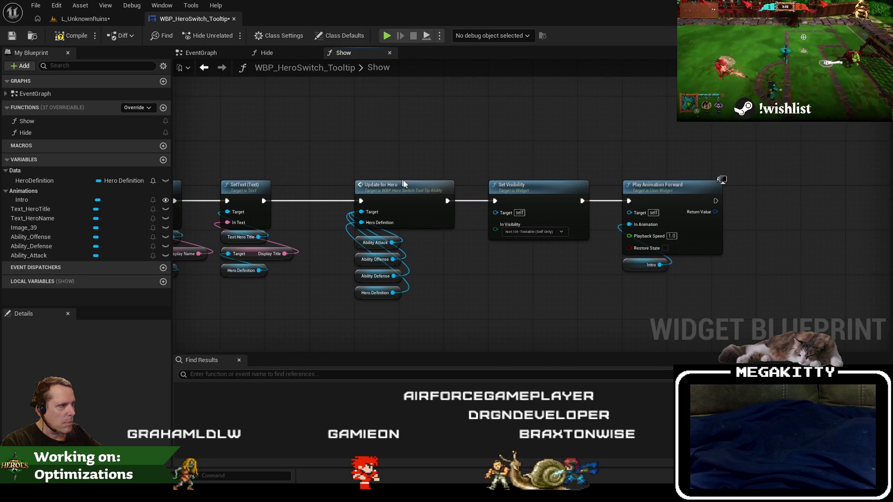
left_click_drag(364, 250, 364, 241)
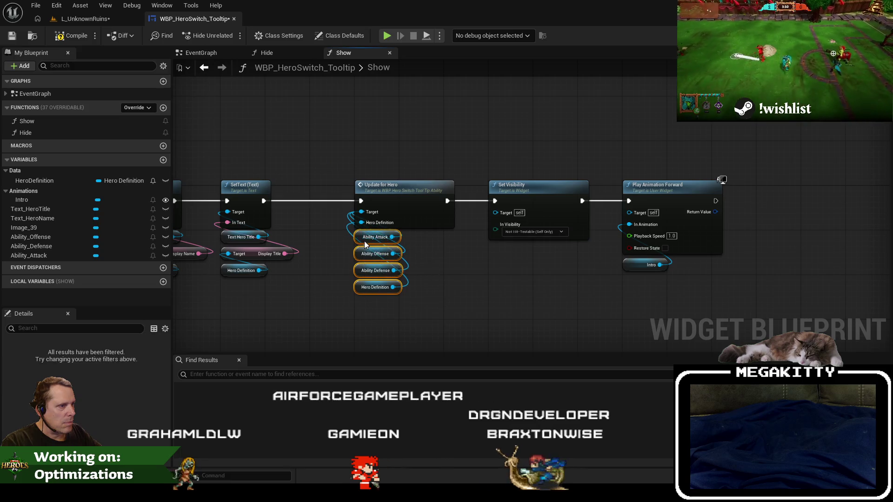
left_click(459, 261)
left_click_drag(459, 260, 382, 269)
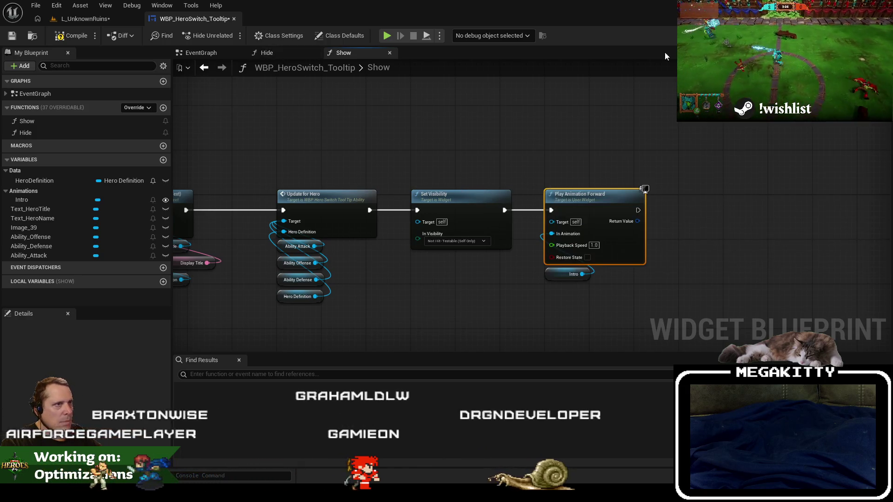
- Scrub the Intro animation back to its start to check the tooltip's opacity
key("ctrl+shift+d")
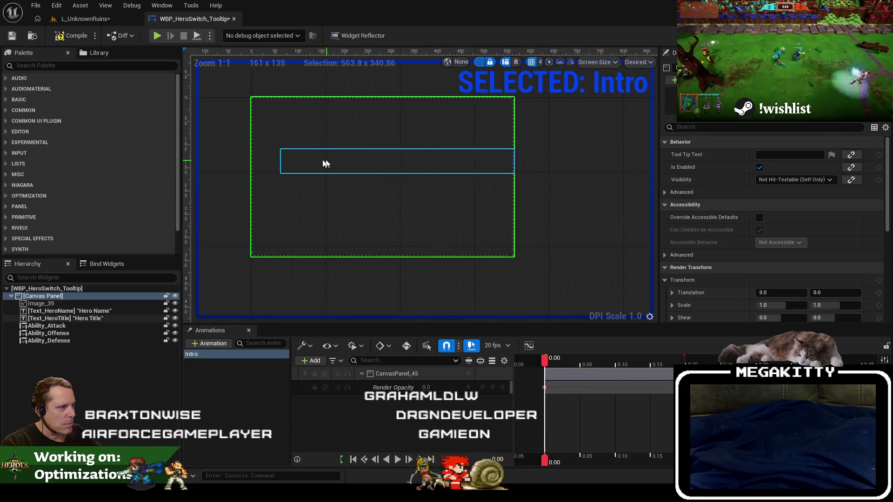
left_click(250, 382)
left_click(239, 356)
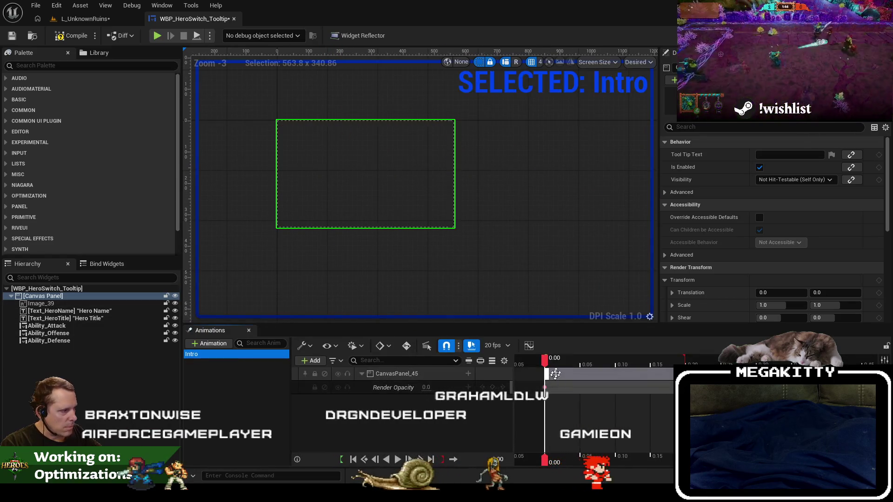
left_click(574, 364)
mouse_move(573, 363)
left_mouse_down()
mouse_move(544, 364)
mouse_move(654, 364)
mouse_move(526, 363)
mouse_move(543, 363)
left_mouse_up()
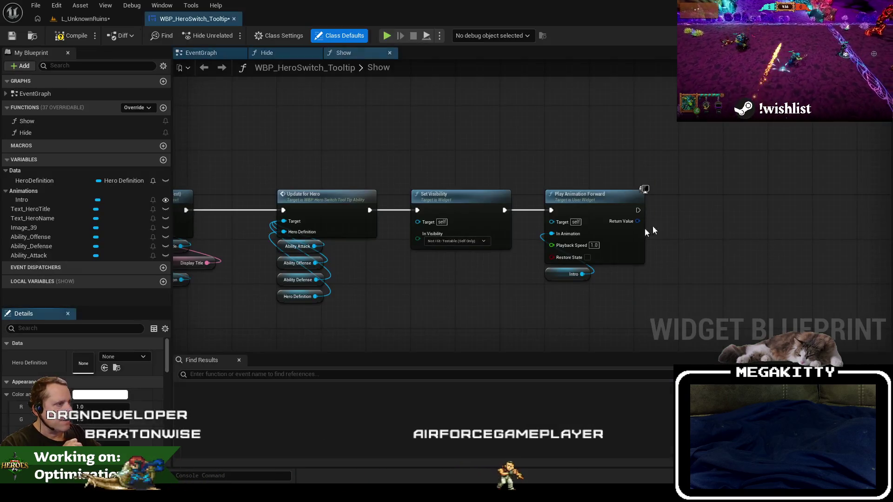
- Delete Set Visibility in Show, wire Play Animation Forward after Update for Hero, and open Intro
left_click(869, 18)
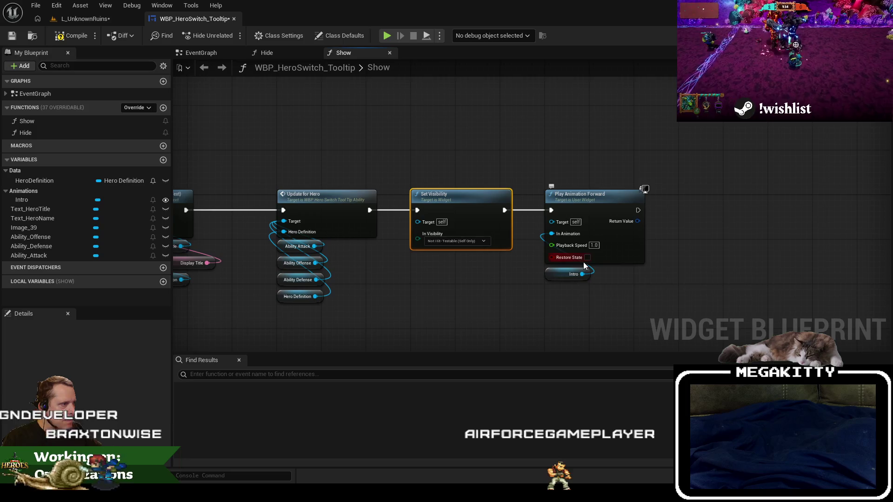
key("Delete")
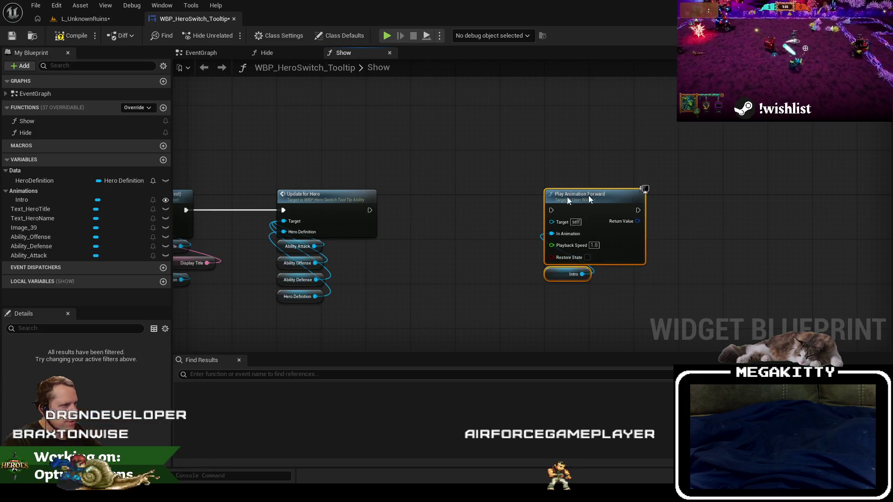
left_click_drag(588, 196, 455, 196)
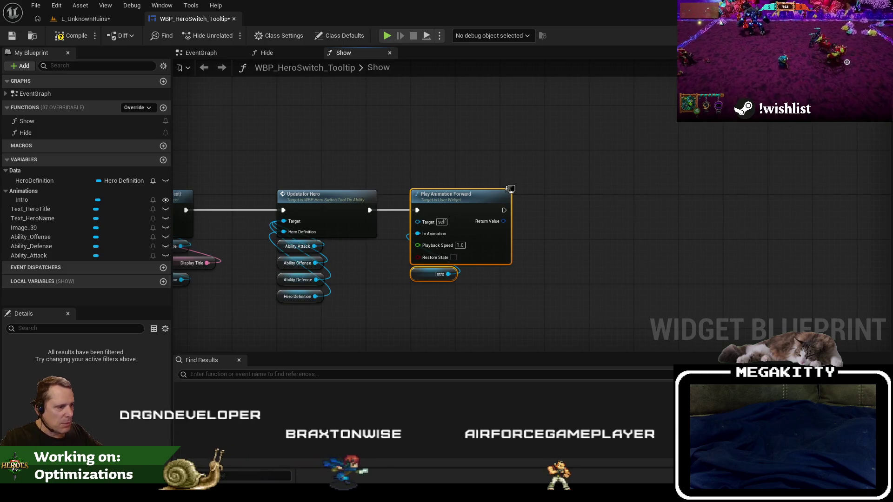
double_click(440, 274)
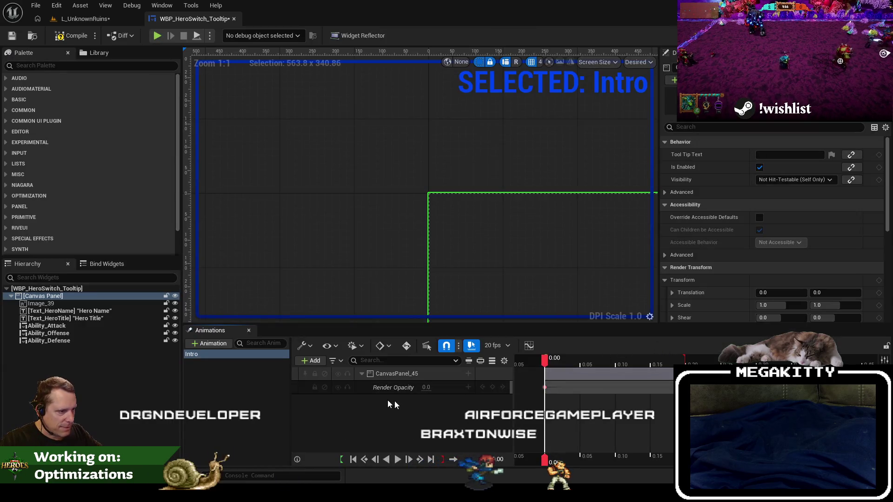
- Add a Visibility track for CanvasPanel_45 in the Intro animation
left_click(469, 373)
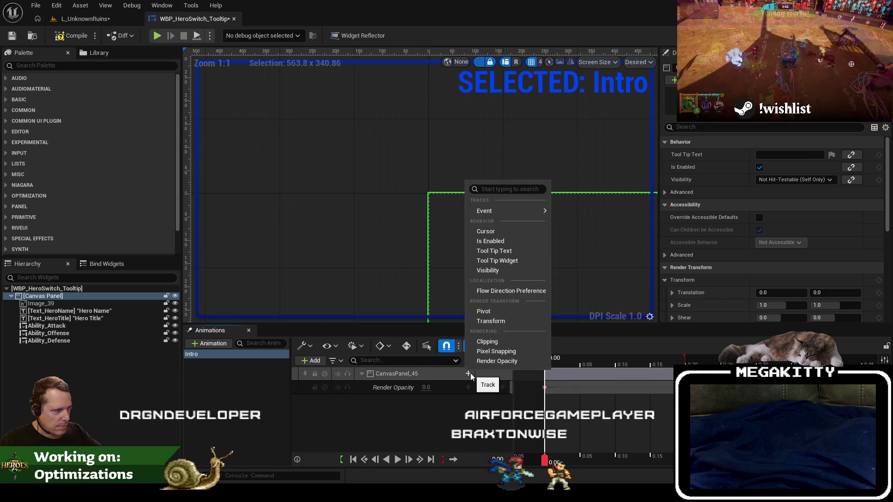
left_click(497, 270)
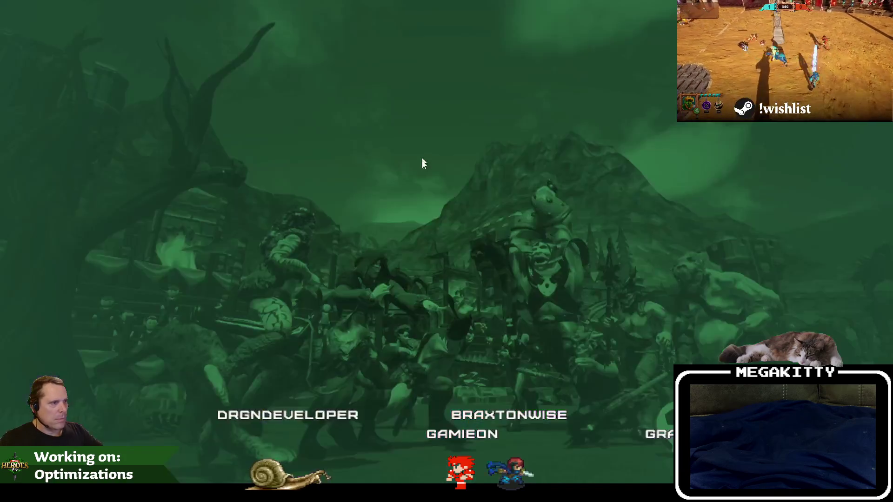
- Run a short match walking the hero up the teal strip, then return to WBP_HeroSwitch_Tooltip
left_click(341, 265)
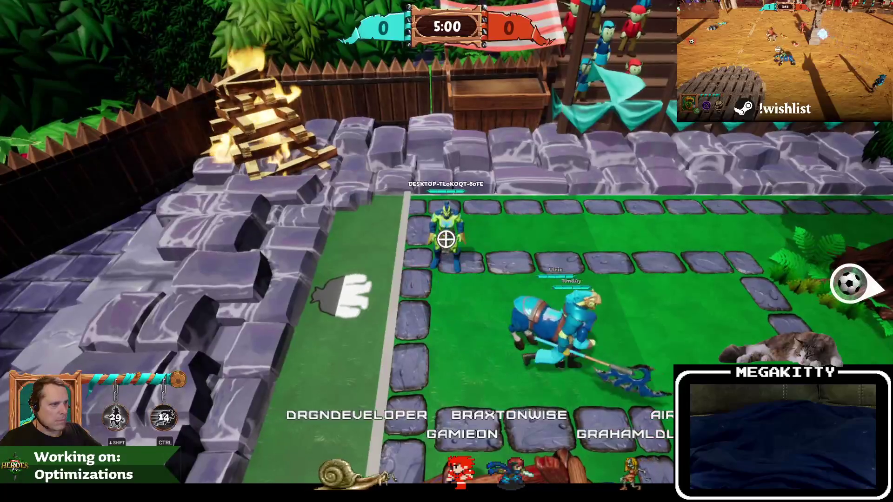
key("a")
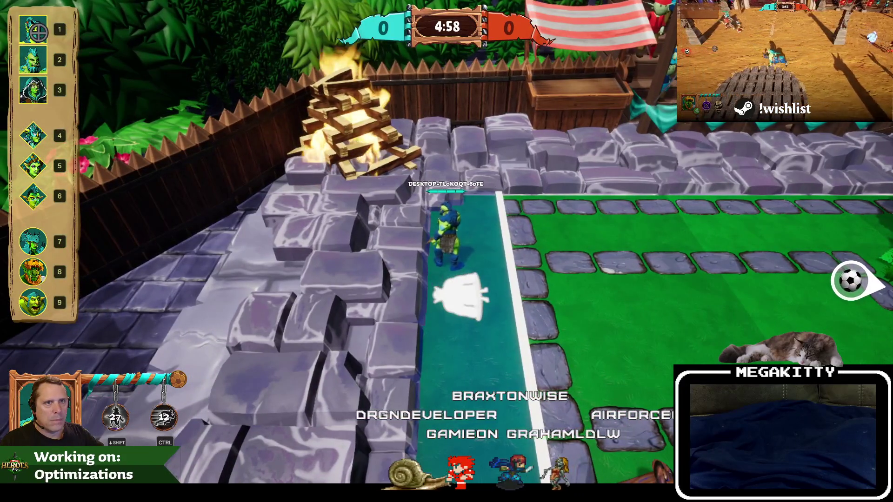
key("w")
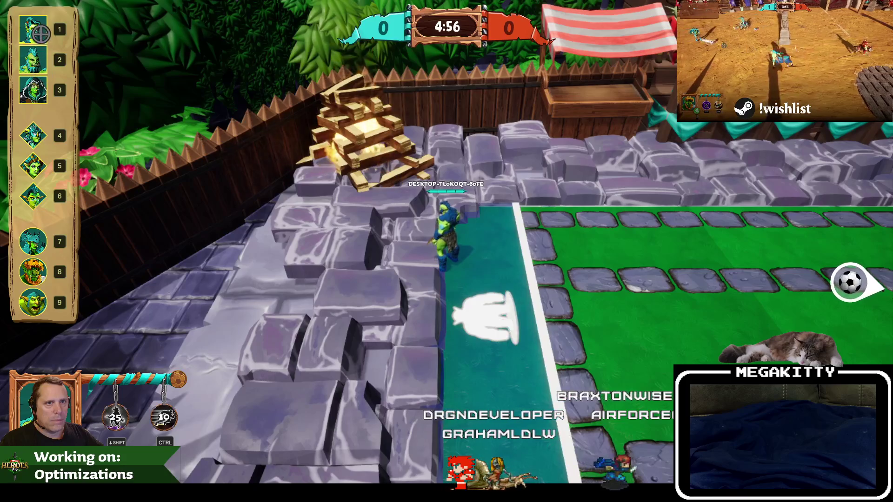
key("Escape")
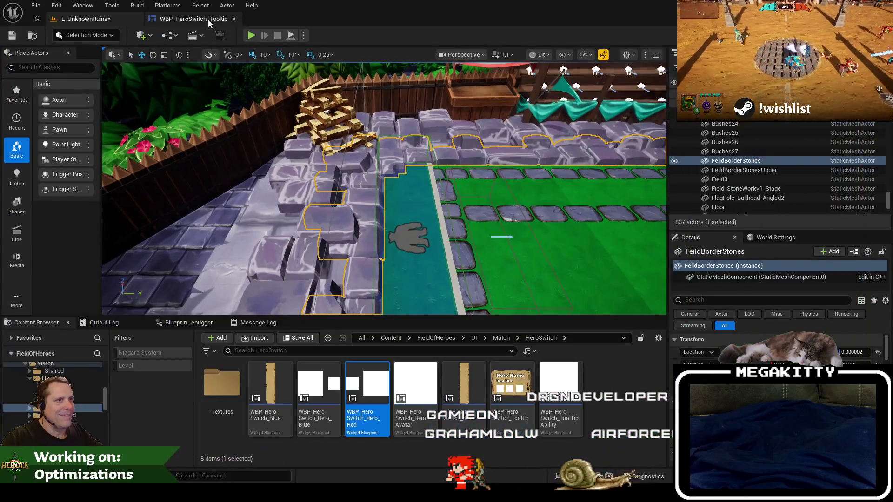
left_click(208, 18)
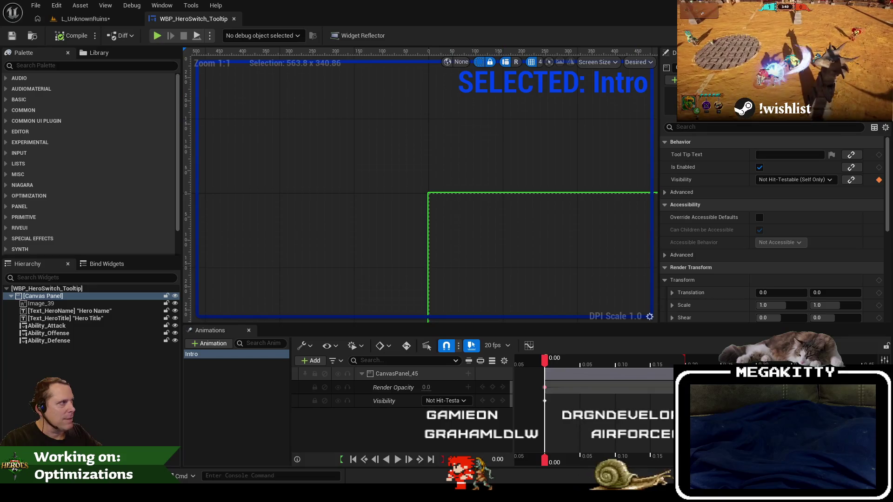
- Check the Show graph and preview the Intro fade at 0.05 seconds, then deselect Intro
left_click(873, 19)
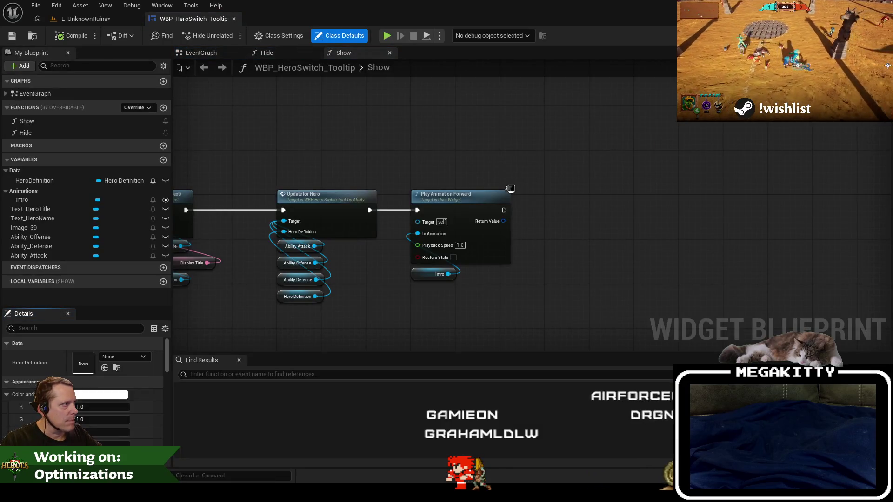
left_click(844, 19)
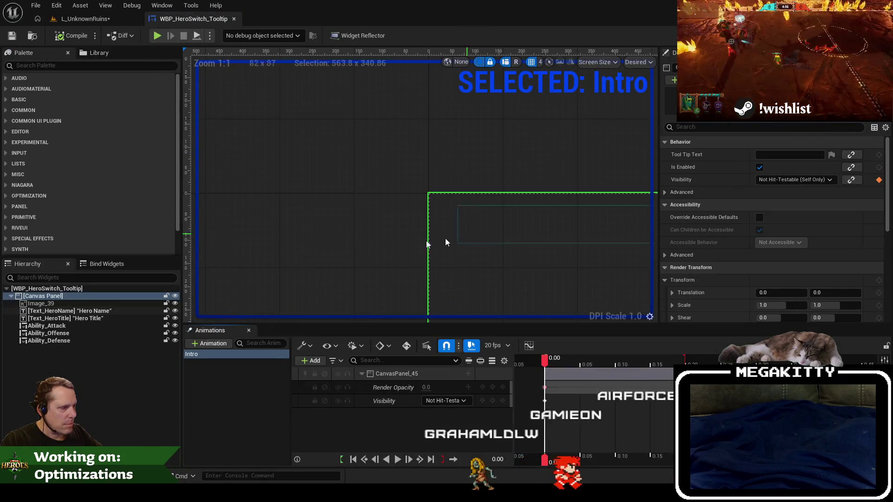
mouse_move(545, 358)
left_mouse_down()
mouse_move(637, 365)
mouse_move(563, 367)
left_mouse_up()
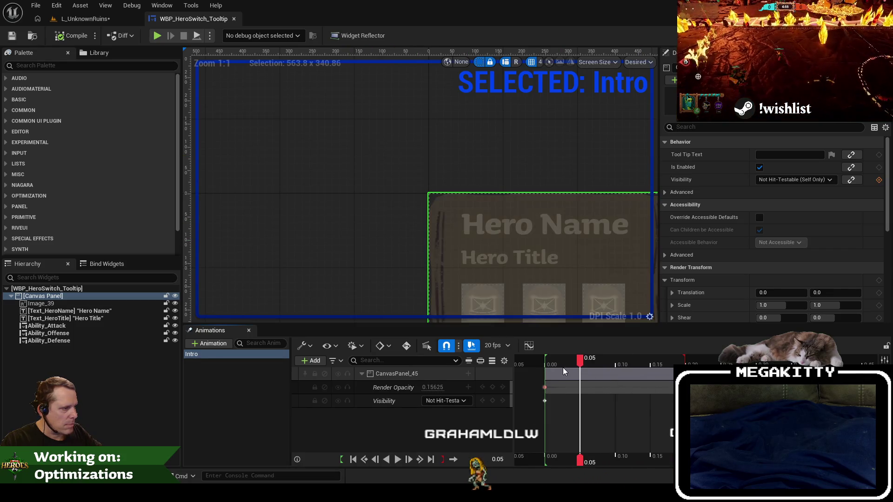
left_click(206, 383)
left_click(211, 356)
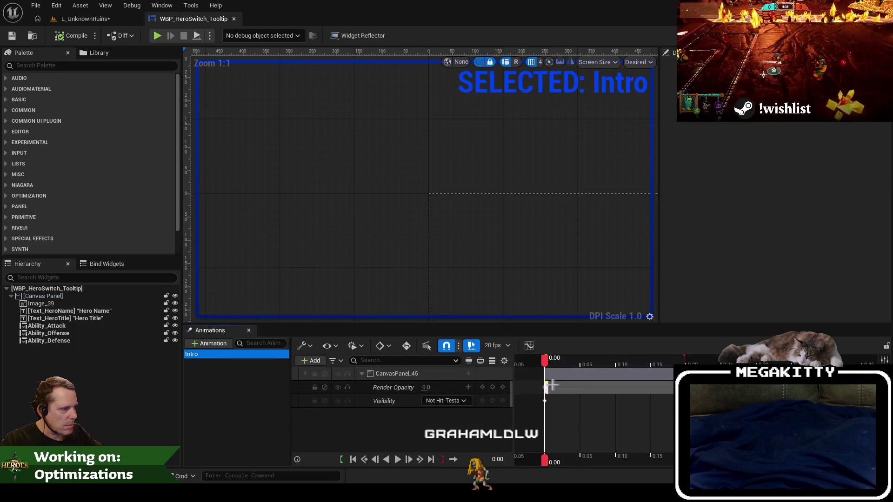
left_click(266, 397)
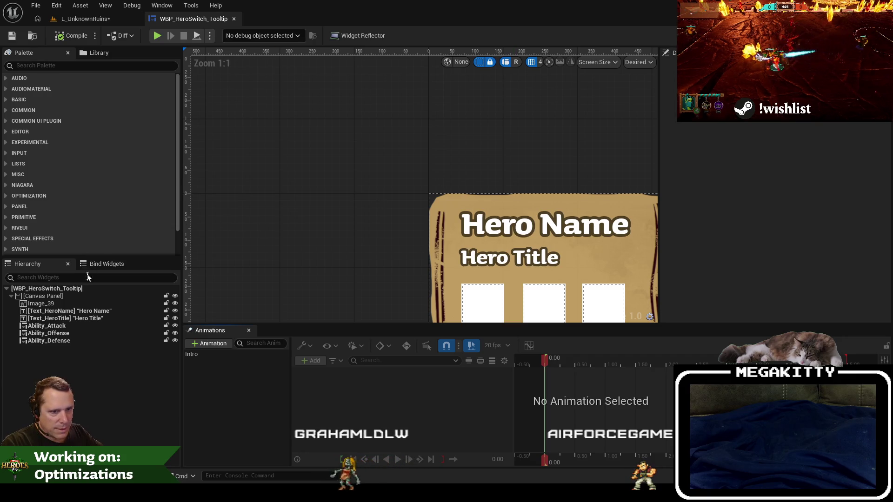
- Select the root canvas panel, named CanvasPanel_Tooltip, and check the SetText node in Show
left_click(84, 298)
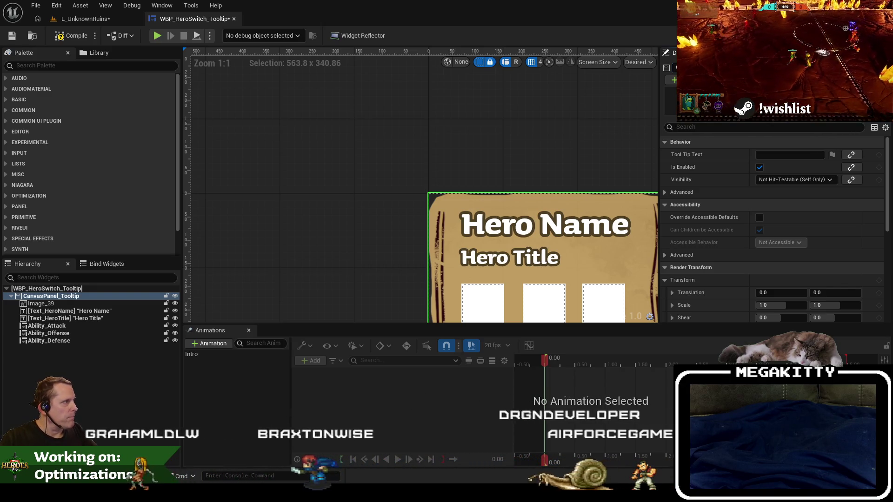
left_click(874, 35)
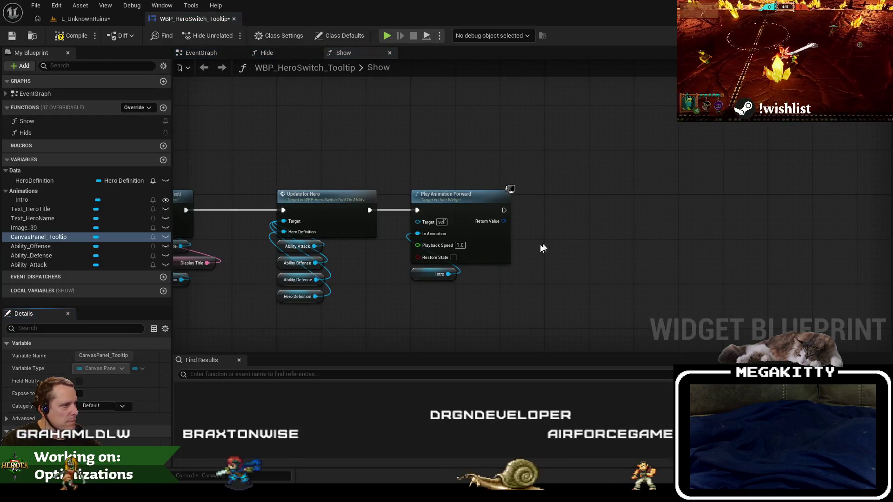
left_click_drag(374, 295, 431, 281)
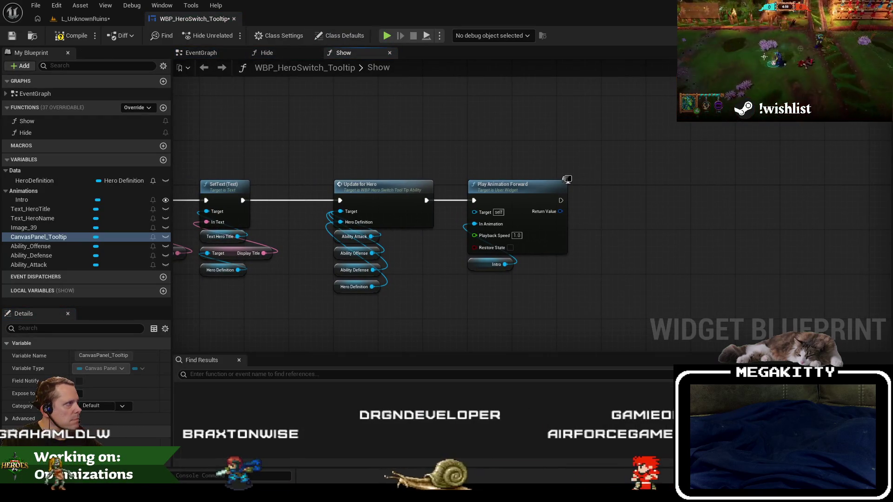
left_click(874, 35)
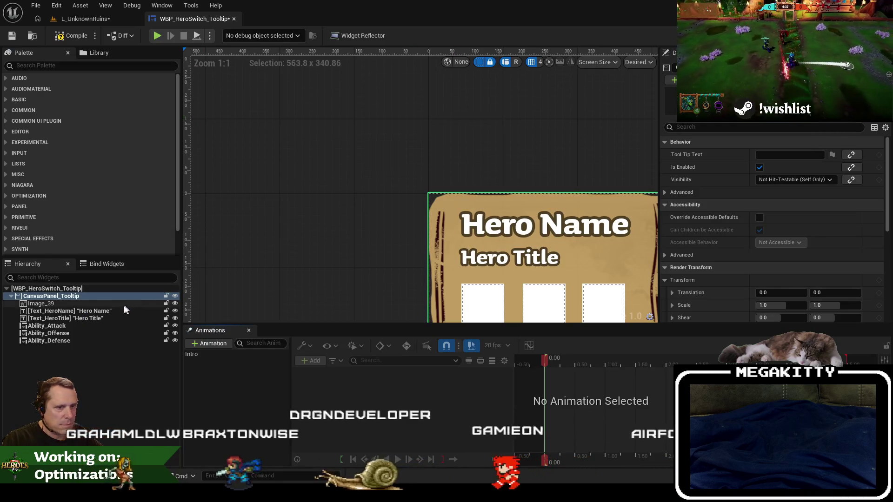
- Compile, then add Set Visibility to Not Hit-Testable (Self Only) after Play Animation Forward
left_click(74, 37)
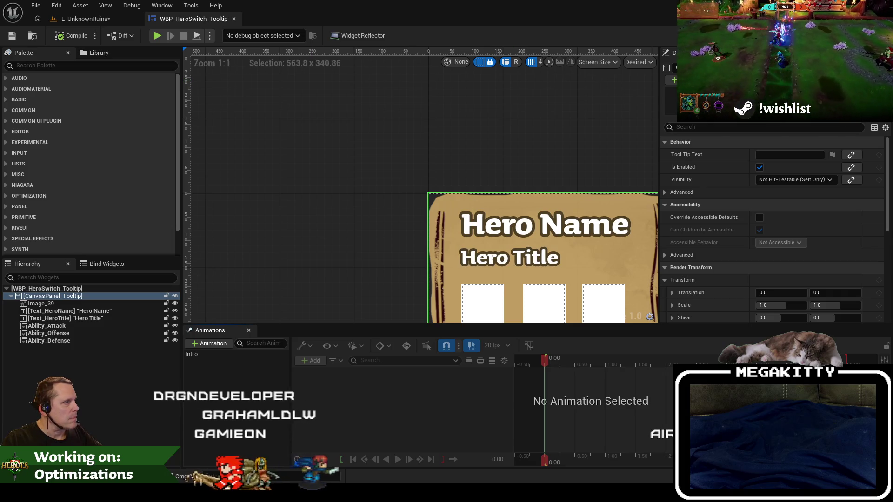
left_click(879, 35)
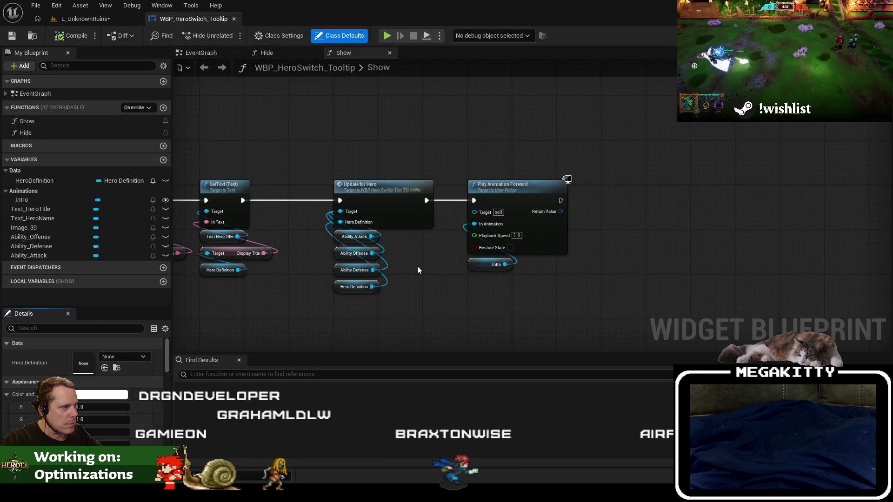
mouse_move(417, 265)
left_mouse_down()
mouse_move(564, 255)
mouse_move(457, 232)
mouse_move(458, 217)
left_mouse_up()
type("set visib")
key("Return")
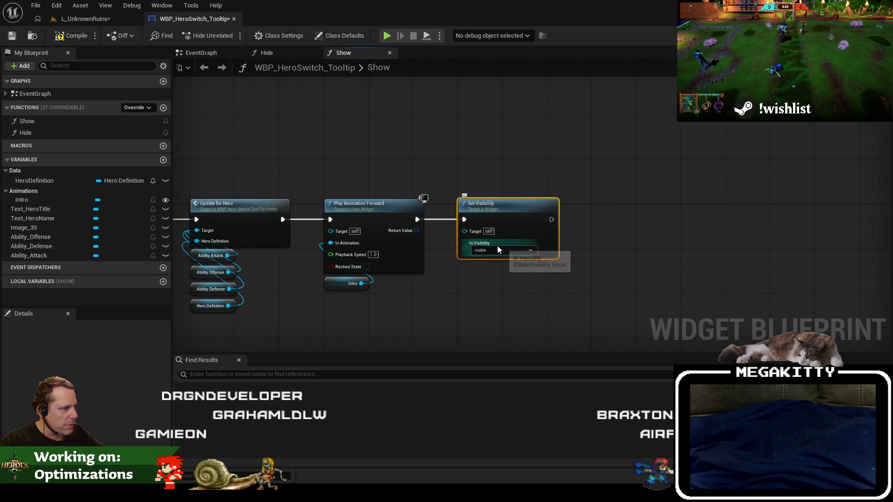
left_click(497, 249)
left_click(520, 296)
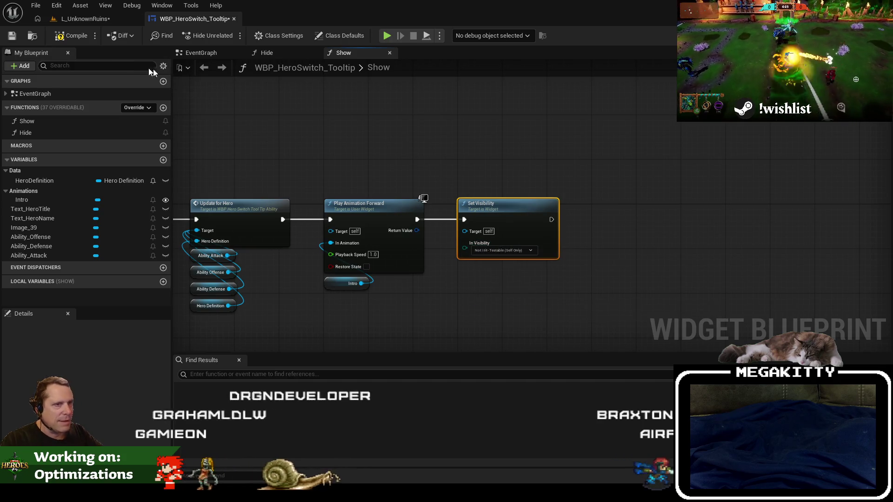
left_click(87, 19)
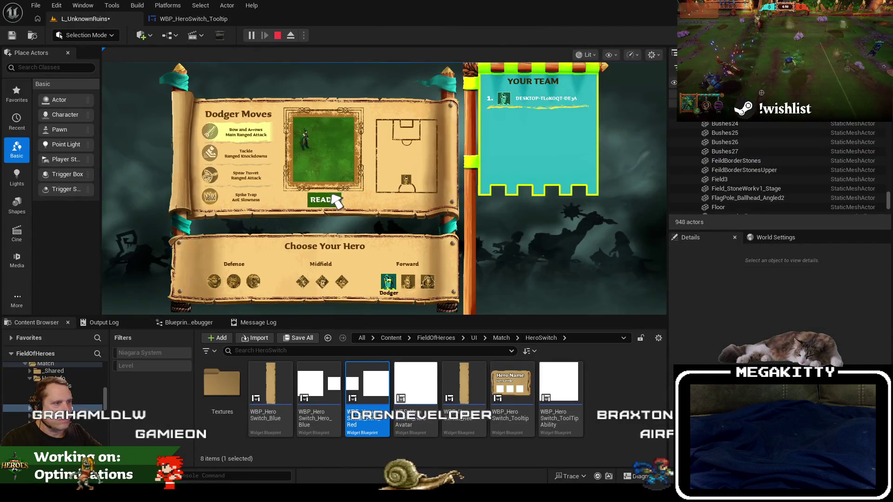
- Play-test a match, hovering a hero icon to show the Dodger Ranged Offense card
left_click(332, 200)
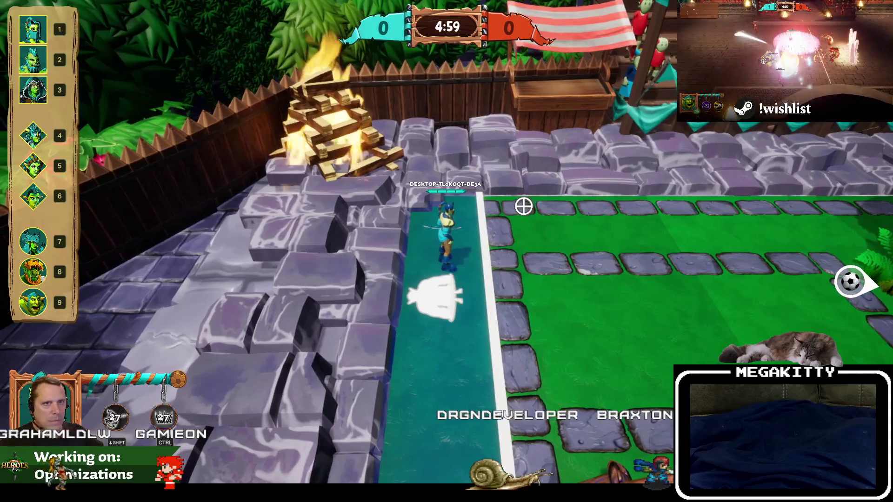
mouse_move(32, 59)
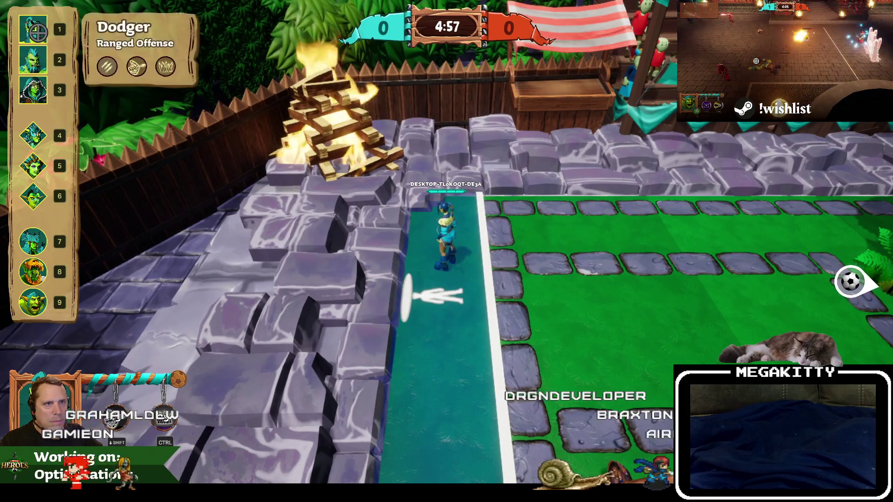
key("Escape")
- Spread out the Play Animation Forward and Set Visibility nodes in the tooltip's Show graph
left_click(193, 19)
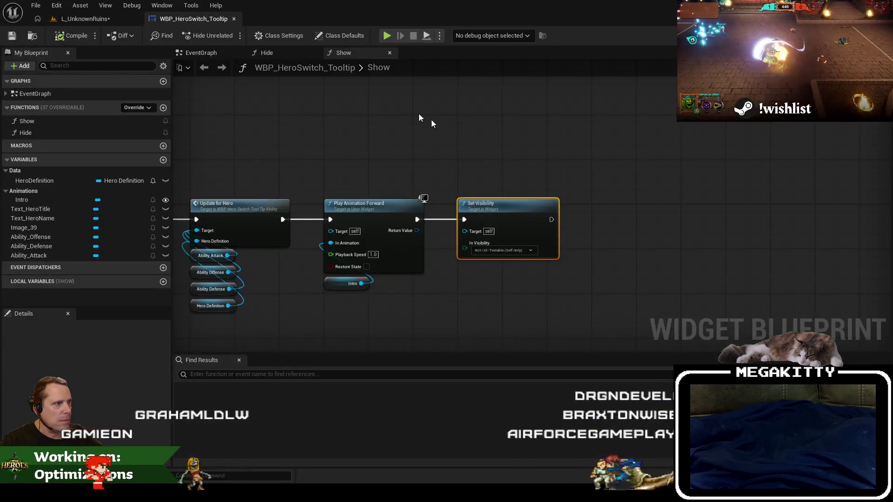
mouse_move(506, 213)
left_mouse_down()
mouse_move(595, 207)
mouse_move(528, 209)
left_mouse_up()
mouse_move(426, 291)
left_mouse_down()
mouse_move(356, 207)
mouse_move(494, 207)
left_mouse_up()
left_click(865, 36)
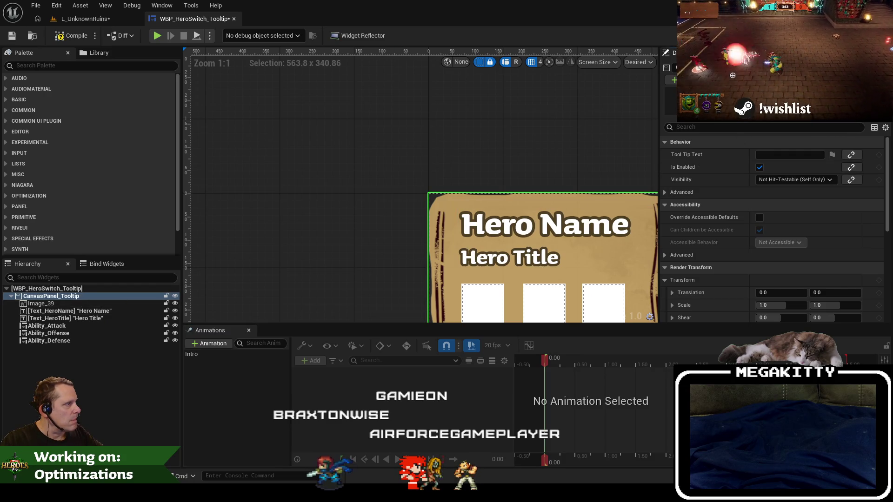
- In the Show graph, add a CanvasPanel_Tooltip getter feeding a Set Visibility node set to Hidden
left_click(882, 36)
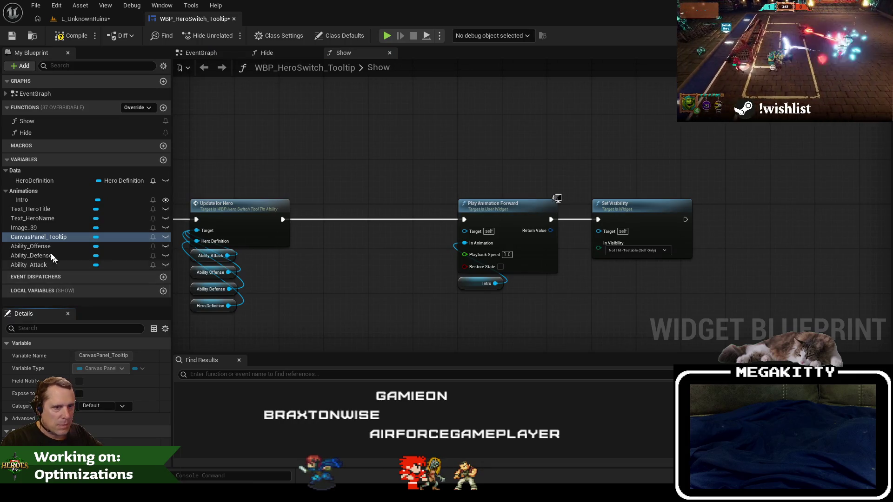
mouse_move(38, 237)
left_mouse_down()
mouse_move(300, 286)
mouse_move(341, 228)
left_mouse_up()
left_click(326, 296)
type("visib")
key("Return")
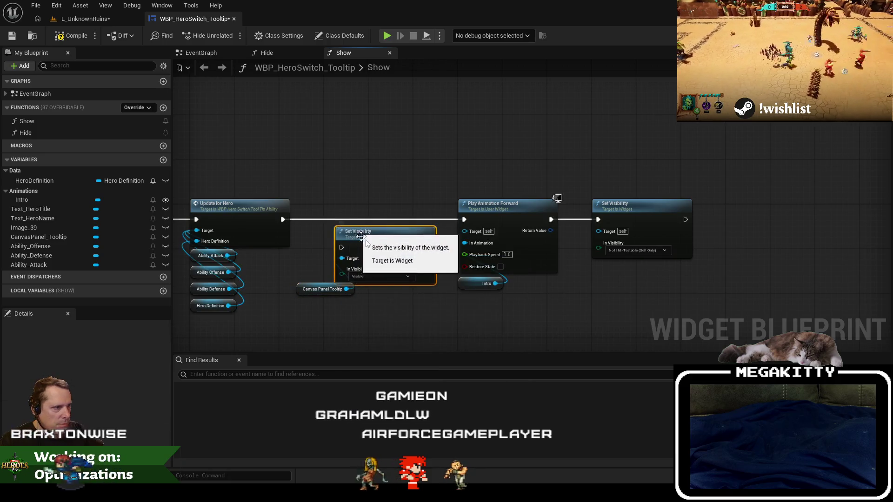
left_click(374, 276)
left_click(360, 304)
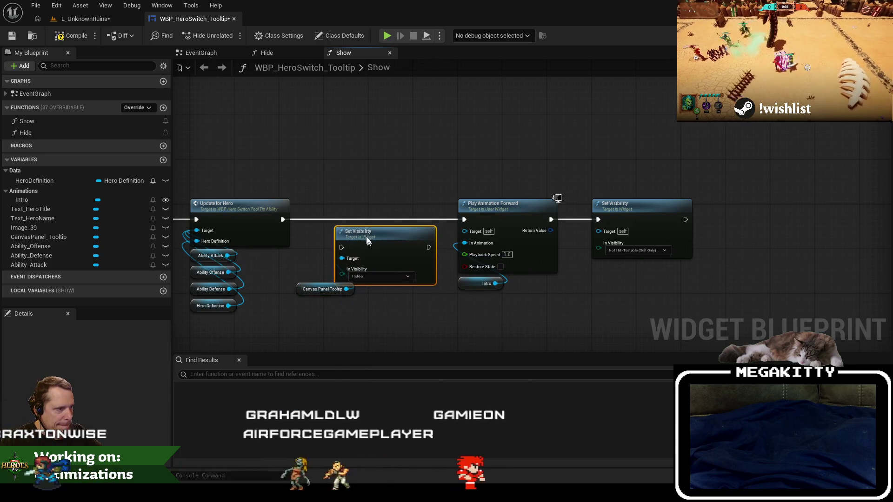
- Wire Set Visibility between Update for Hero and Play Animation Forward, then select the Intro animation
mouse_move(367, 241)
left_mouse_down()
mouse_move(356, 212)
mouse_move(283, 219)
left_mouse_up()
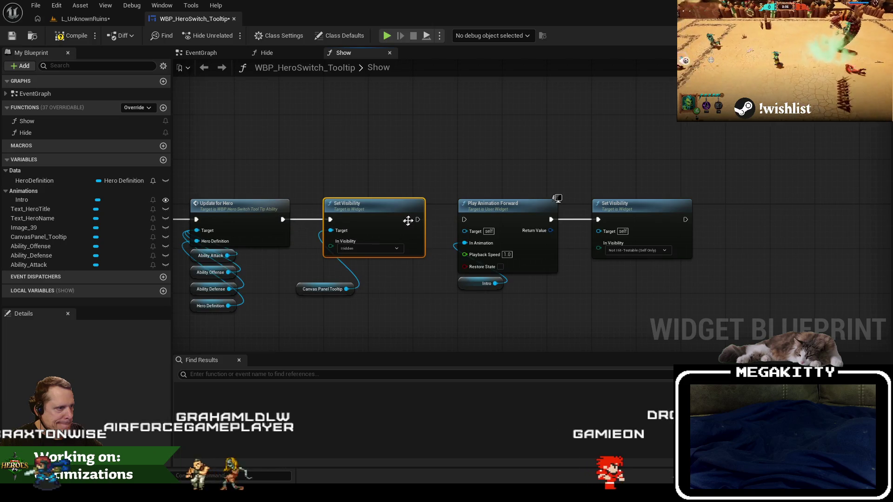
left_click_drag(417, 220, 464, 219)
left_click_drag(326, 288, 341, 261)
left_click(444, 276)
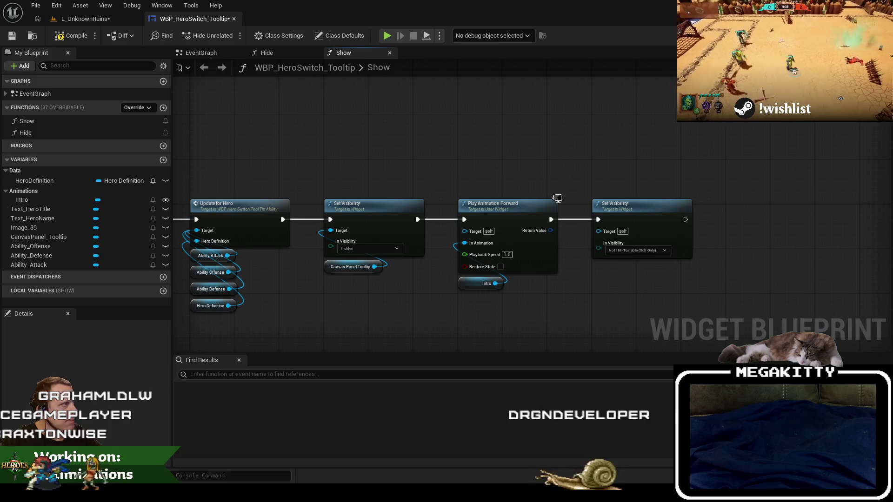
left_click(864, 35)
left_click(195, 354)
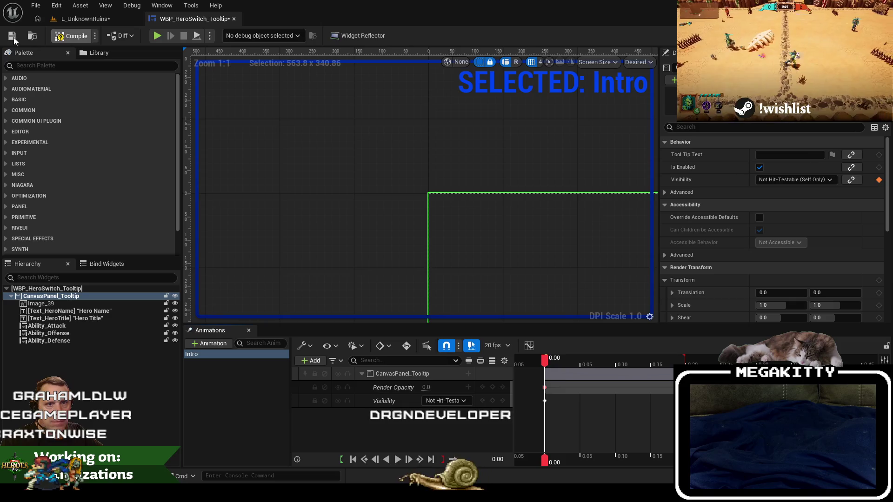
- Play-test the game level, start the match and open the hero-switch panel, then end the session
left_click(91, 21)
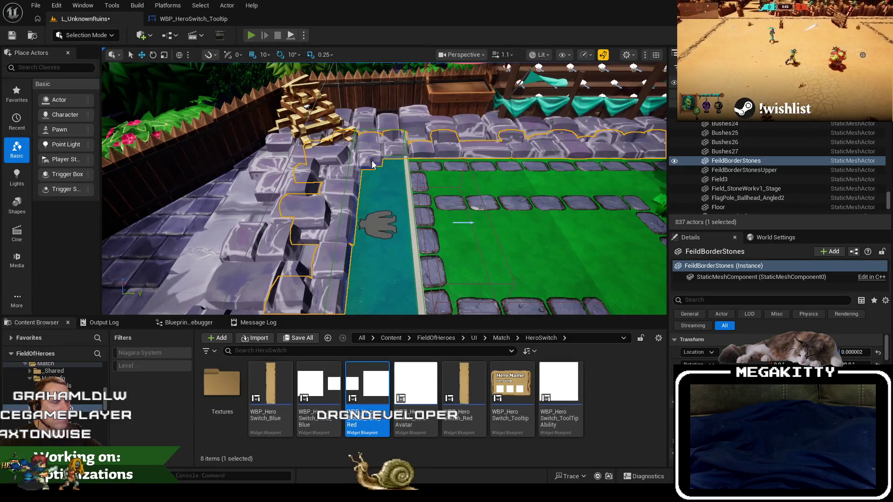
key("alt+p")
left_click(319, 199)
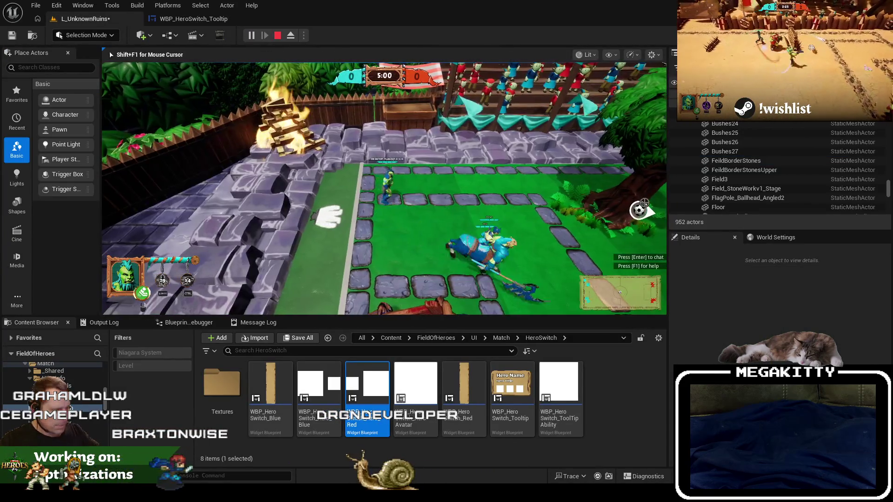
key("F1")
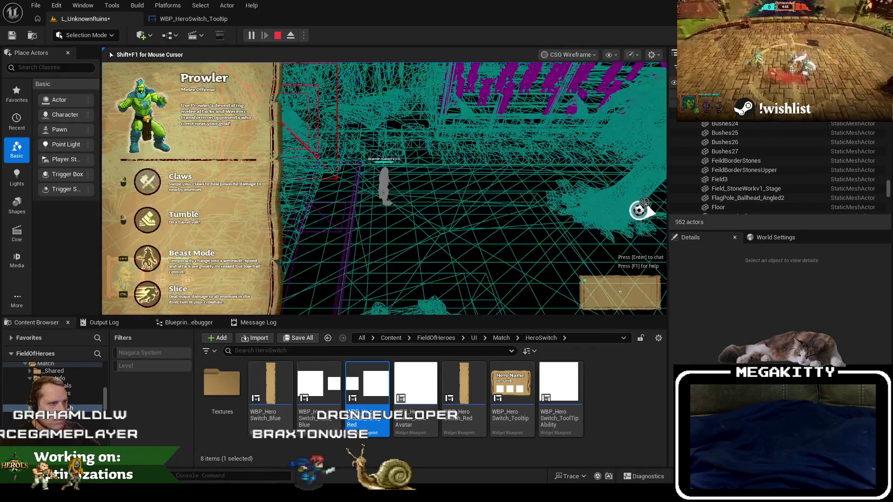
key("Tab")
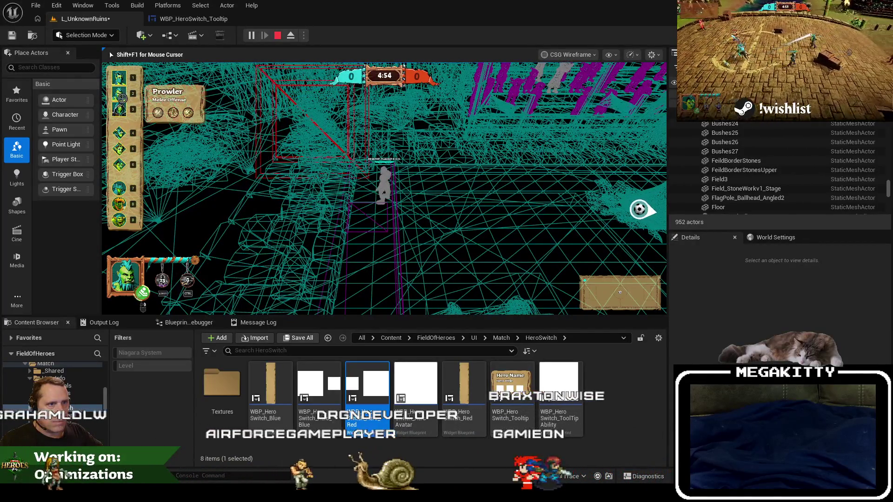
key("Escape")
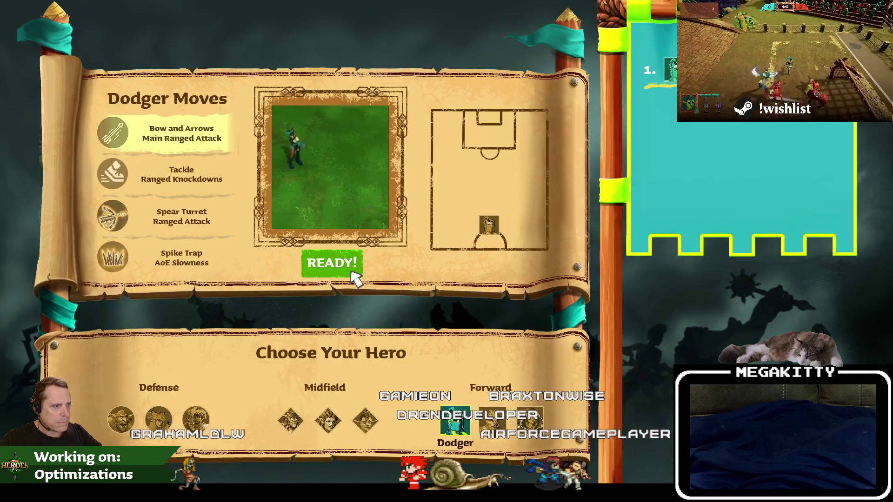
- Ready up as the Dodger hero, walk it across the field, stop the play-test and close the editor
left_click(352, 272)
key("a")
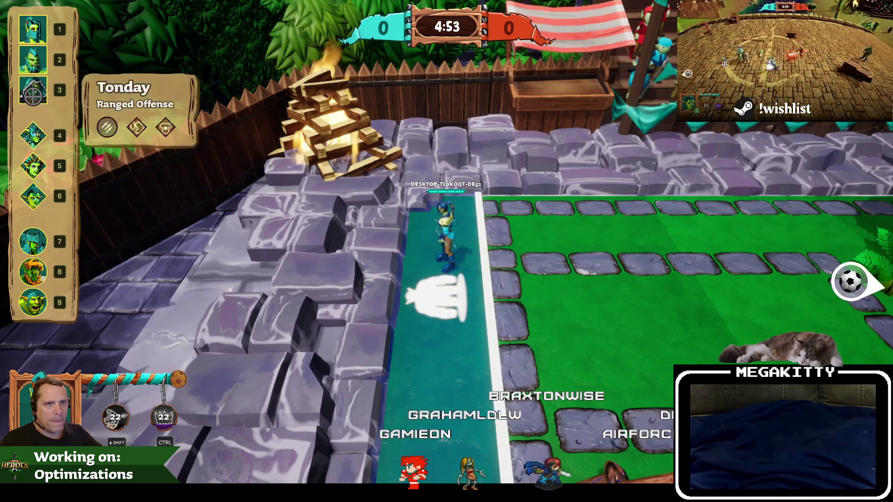
key("Escape")
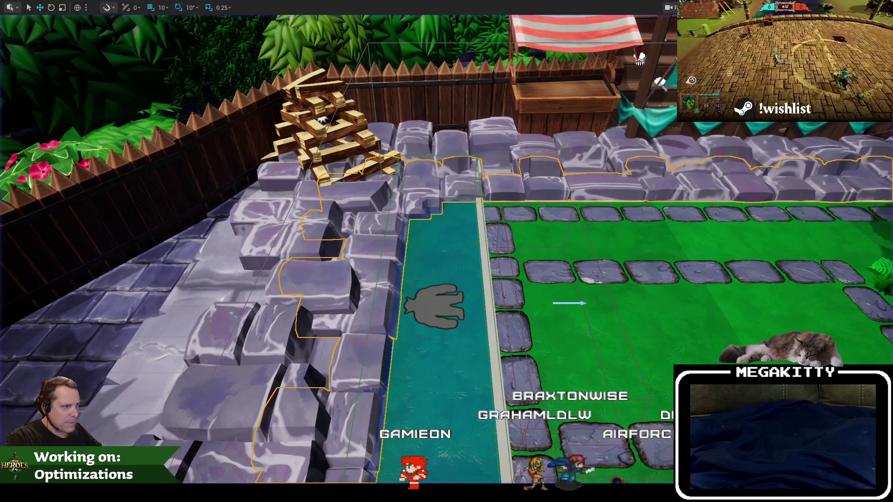
key("ctrl+shift+s")
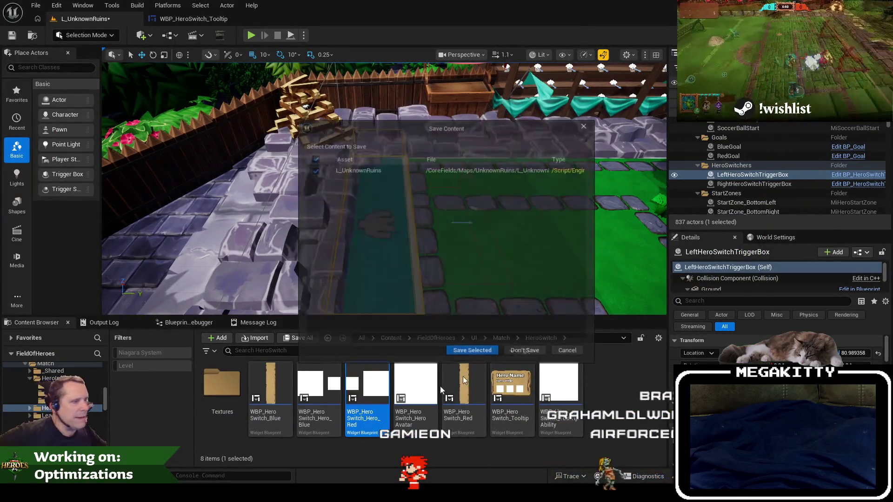
- Choose Don't Save for L_UnknownRuins so the Unreal editor exits
left_click(526, 353)
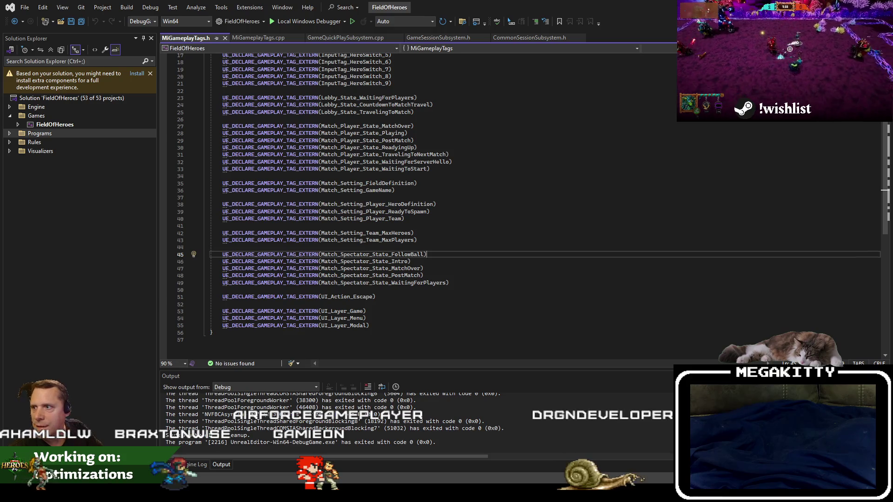
- Search all project files for 'tenseconds' and open the TenSeconds cheat line in MiCheatManager.cpp
double_click(387, 204)
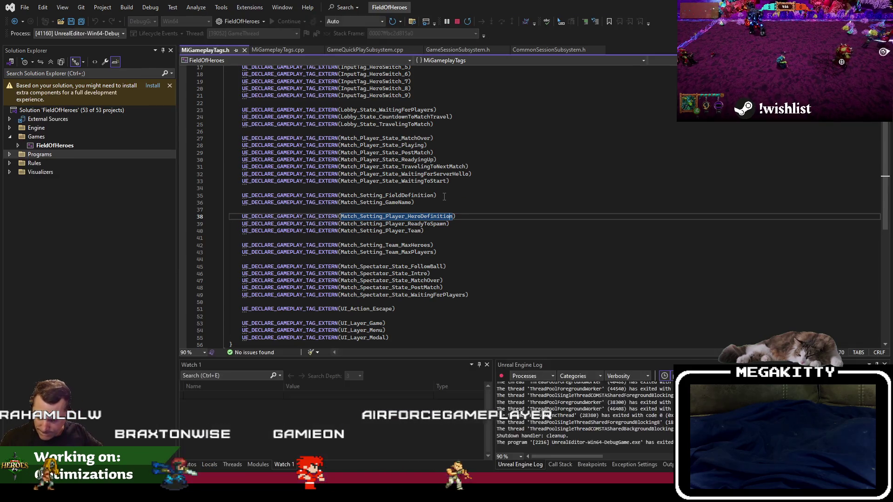
left_click(458, 181)
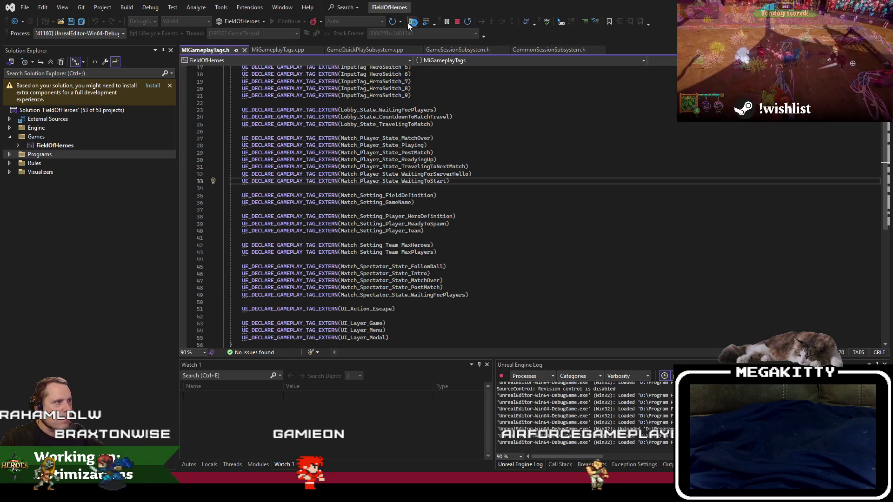
key("ctrl+shift+f")
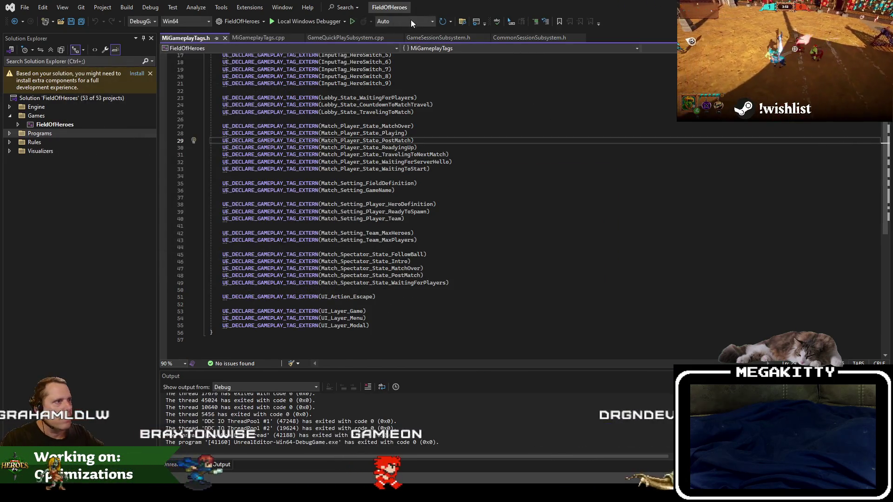
left_click(404, 21)
left_click(462, 21)
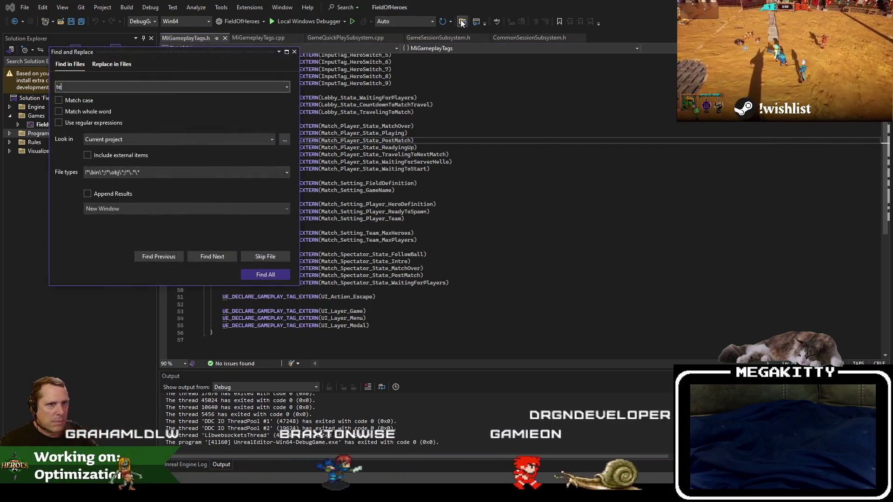
type("tenseconds")
key("Return")
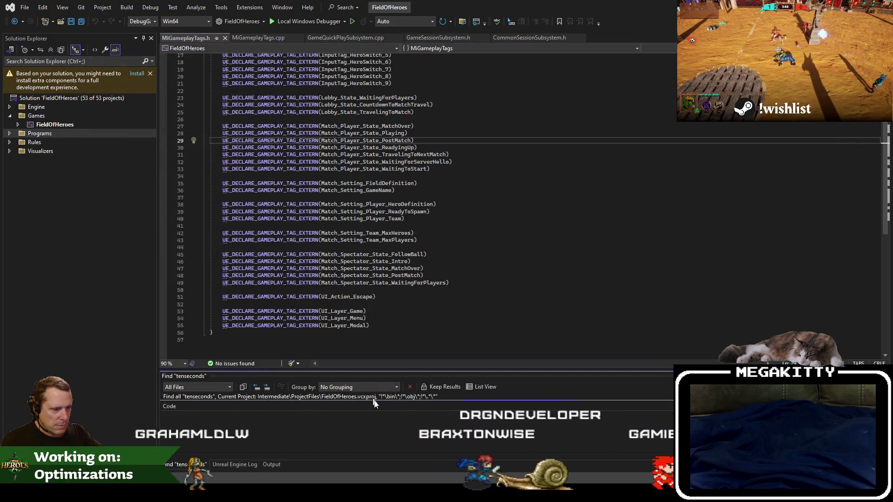
double_click(388, 424)
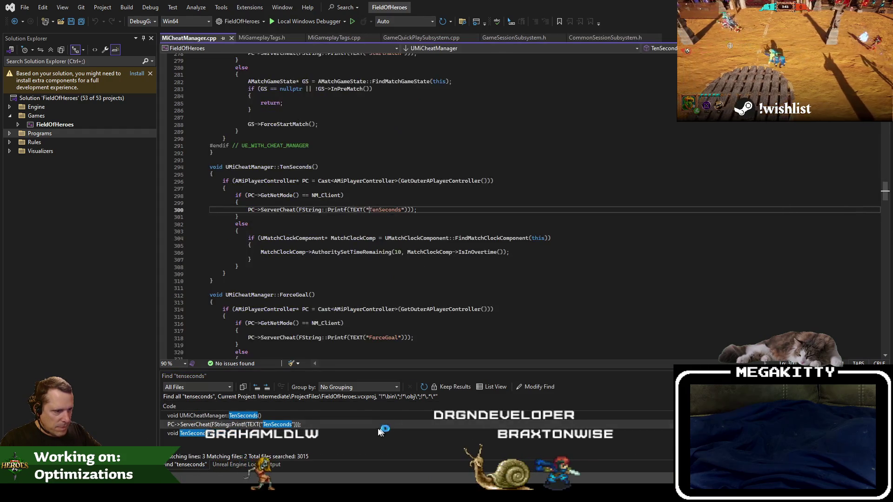
- Duplicate the TenSeconds declaration in MiCheatManager.h and change the copy's comment from ten to five seconds
double_click(372, 433)
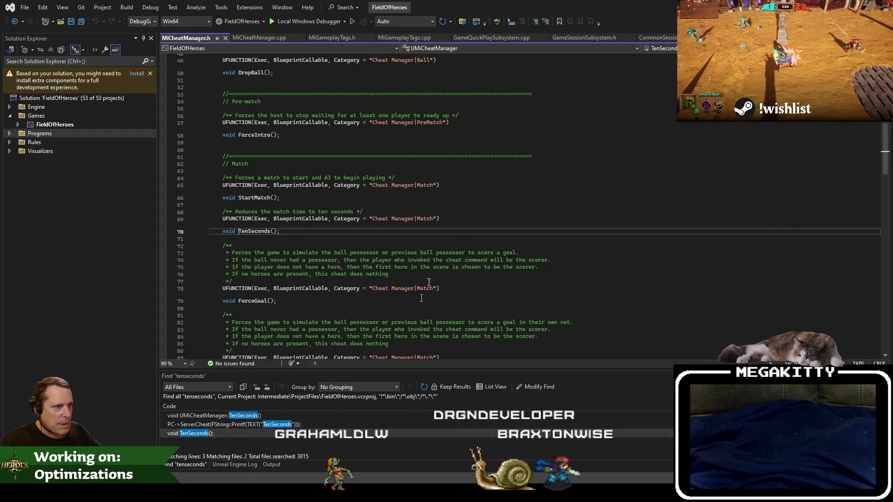
left_click(423, 213)
key("shift+Down")
key("shift+Down")
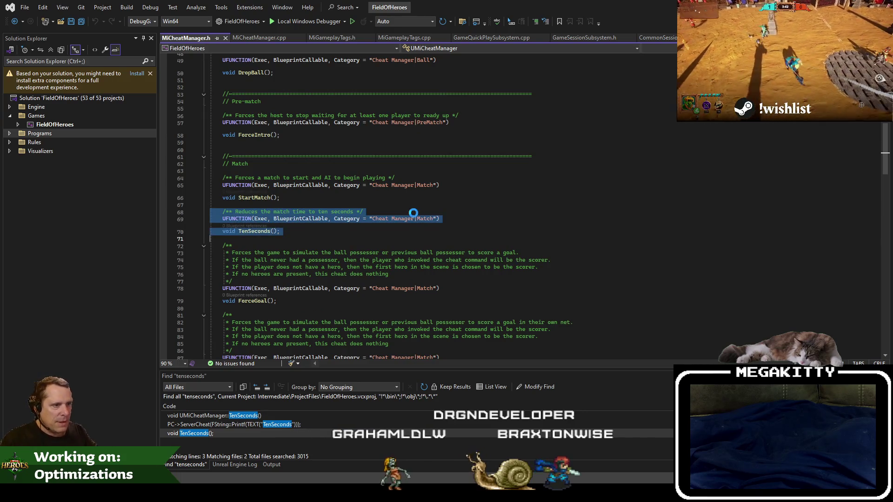
key("ctrl+c")
key("ctrl+v")
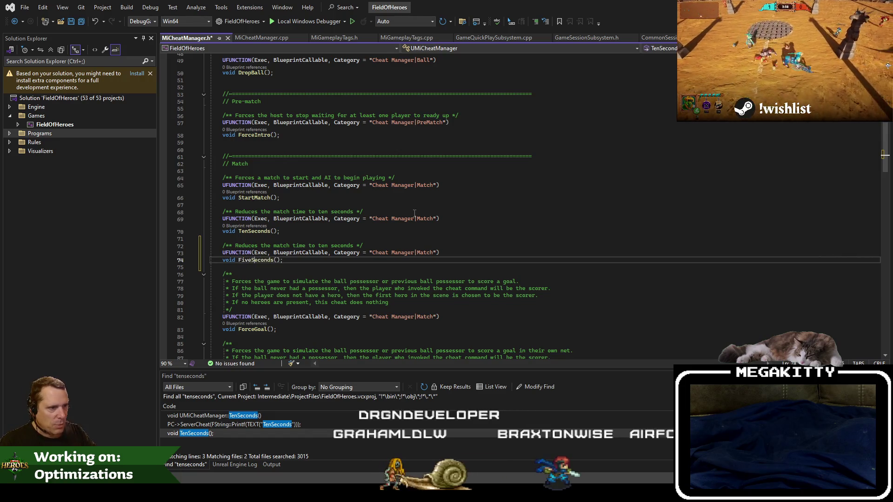
double_click(322, 245)
type("f")
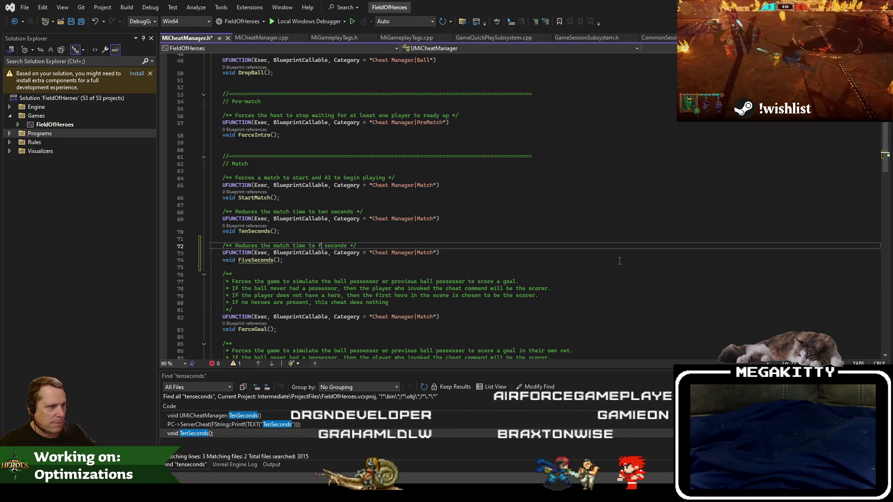
type("ive")
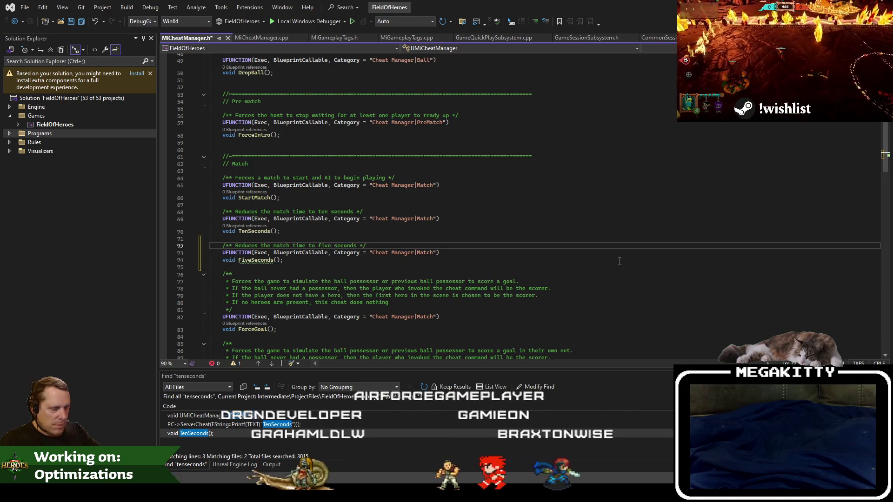
double_click(200, 415)
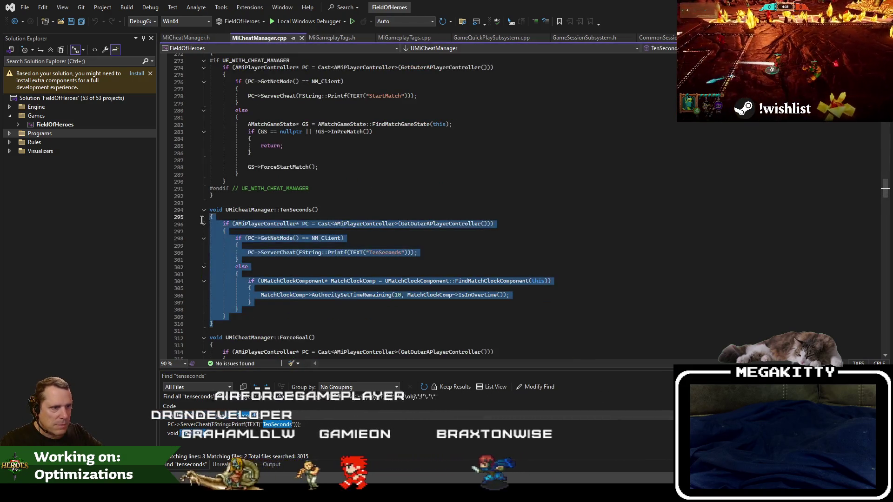
- Copy the TenSeconds function below itself as FiveSeconds, sending 'FiveSeconds' and setting 5 seconds remaining
left_click_drag(210, 209, 262, 316)
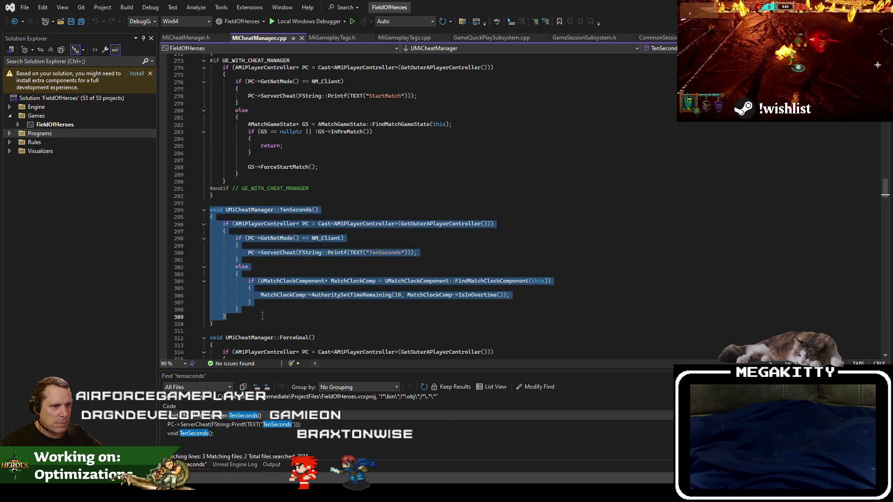
key("ctrl+c")
left_click(262, 324)
key("Return")
key("Return")
key("ctrl+v")
key("Return")
type("}")
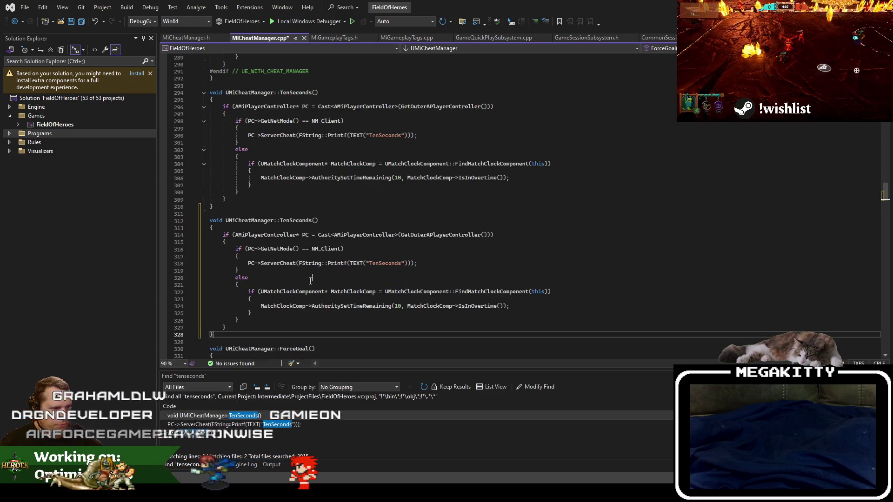
type("Fiv")
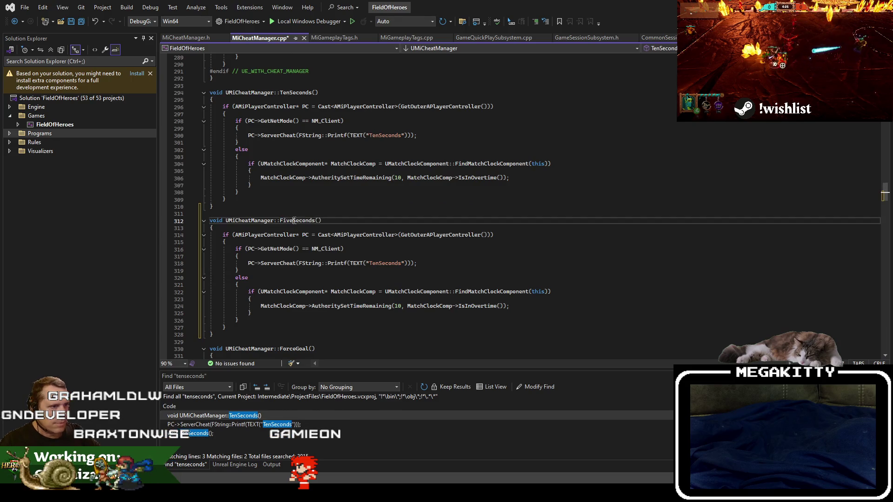
left_click(401, 306)
type("5")
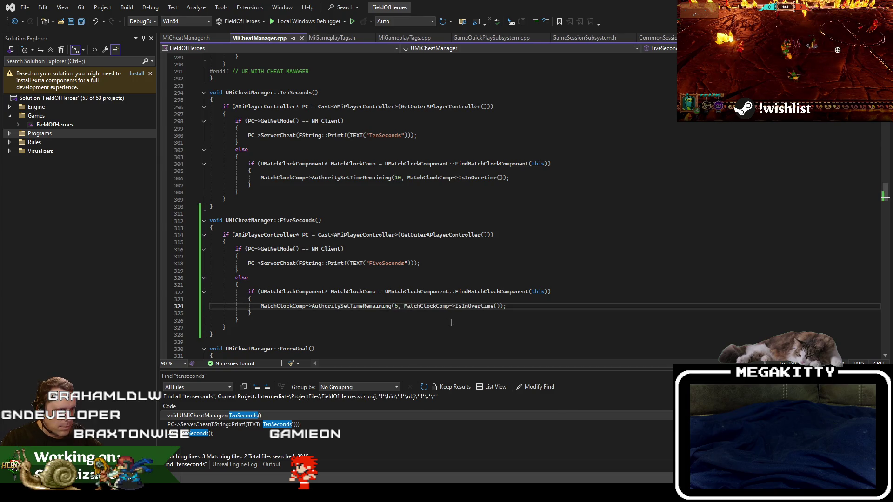
- Check the FiveSeconds declaration in MiCheatManager.h and build the FieldOfHeroes project
double_click(293, 435)
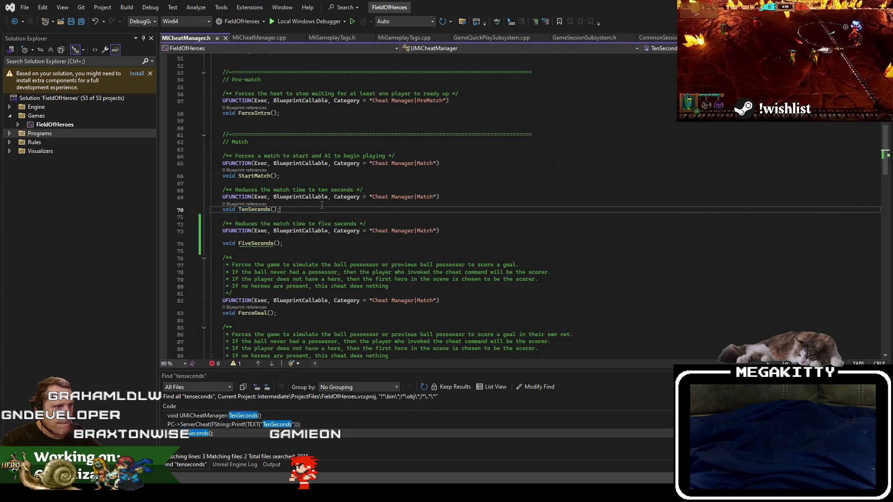
left_click(298, 249)
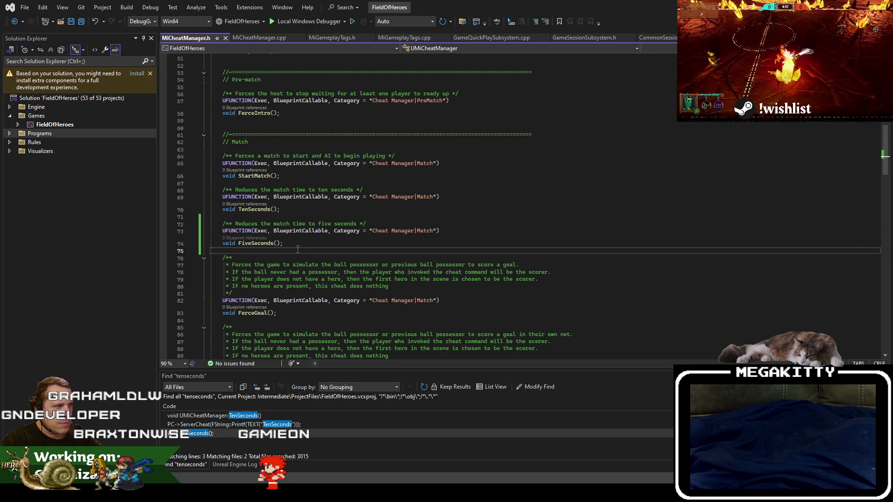
key("ctrl+shift+b")
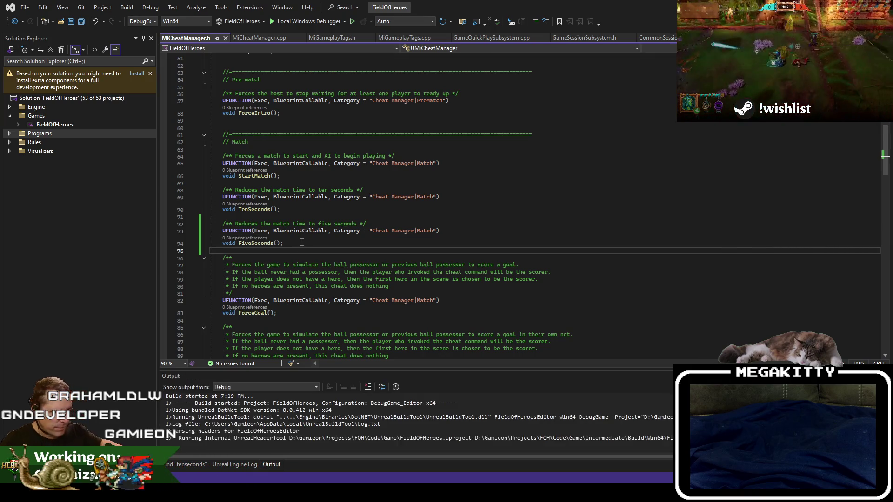
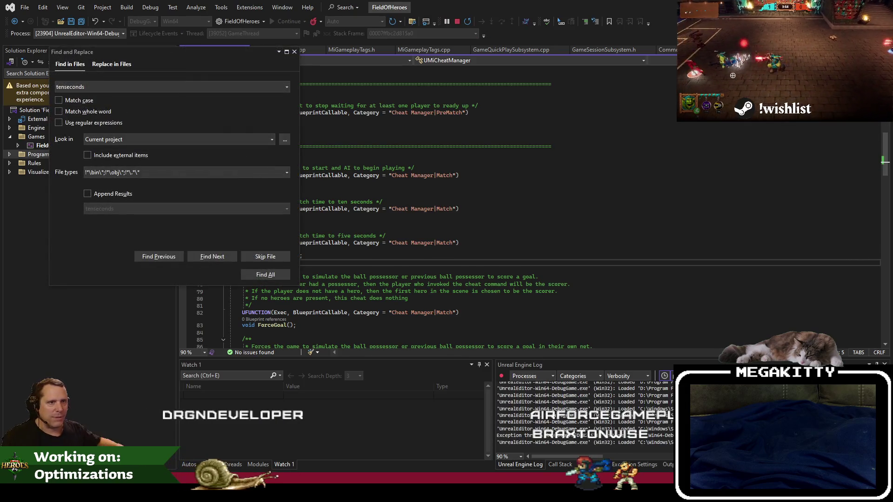
- Close Visual Studio's Find and Replace window and return to the Unreal Editor
left_click(294, 52)
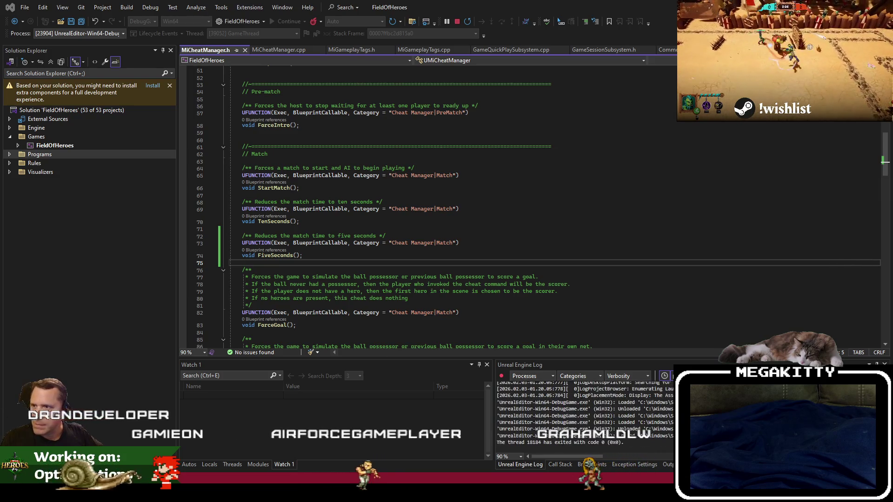
key("alt+Tab")
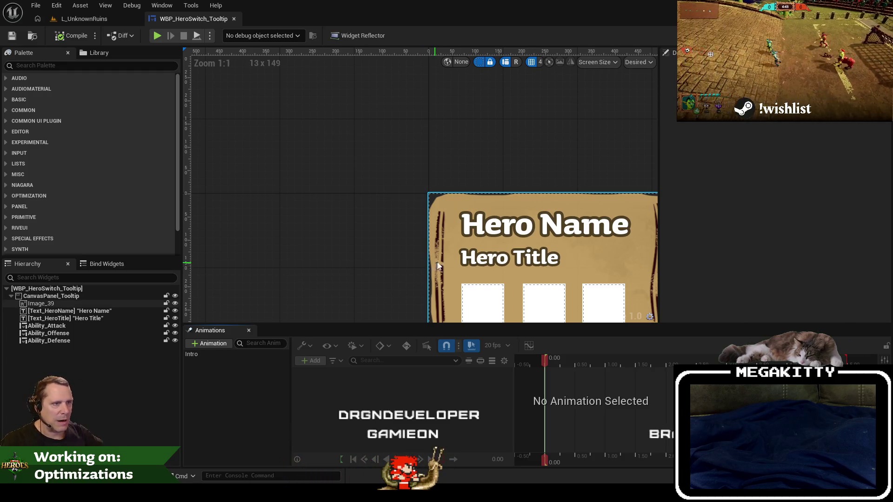
- Close the WBP_HeroSwitch_Tooltip tab and search the Content Browser for 'wbp_match'
left_click(234, 19)
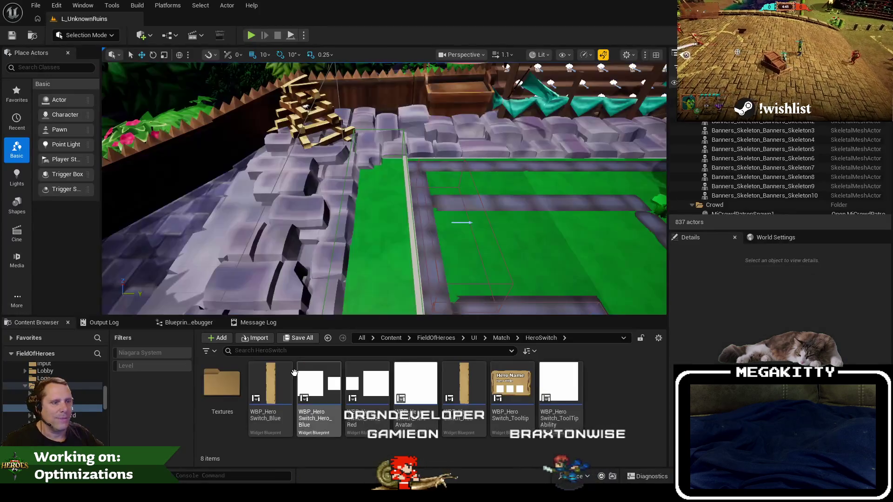
left_click(361, 338)
left_click(354, 350)
type("wbp_match")
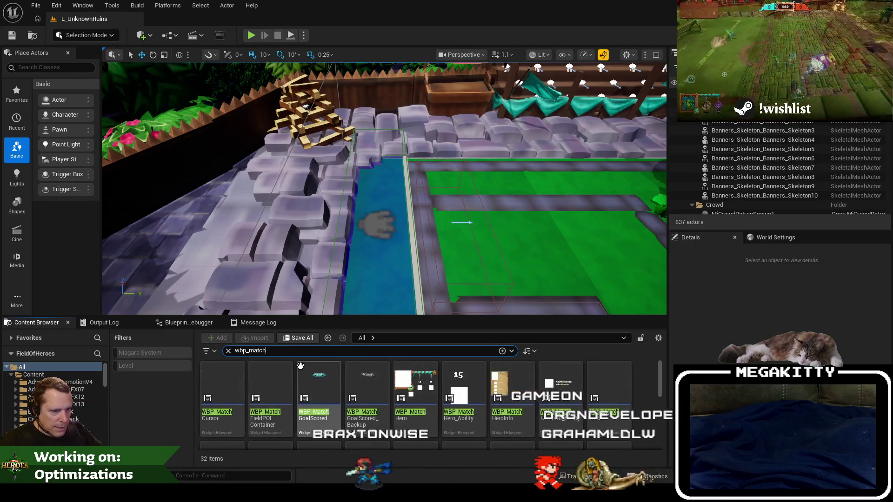
- Browse to the UI/Match folder and open the WBP_Match_Layout widget blueprint
right_click(225, 373)
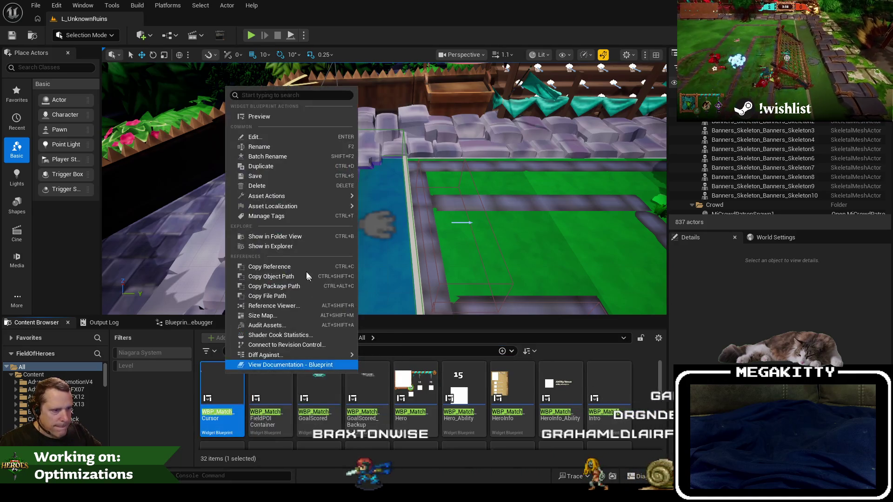
left_click(288, 236)
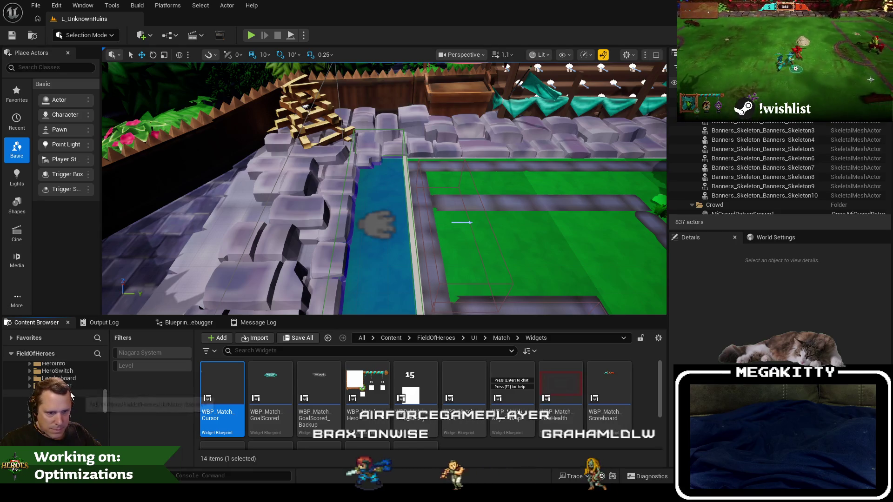
left_click(67, 380)
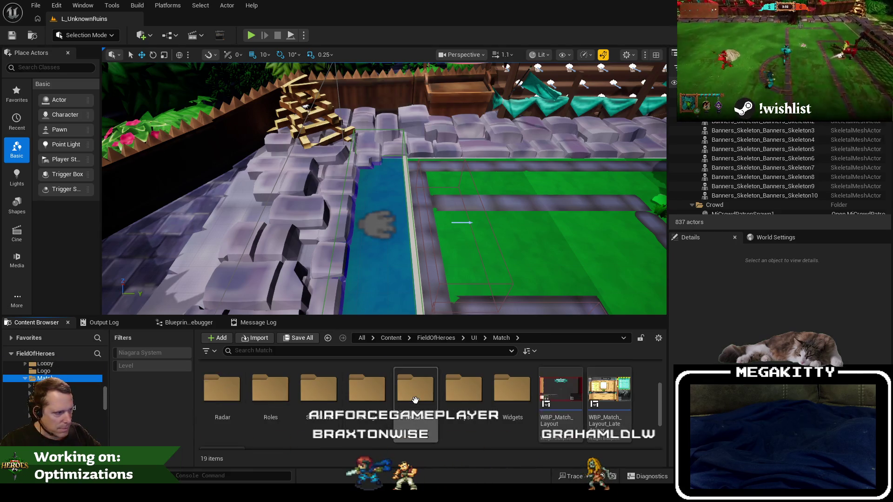
scroll(417, 404, "down", 3)
scroll(404, 418, "up", 3)
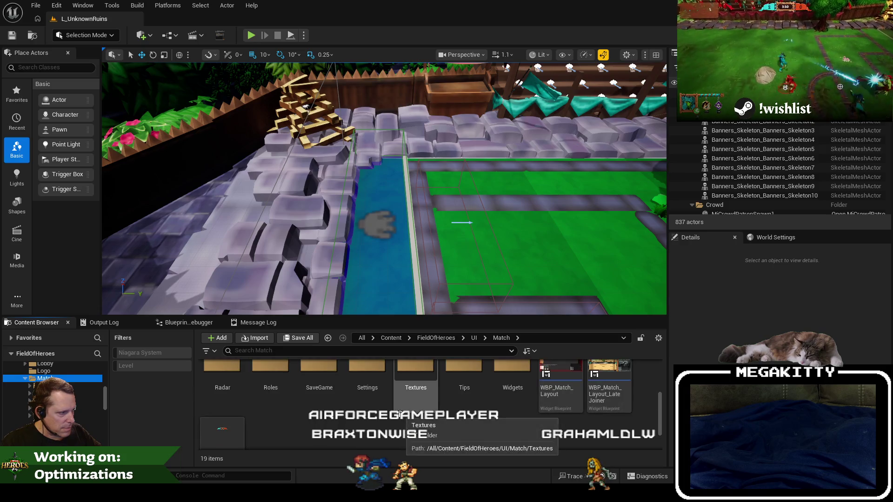
double_click(565, 390)
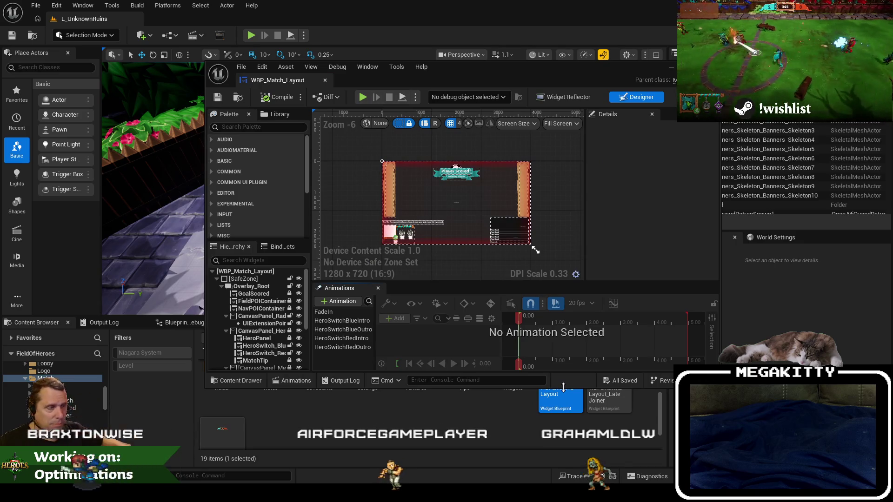
- Dock the WBP_Match_Layout editor into the main window's tab bar
left_click_drag(279, 80, 204, 21)
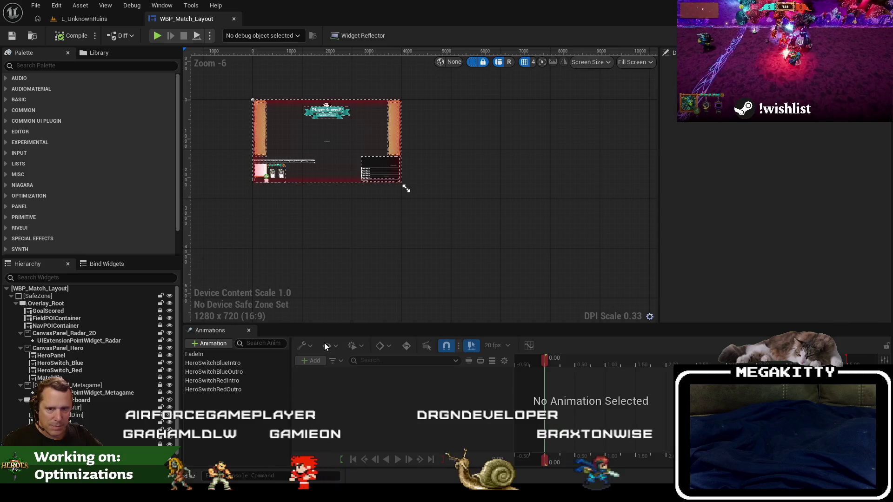
scroll(332, 158, "up", 7)
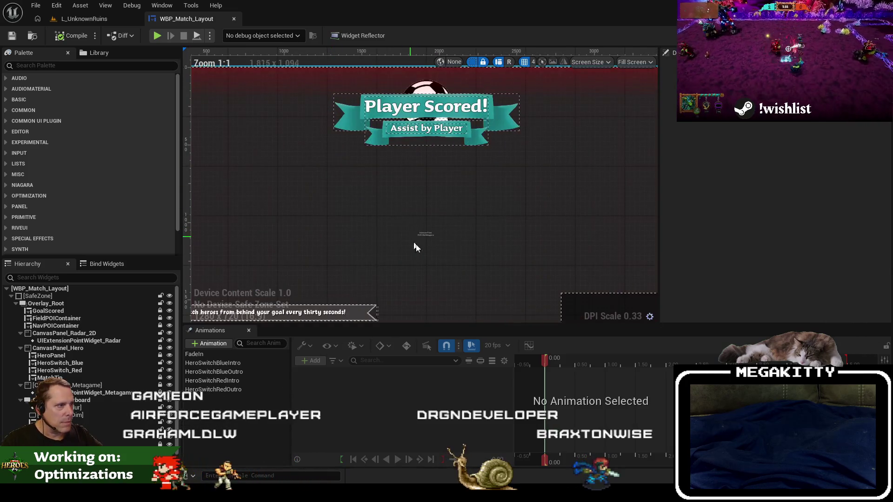
mouse_move(415, 247)
left_mouse_down()
mouse_move(462, 233)
mouse_move(472, 211)
mouse_move(504, 196)
left_mouse_up()
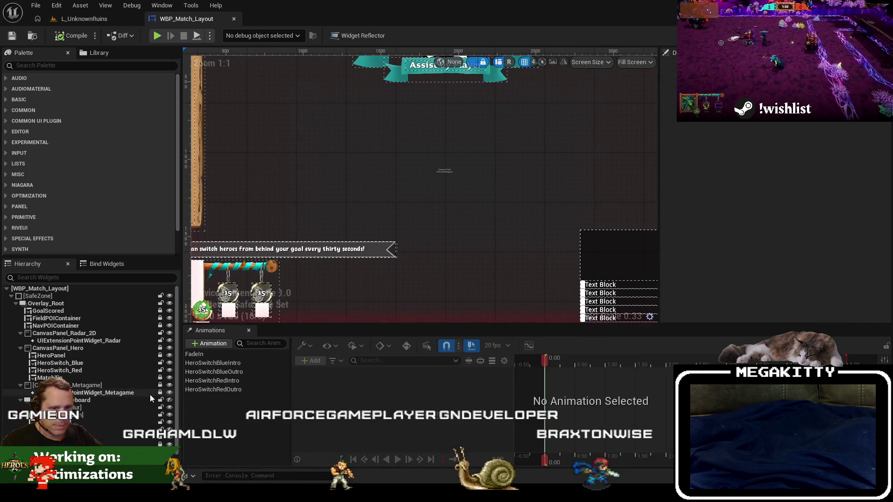
- Collapse the Radar, Hero, Metagame, Leaderboard, chat and keys prompt groups, then select Overlay_Root
left_click(21, 333)
left_click(21, 340)
left_click(20, 348)
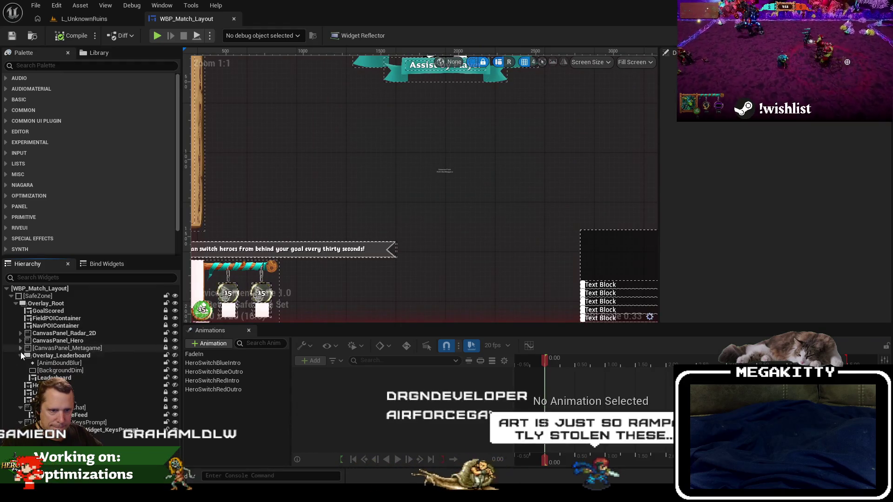
left_click(20, 355)
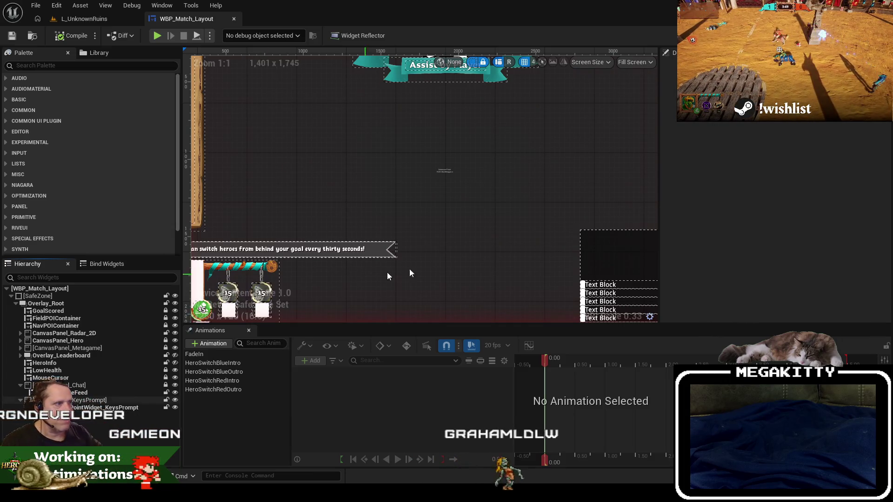
scroll(540, 171, "down", 2)
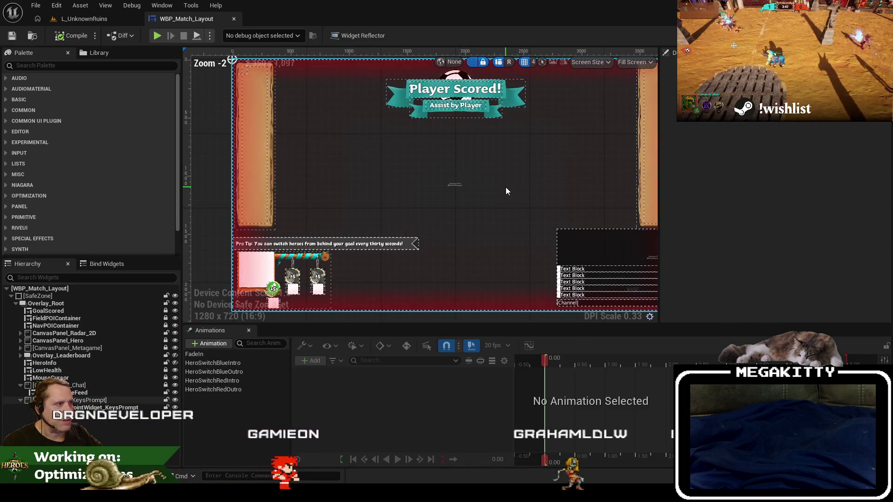
left_click_drag(506, 187, 492, 185)
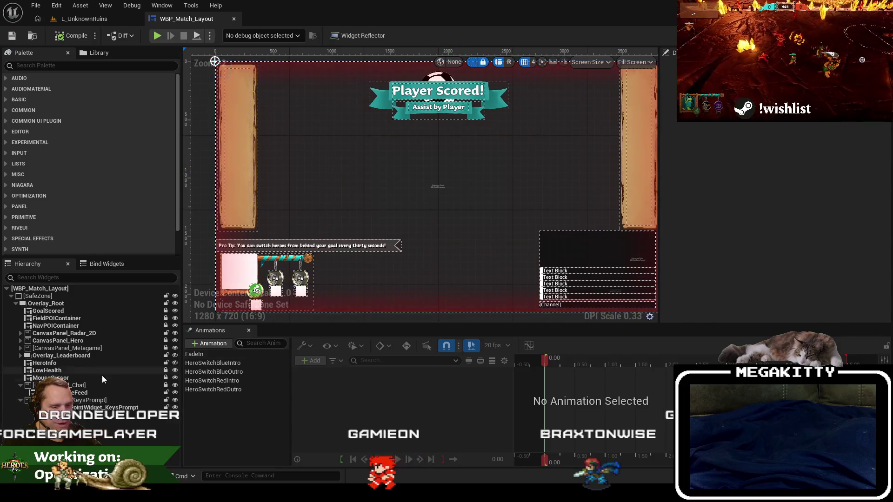
left_click(21, 385)
left_click(21, 392)
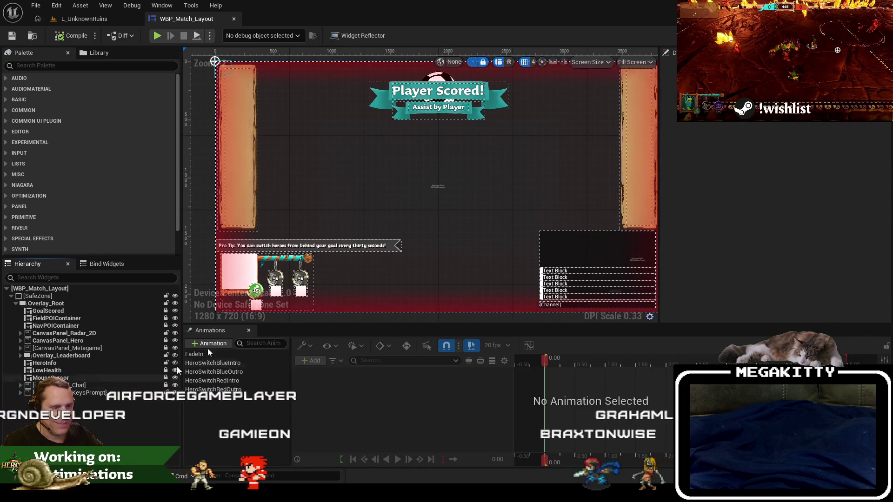
scroll(435, 184, "up", 7)
scroll(416, 199, "down", 6)
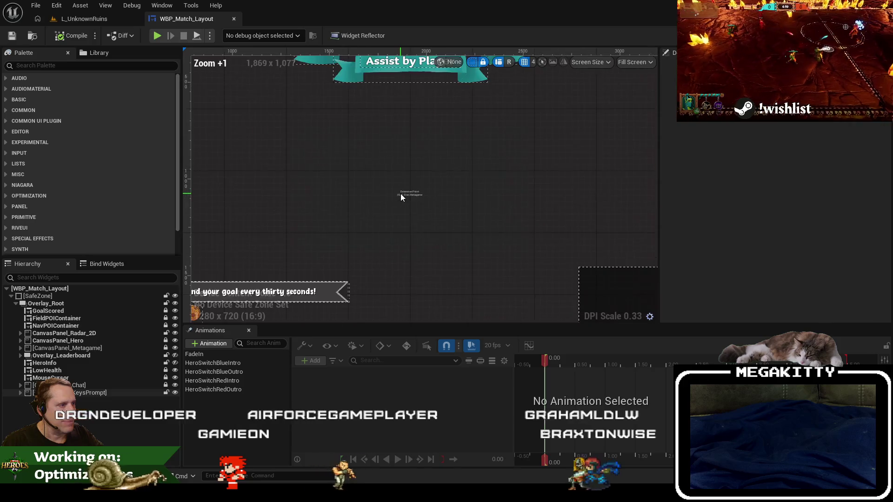
left_click(72, 303)
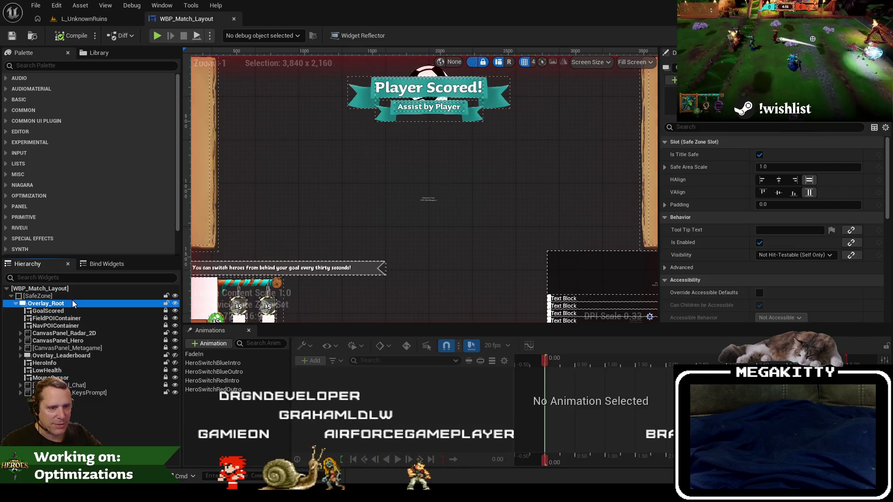
- Add a Common Text widget under Overlay_Root and name it StatusMessage
left_click(60, 66)
type("common text")
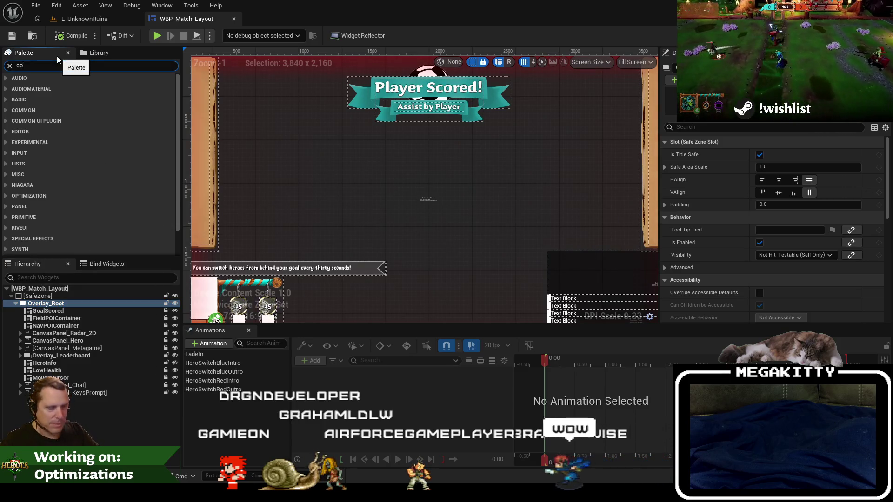
left_click_drag(54, 116, 77, 244)
left_click_drag(63, 307, 64, 306)
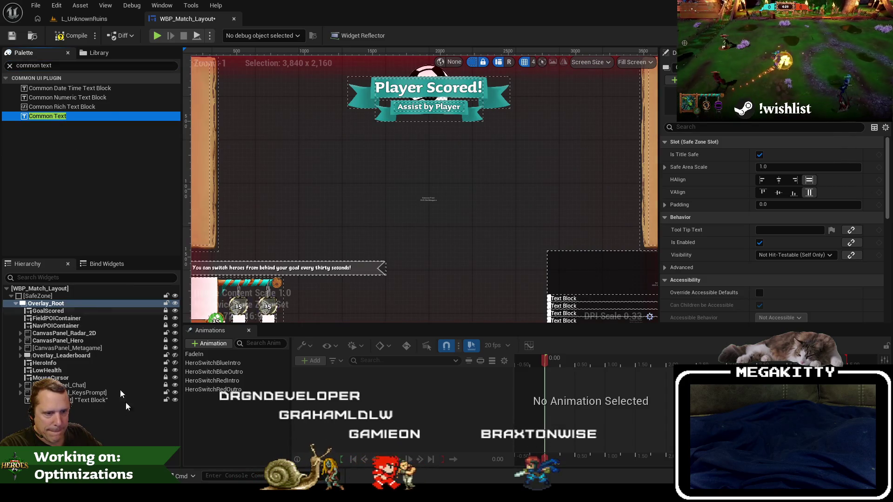
double_click(101, 401)
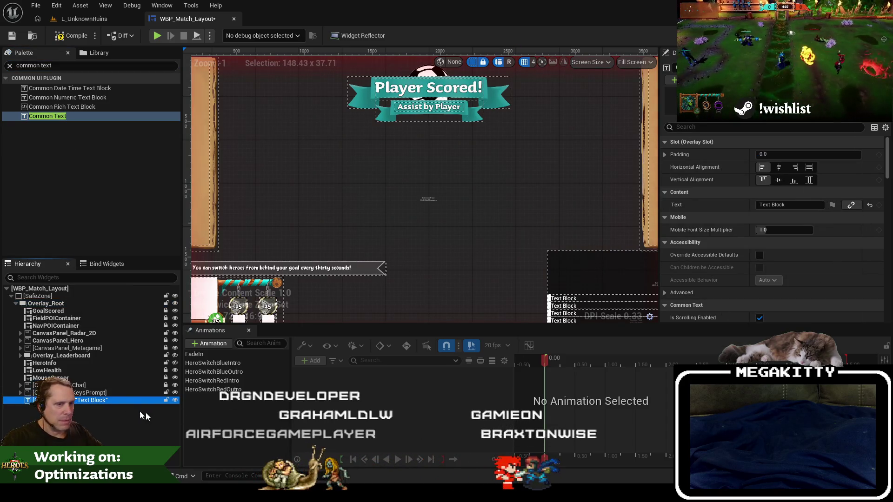
type("StatusMessage")
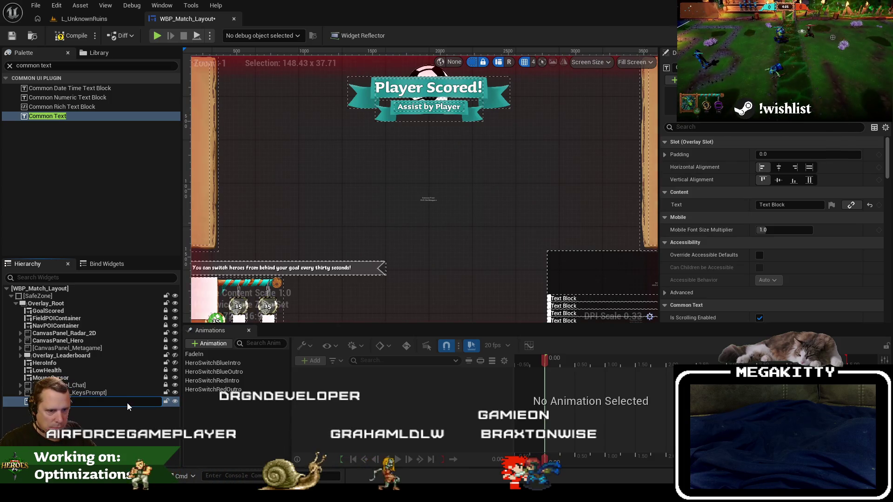
key("Return")
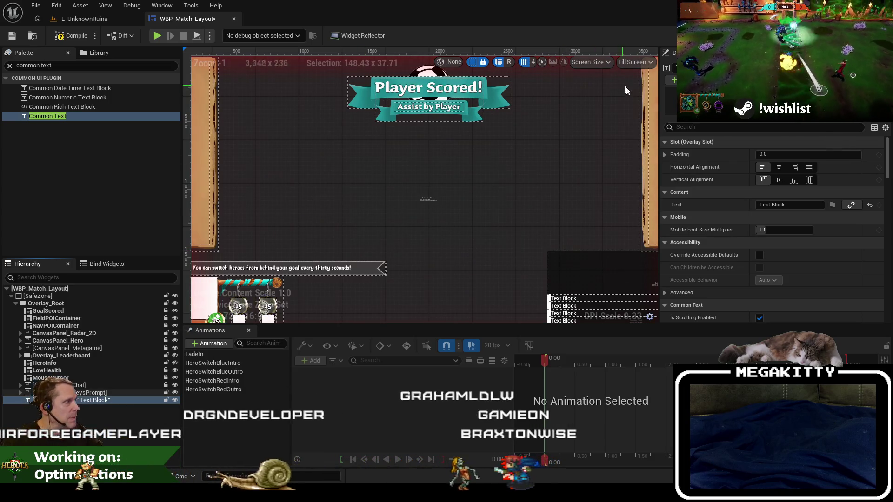
- Center the StatusMessage text horizontally and vertically in the layout
scroll(535, 209, "down", 4)
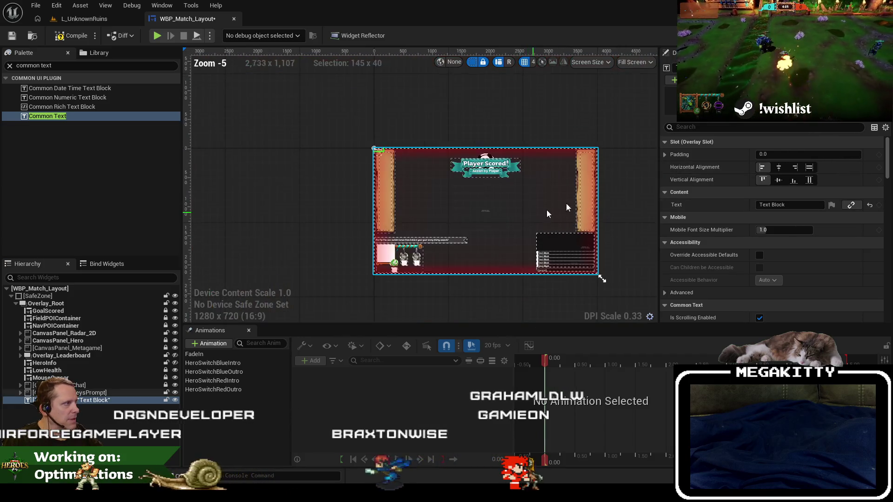
left_click(778, 167)
left_click(778, 180)
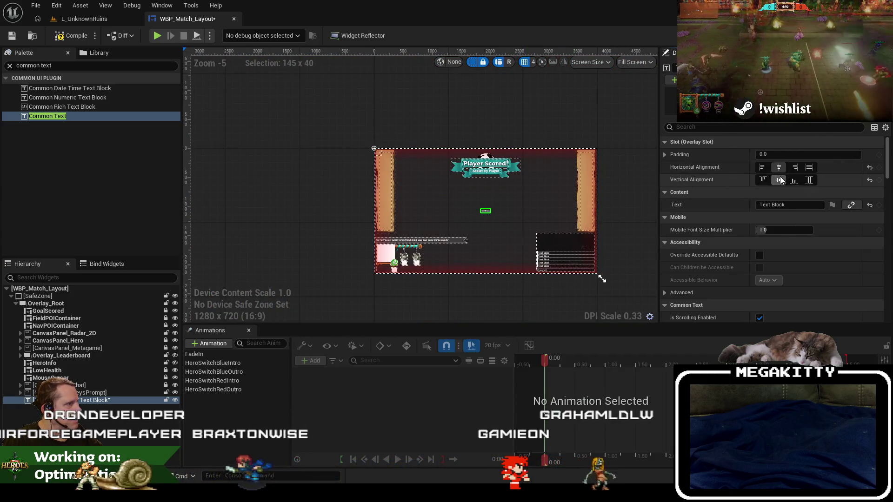
scroll(492, 213, "up", 1)
scroll(470, 201, "up", 6)
scroll(470, 202, "down", 9)
type("f")
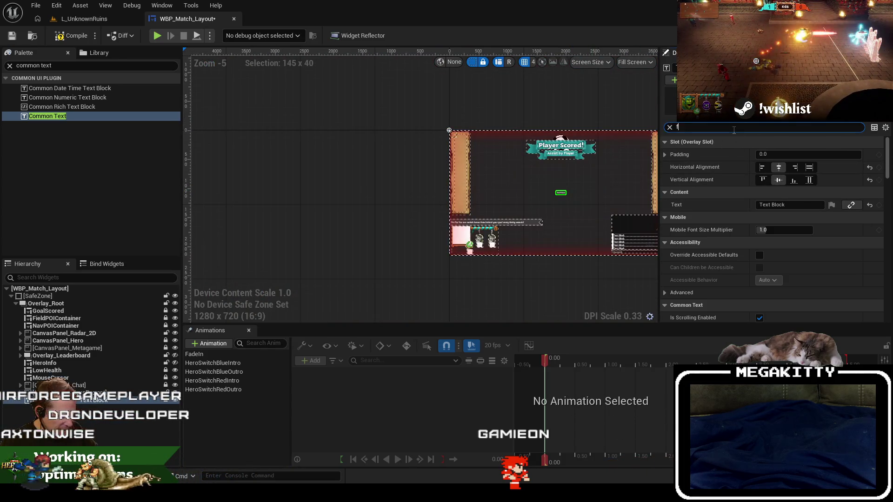
- Give the text Sauna-Bold_Font at size 96, then clear the Details filter
type("ont")
left_click(783, 191)
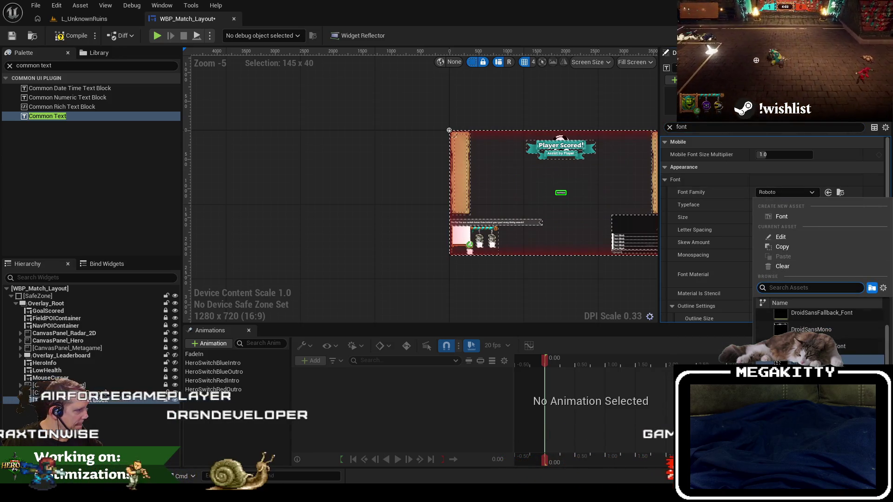
left_click(777, 361)
left_click(781, 217)
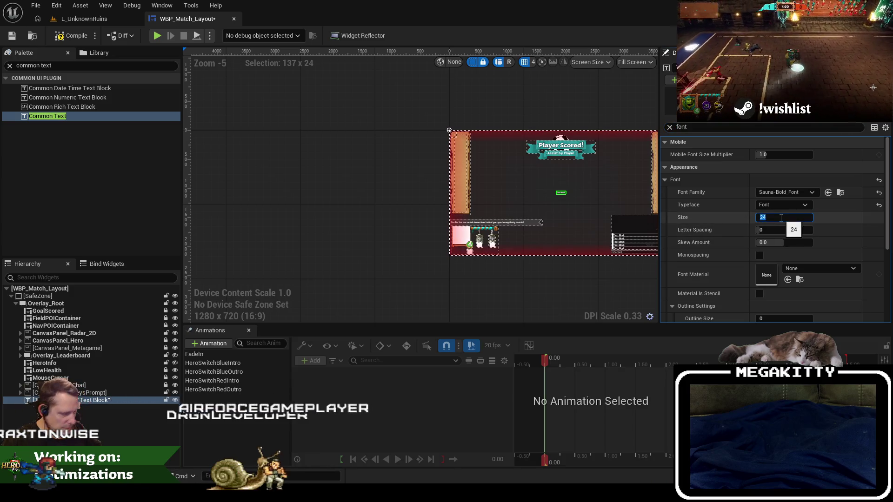
type("96")
key("Return")
scroll(381, 176, "up", 4)
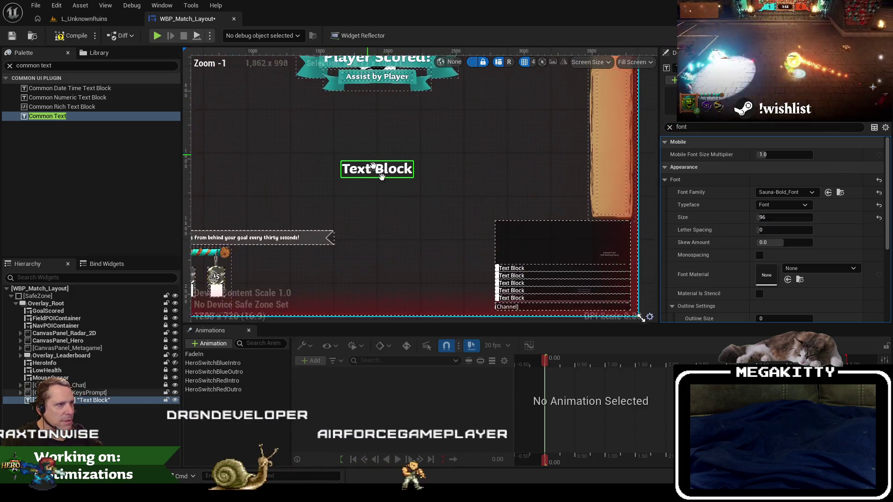
scroll(380, 176, "down", 3)
scroll(395, 210, "up", 5)
scroll(532, 237, "down", 4)
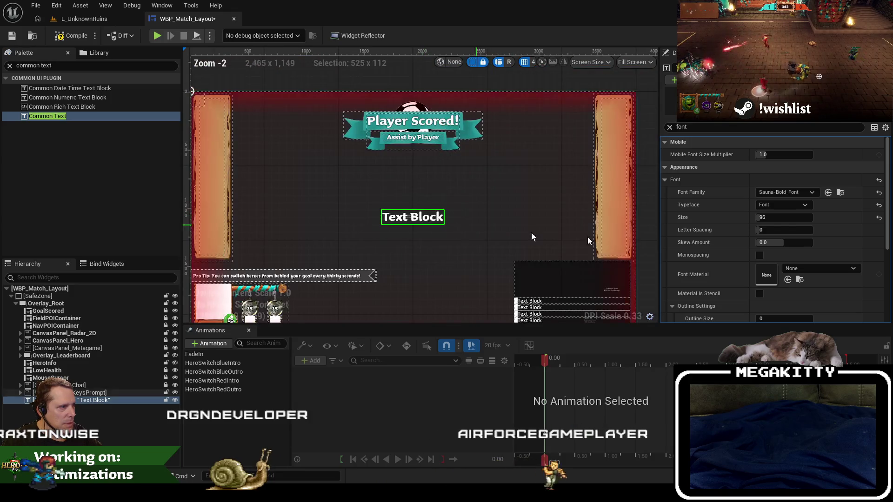
scroll(758, 242, "down", 2)
scroll(757, 243, "up", 2)
scroll(758, 288, "down", 5)
scroll(795, 225, "up", 4)
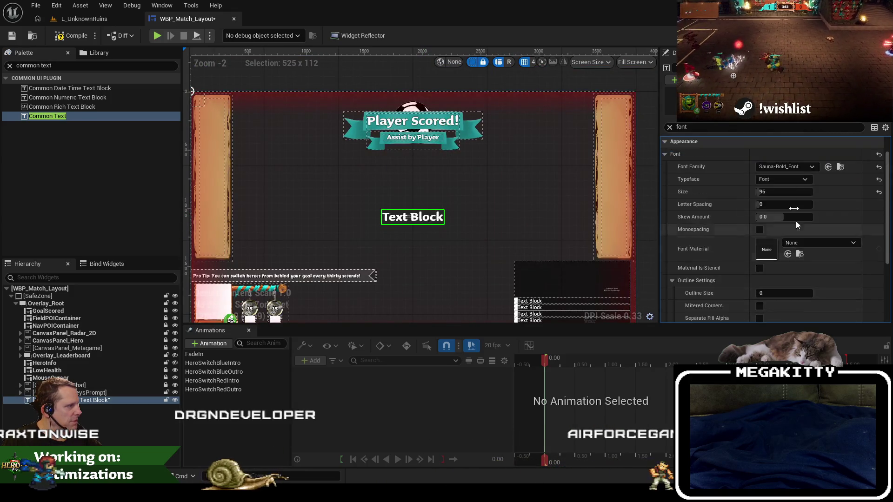
scroll(796, 222, "up", 1)
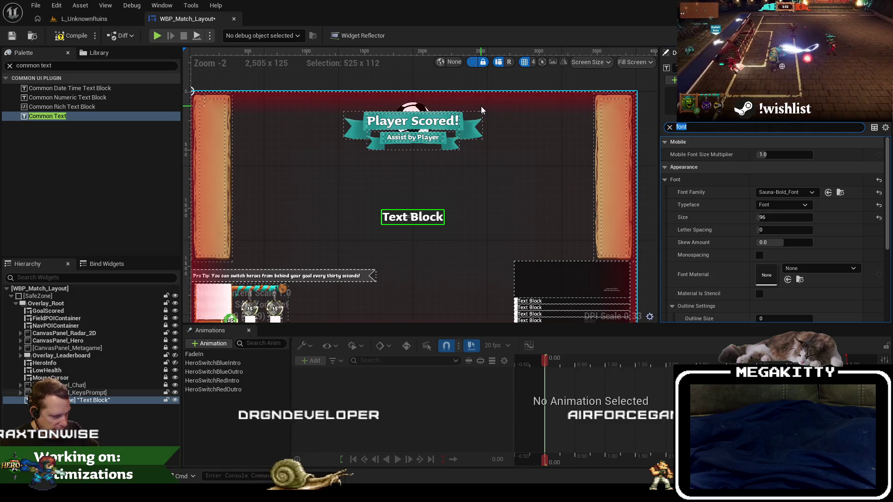
key("BackSpace")
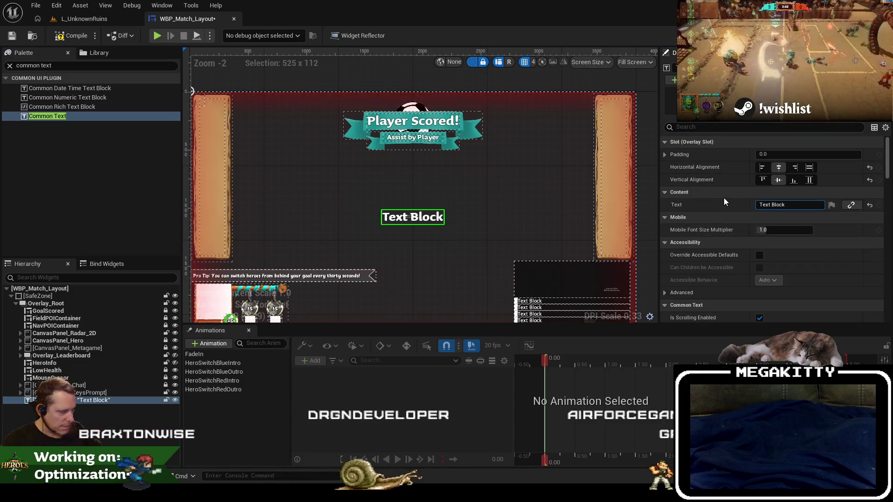
- Change the text to 'Overtime!' and give it an outline size of 3
key("ctrl+a")
type("Overtime!")
key("Return")
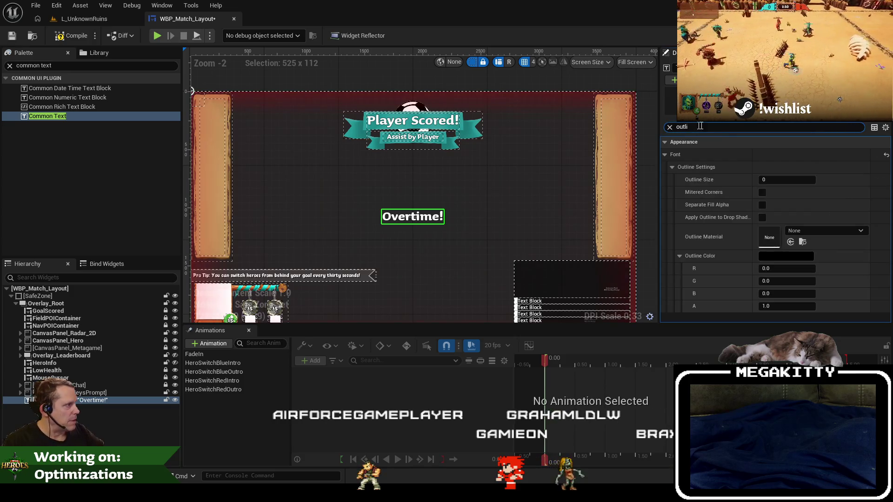
left_click(782, 180)
type("3")
key("Return")
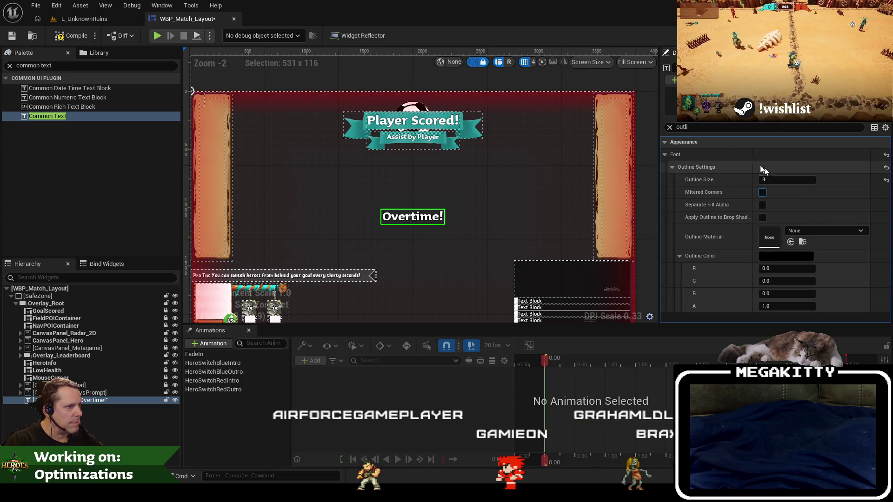
type("f")
- Set the Overtime! text's font size to 192
key("BackSpace")
key("BackSpace")
key("BackSpace")
type("font")
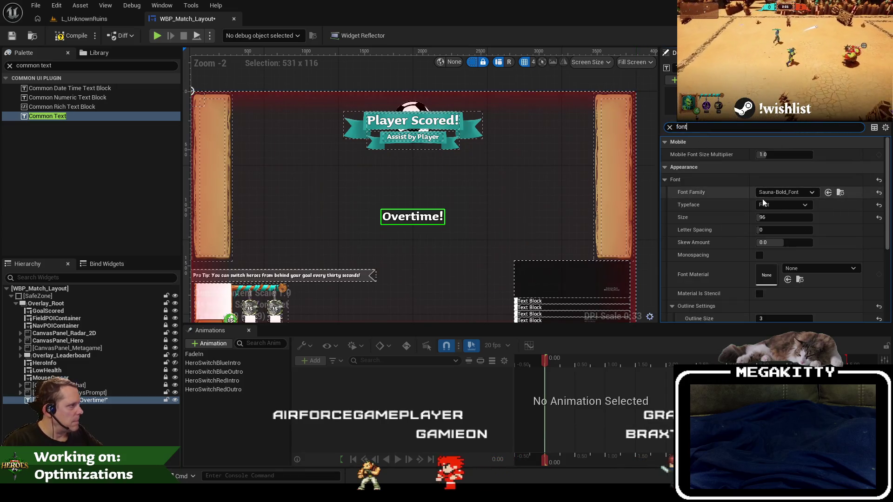
left_click(775, 217)
type("72")
key("Tab")
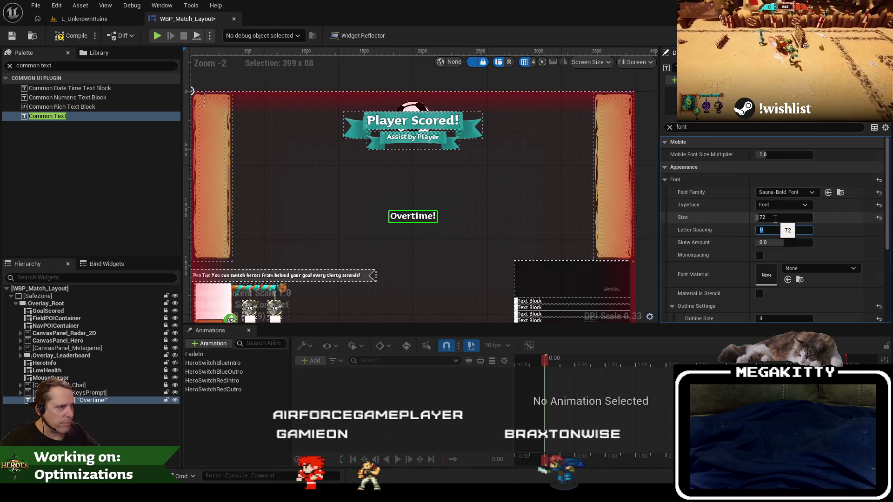
scroll(402, 233, "up", 6)
scroll(401, 225, "down", 8)
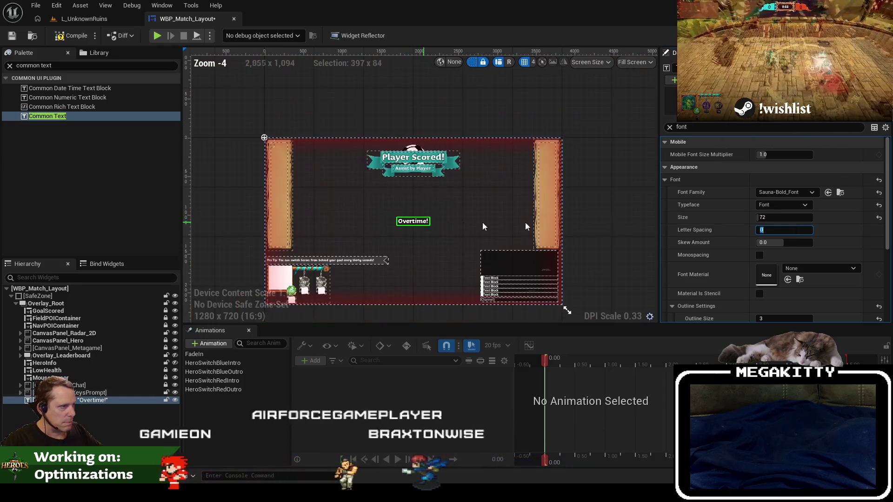
key("ctrl+z")
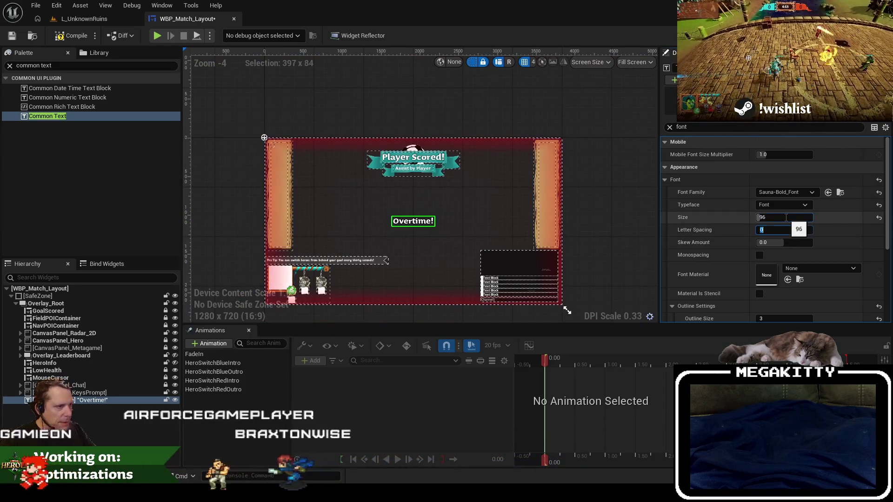
left_click(791, 218)
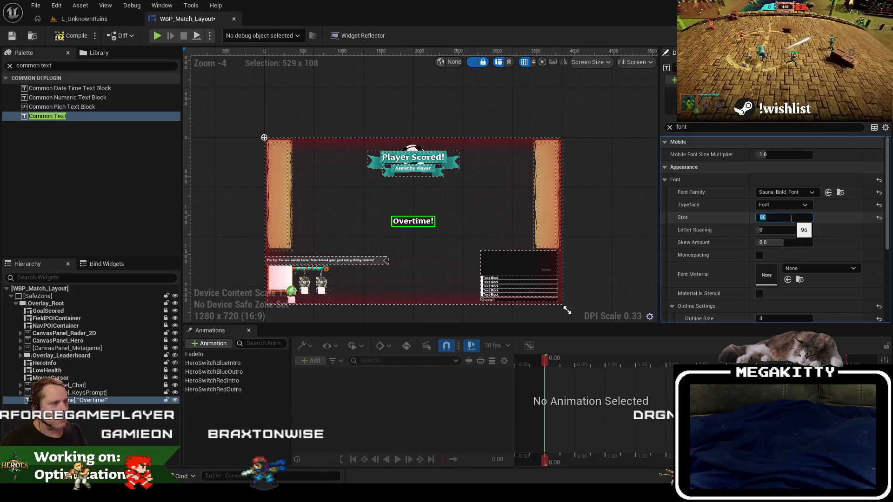
type("1")
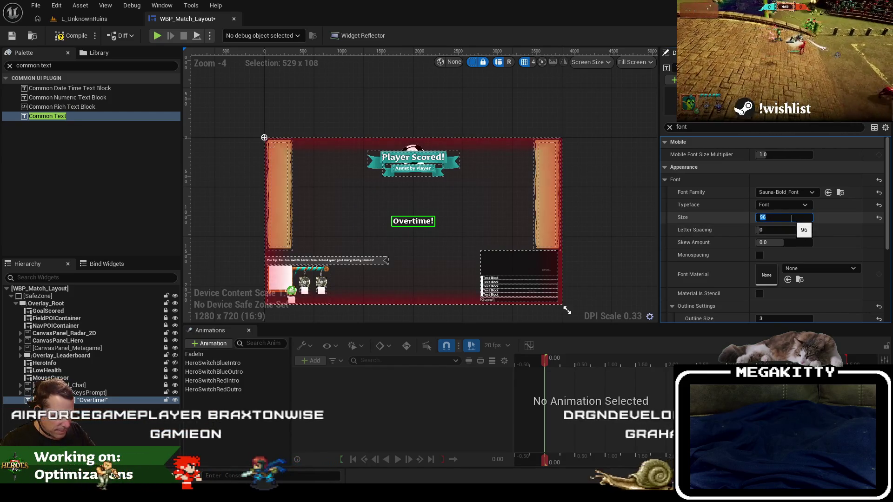
type("92")
key("Tab")
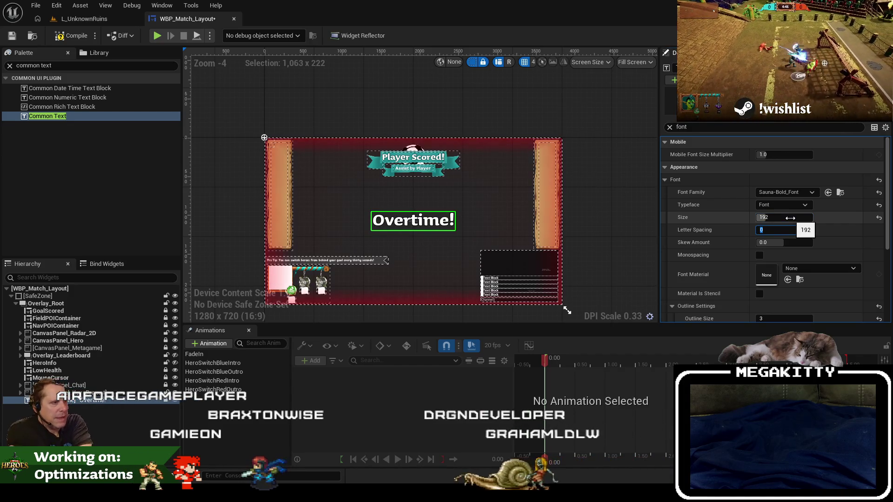
- Raise the Overtime! text's outline size to 6
scroll(299, 186, "up", 6)
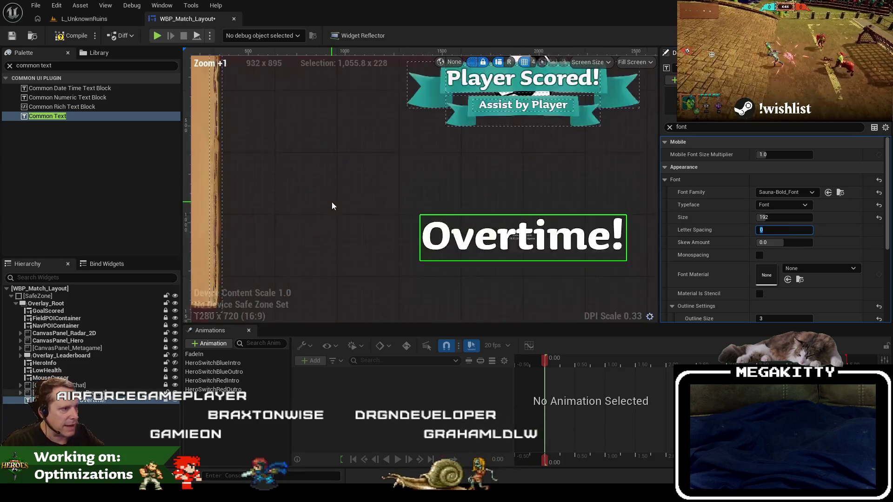
left_click_drag(299, 186, 213, 186)
scroll(330, 186, "up", 1)
left_click(681, 126)
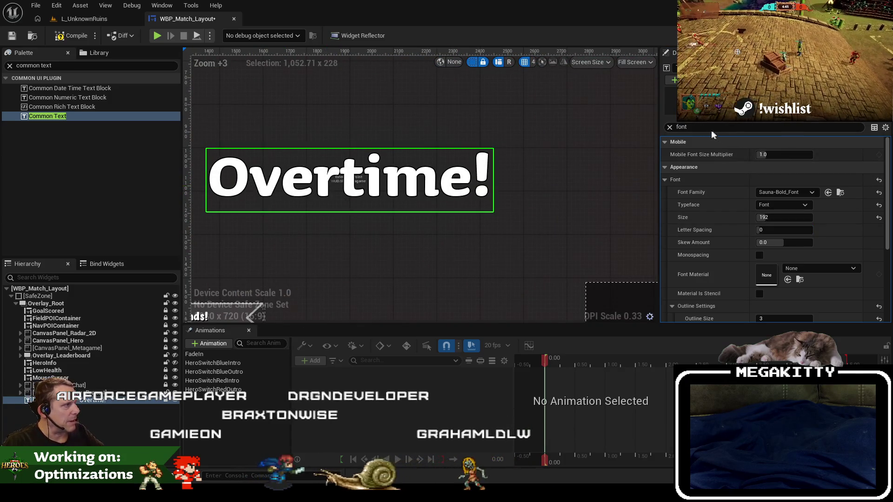
type("outli")
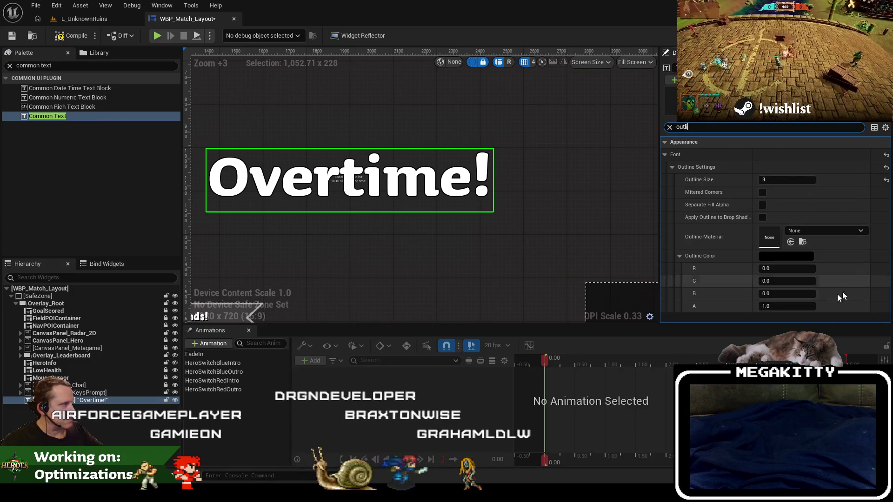
left_click(780, 179)
type("5")
key("Tab")
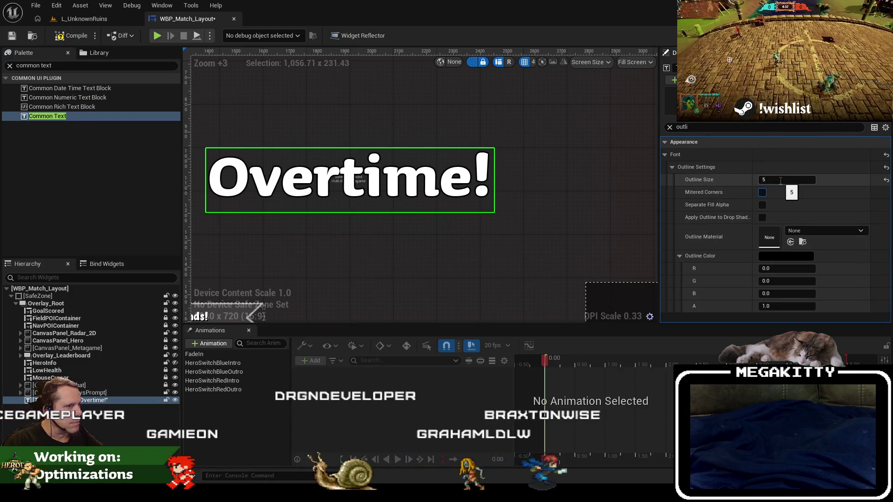
left_click_drag(780, 180, 785, 180)
scroll(350, 243, "down", 3)
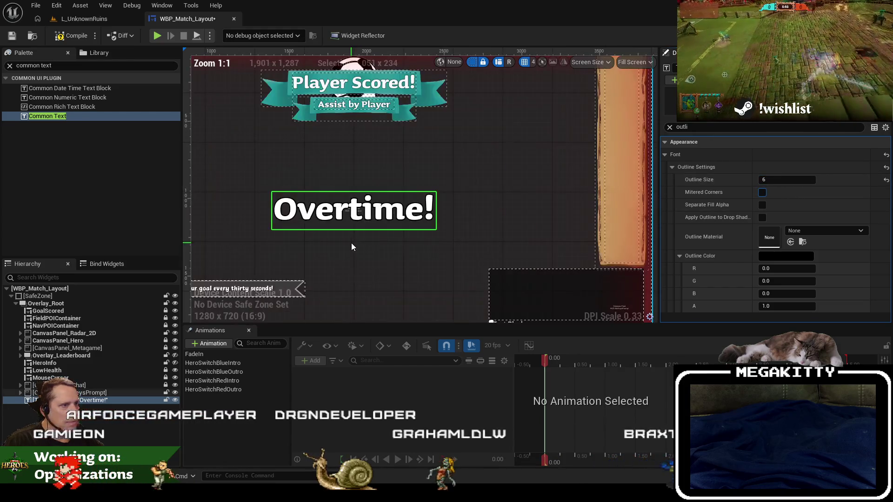
scroll(352, 247, "down", 5)
scroll(388, 258, "up", 2)
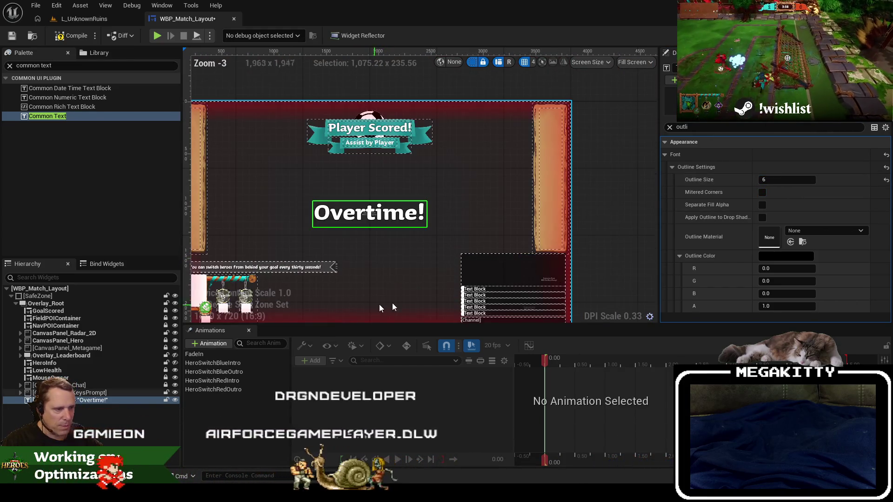
- Create a new widget animation named OvertimeIntro
left_click(210, 343)
type("O")
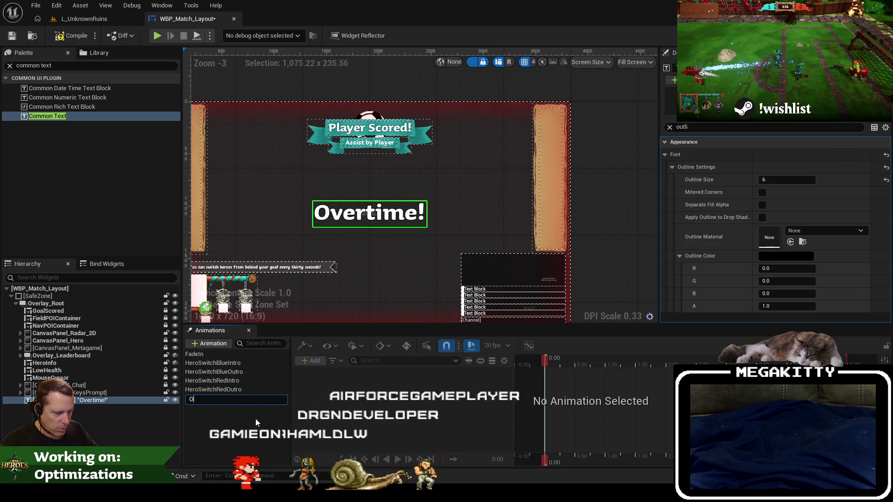
type("vertimeIntro")
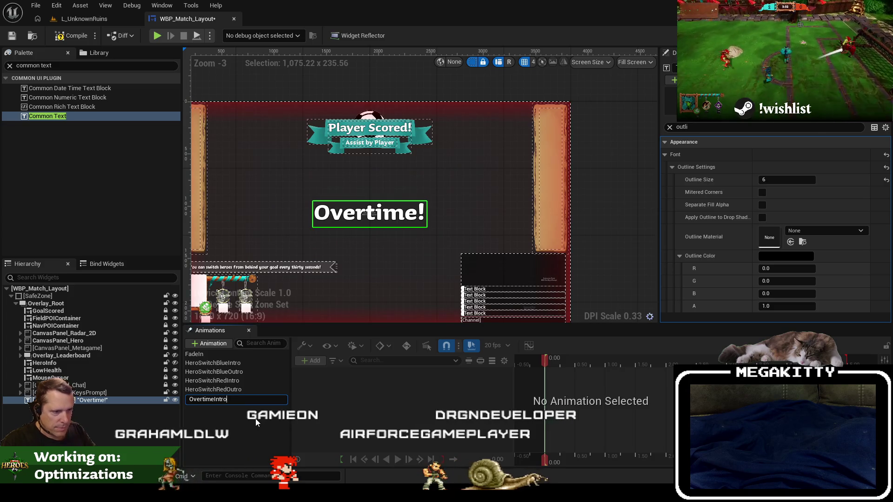
left_click(228, 397)
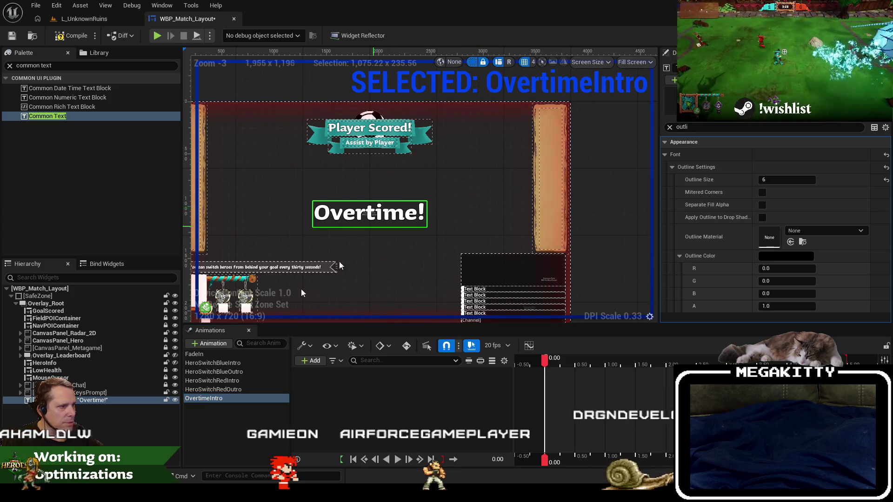
- Set the Overtime! text's Visibility to Hidden and open OvertimeIntro for editing
left_click(107, 403)
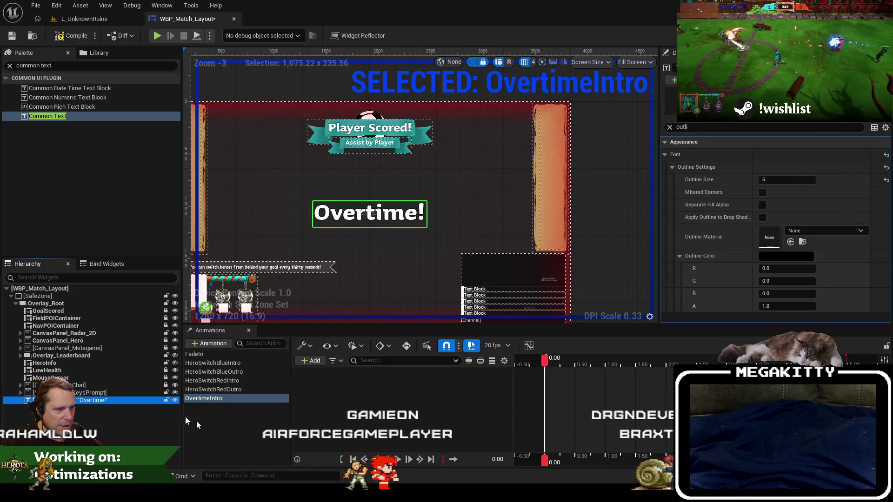
left_click(186, 416)
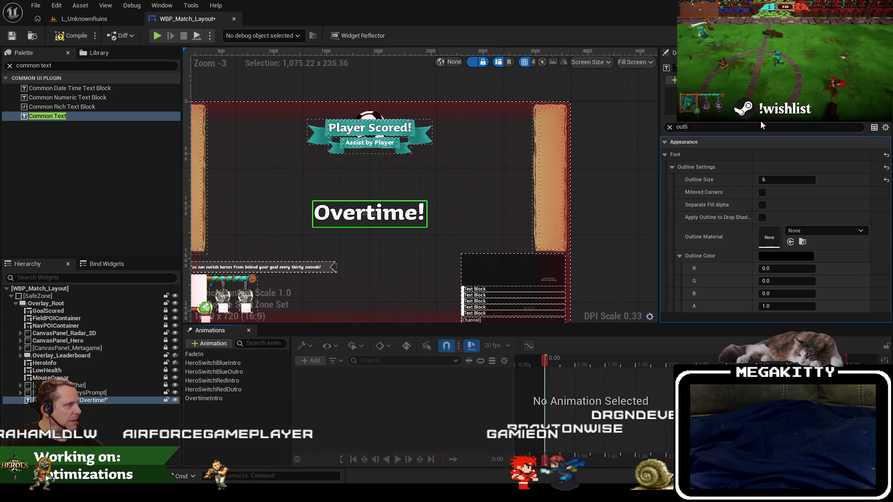
left_click(731, 127)
type("vis")
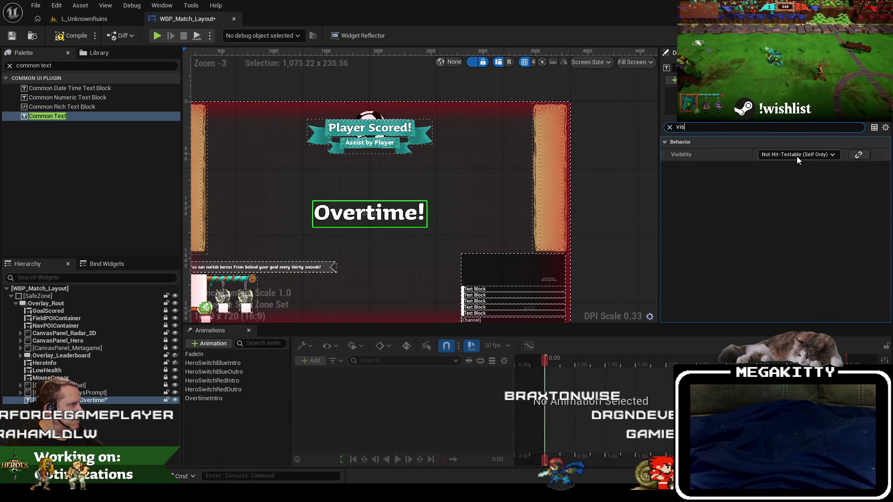
left_click(796, 155)
left_click(785, 177)
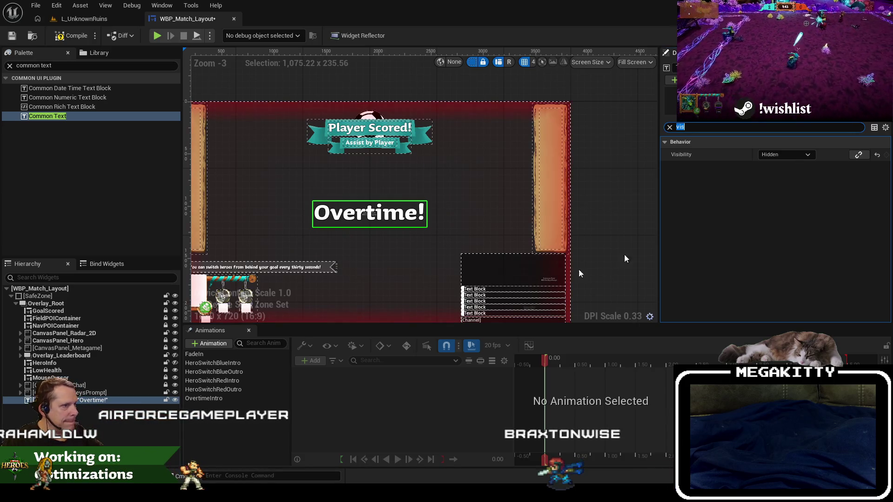
left_click(176, 400)
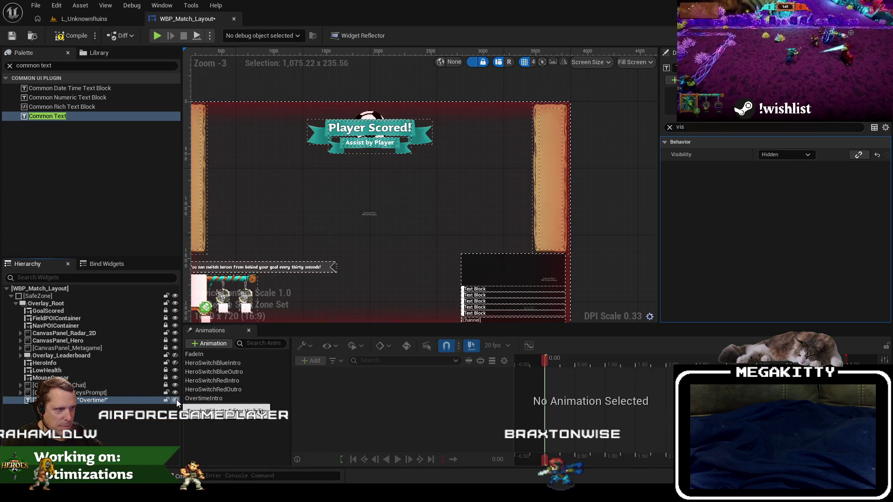
left_click(176, 400)
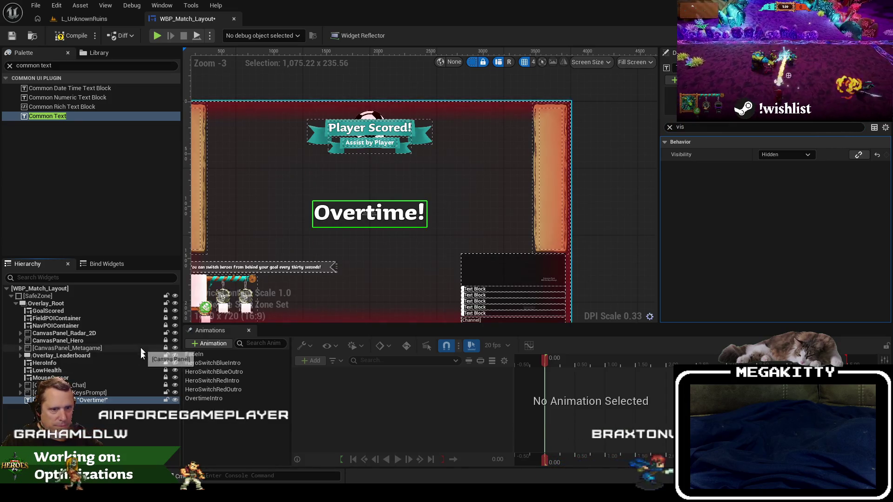
left_click(230, 398)
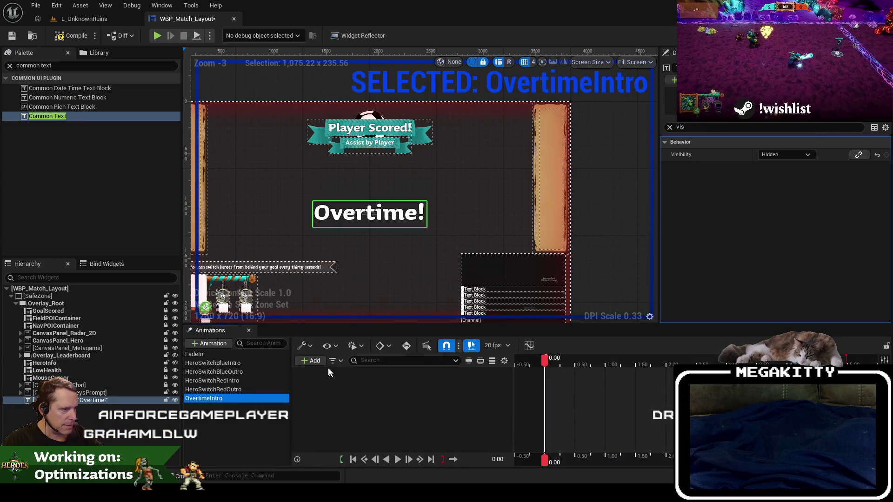
- Add Text_Overtime to OvertimeIntro with a Visibility track set to Not Hit-Testable
left_click(319, 360)
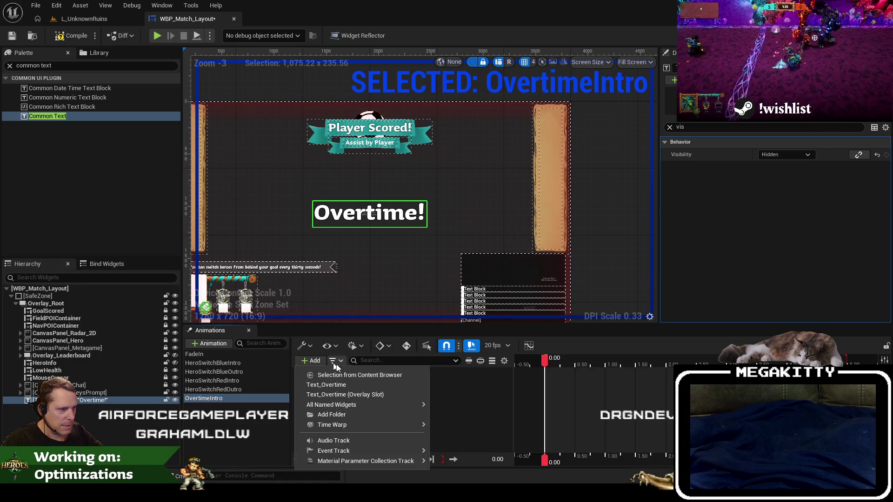
left_click(363, 382)
left_click(467, 373)
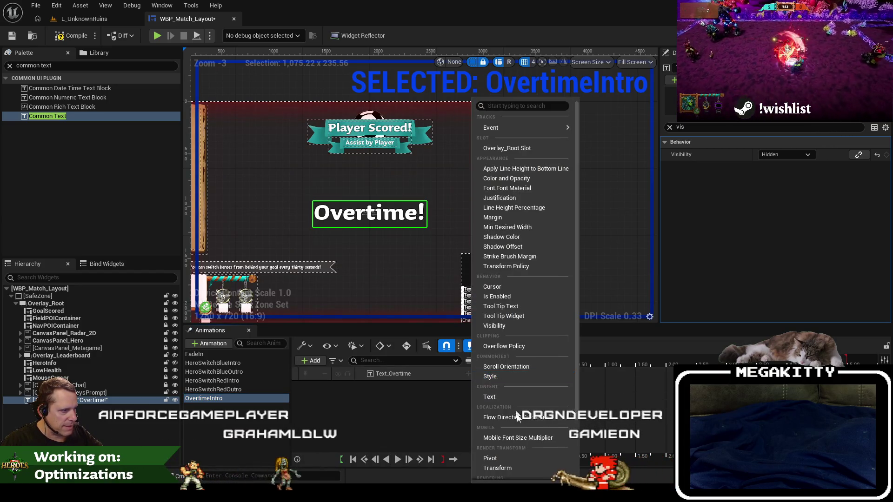
scroll(534, 437, "down", 2)
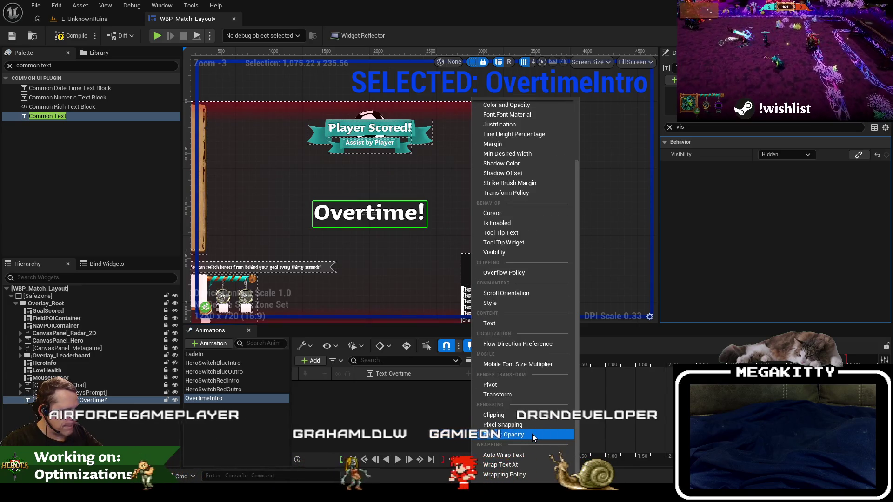
left_click(495, 252)
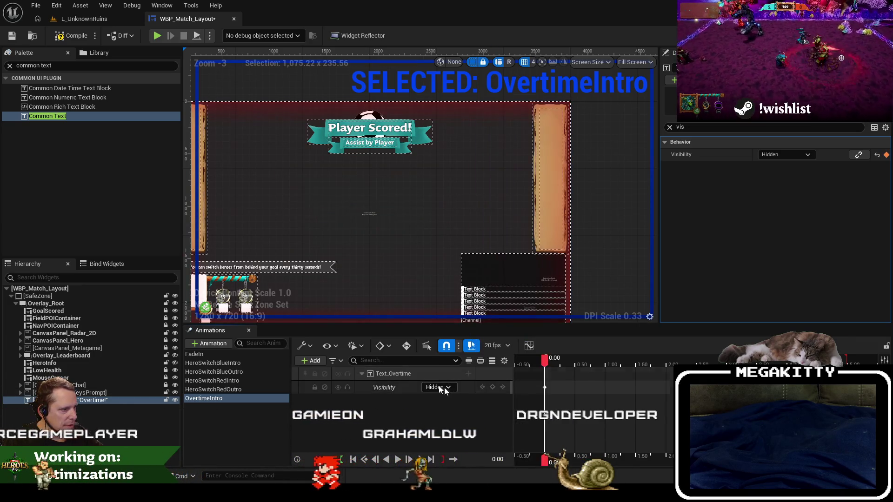
left_click(445, 387)
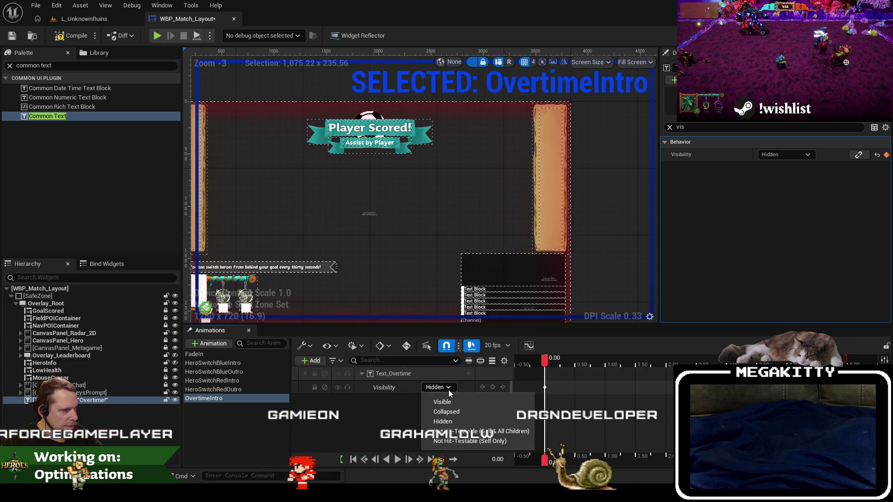
left_click(469, 441)
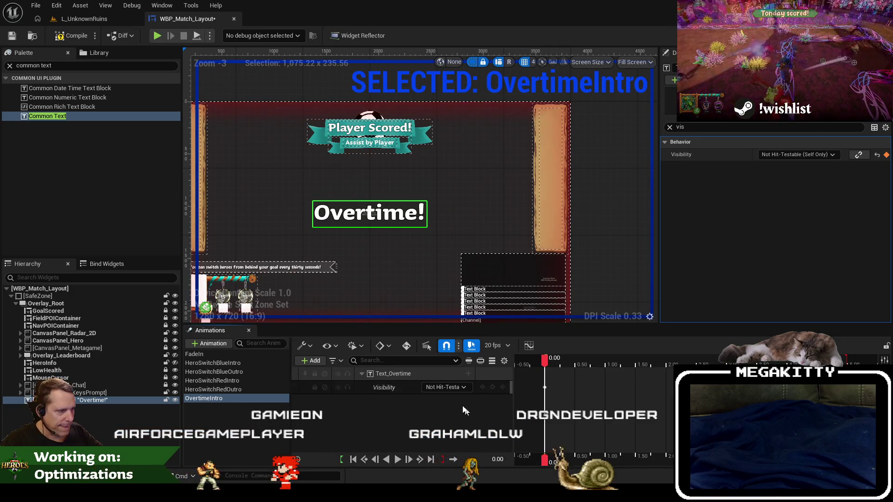
- Add a Transform track and key Scale X and Y at 0.1 at 0.00 seconds
left_click(469, 372)
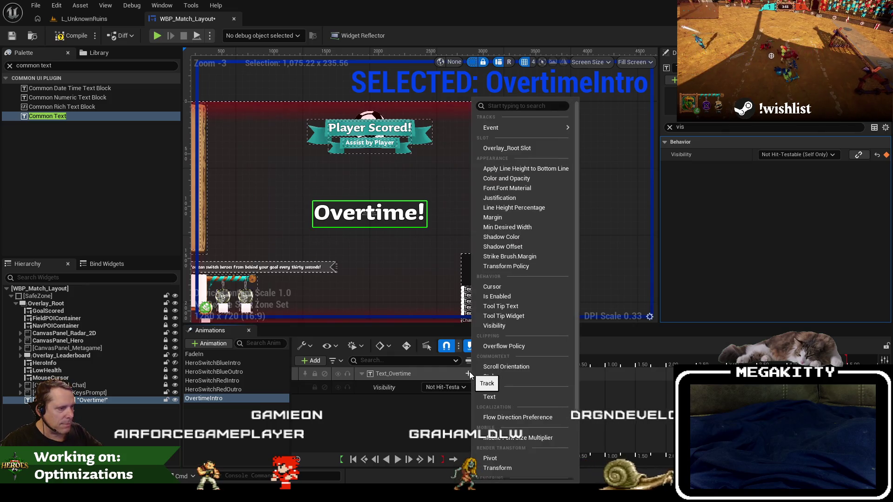
scroll(520, 328, "down", 2)
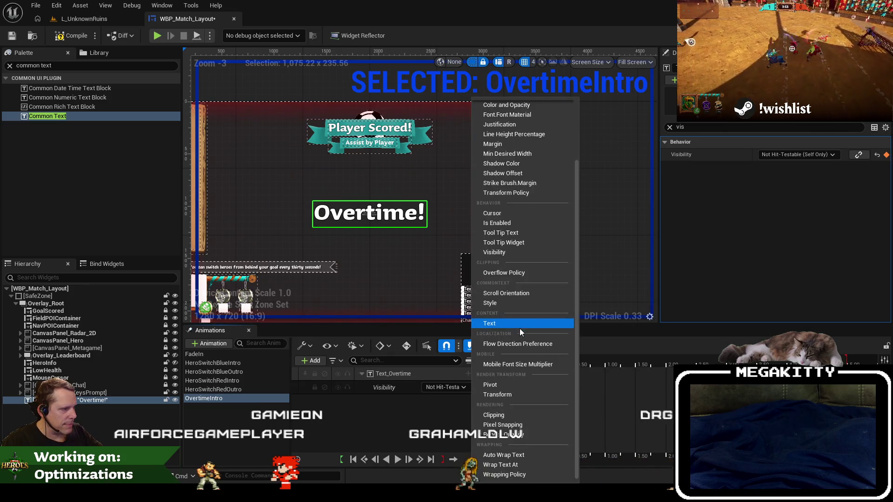
scroll(518, 353, "up", 5)
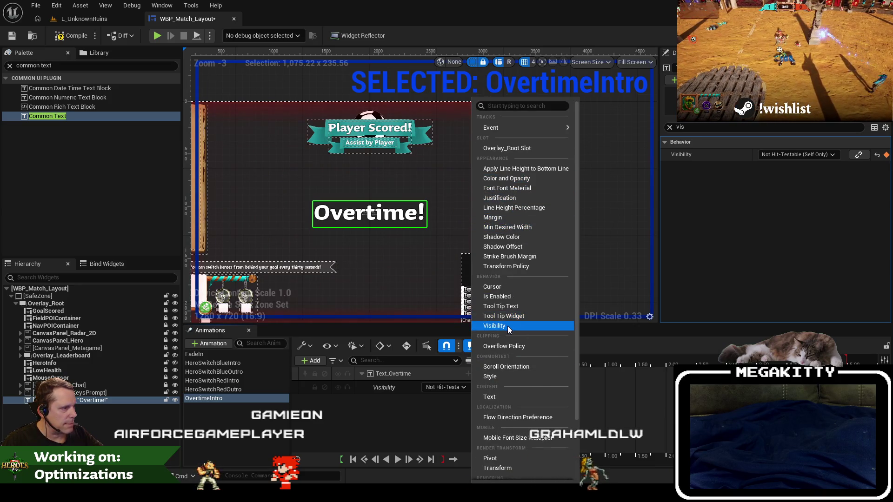
type("tra")
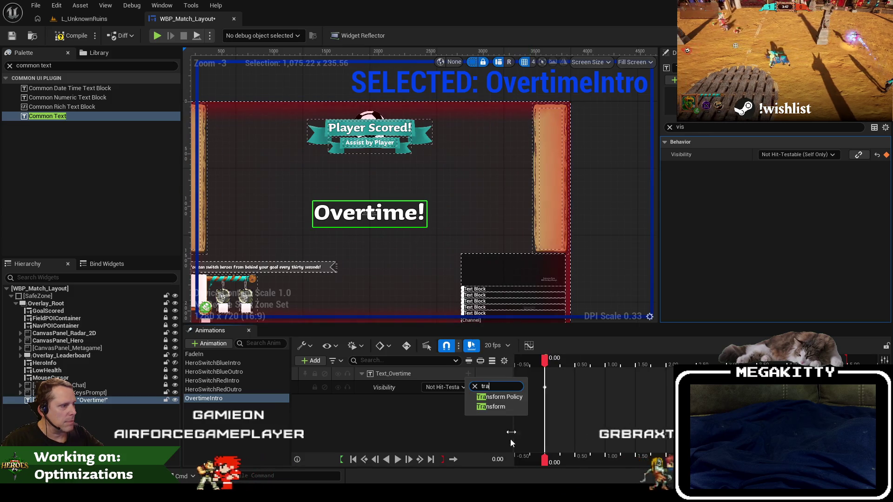
left_click(496, 408)
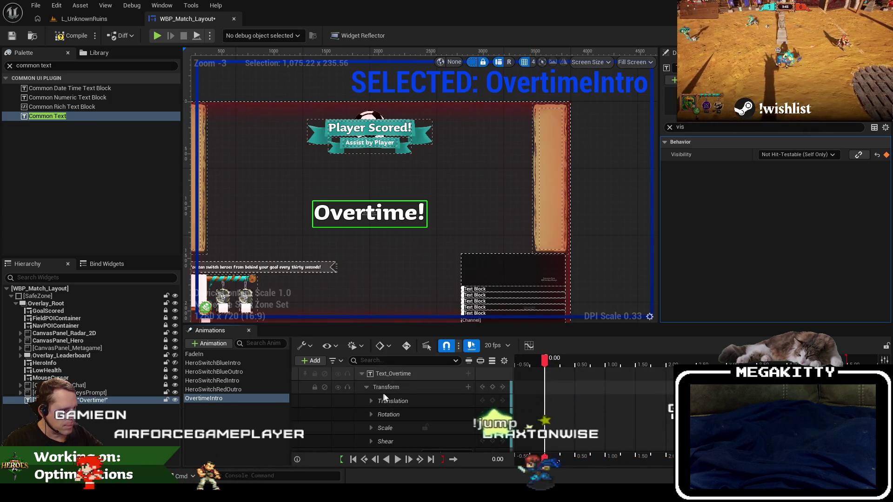
left_click(395, 427)
scroll(395, 425, "down", 1)
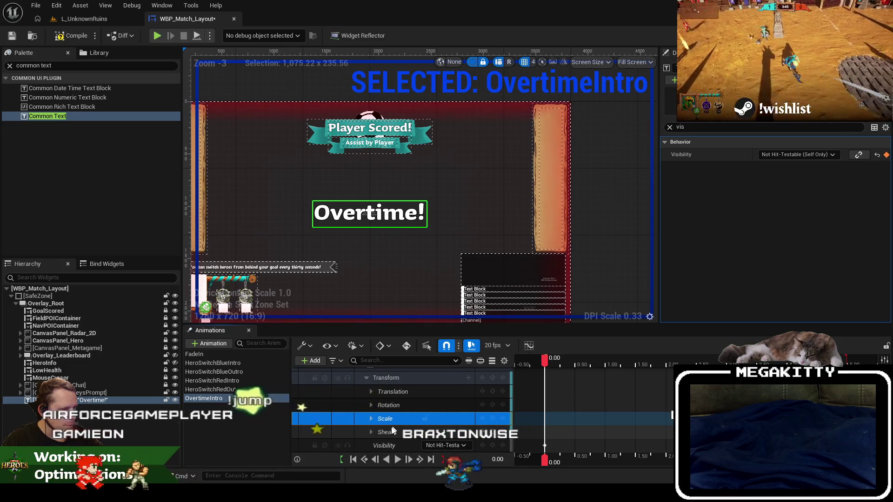
left_click(370, 419)
scroll(398, 422, "down", 2)
left_click(424, 406)
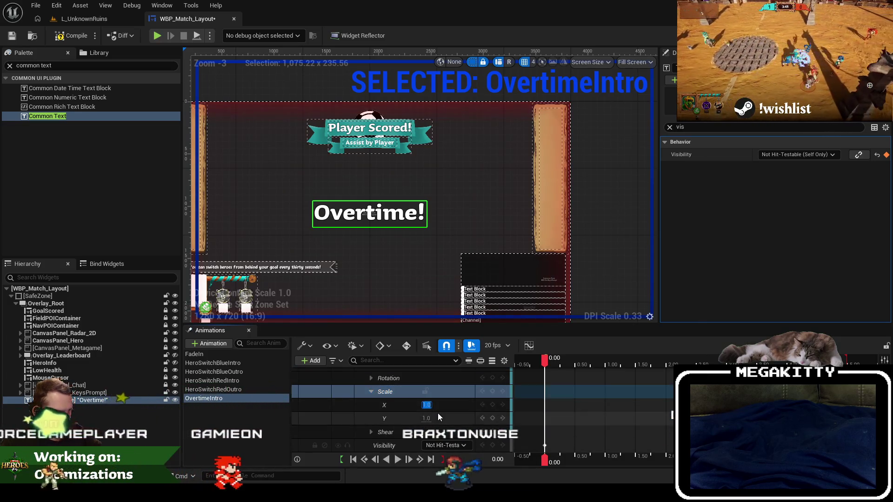
type("0.1")
key("Tab")
type("0.1")
key("Tab")
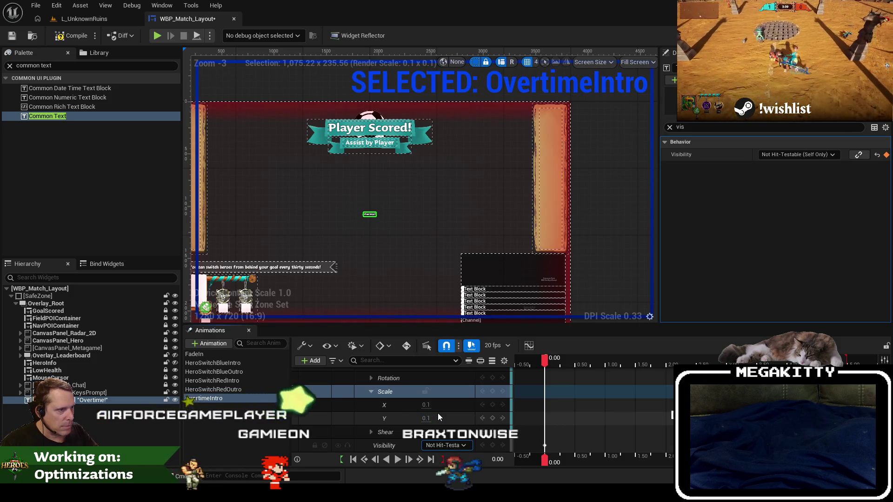
- Key Scale X and Y at 1.0 at the 0.50-second mark
mouse_move(545, 362)
left_mouse_down()
mouse_move(589, 362)
mouse_move(574, 361)
left_mouse_up()
left_click(425, 405)
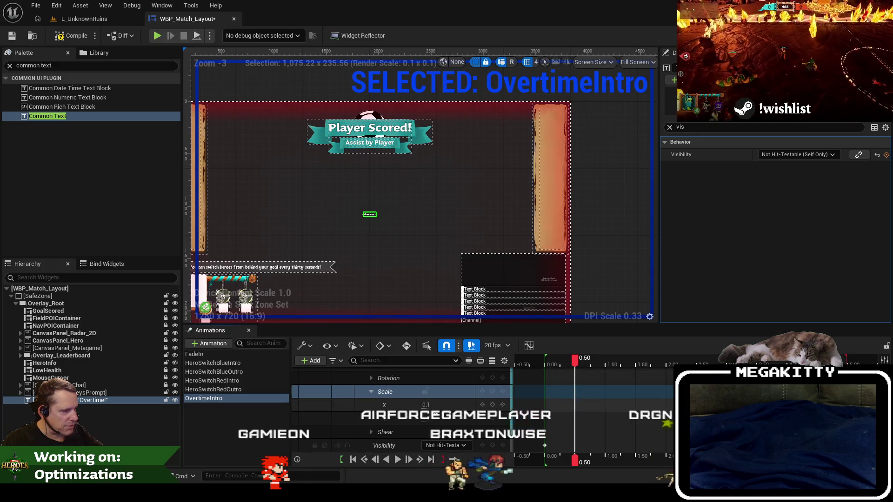
type("1")
key("Tab")
type("1")
key("Tab")
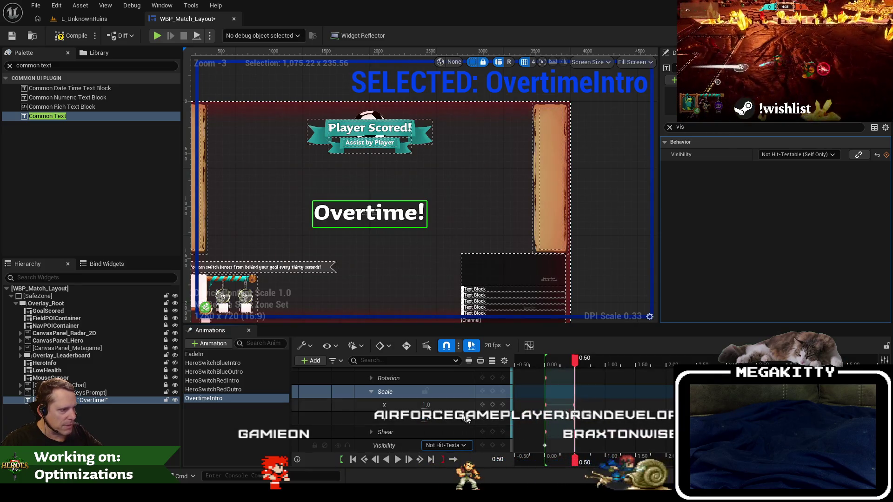
scroll(468, 400, "up", 3)
left_click(469, 373)
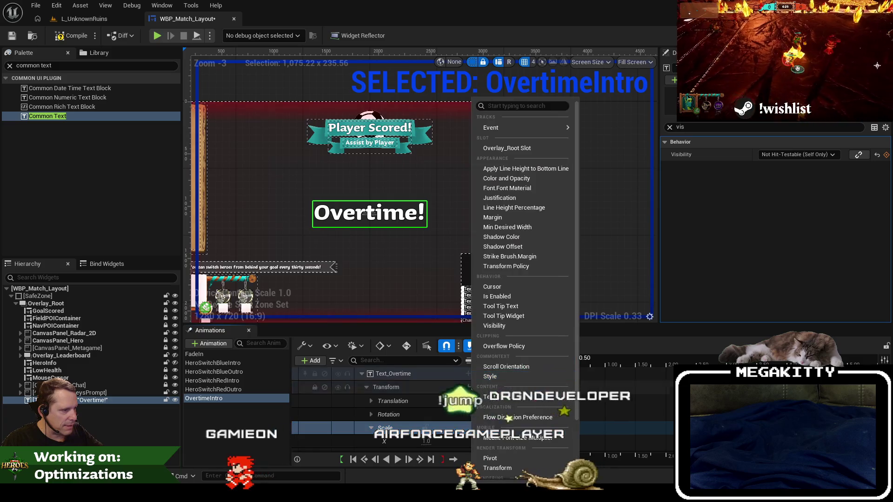
- Keyframe Text_Overtime's Render Opacity in OvertimeIntro and fade it to 0
mouse_move(511, 127)
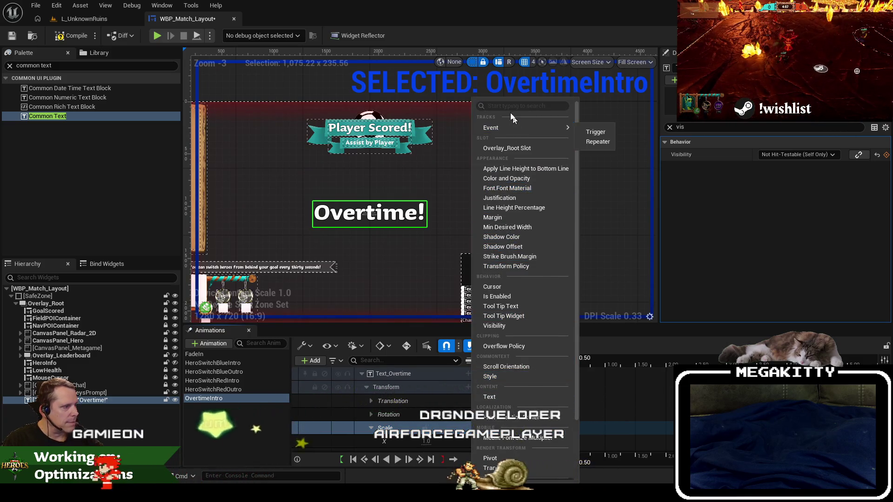
scroll(528, 346, "down", 3)
left_click(494, 252)
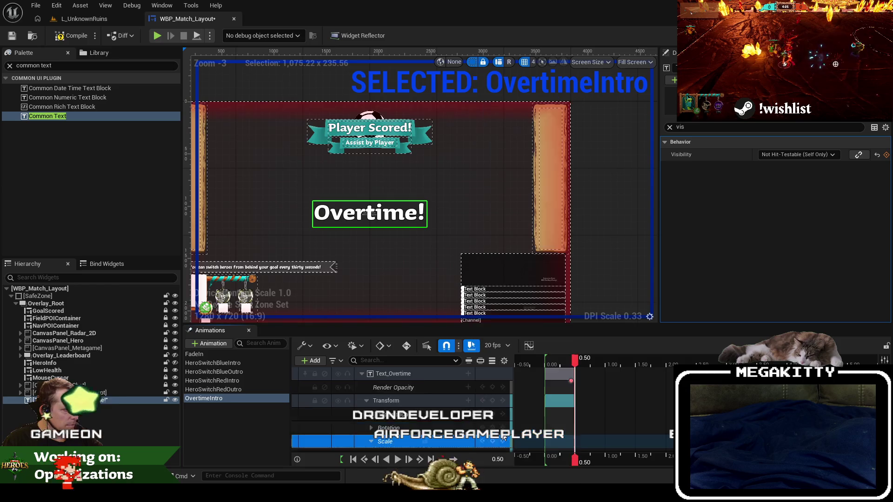
scroll(437, 444, "up", 3)
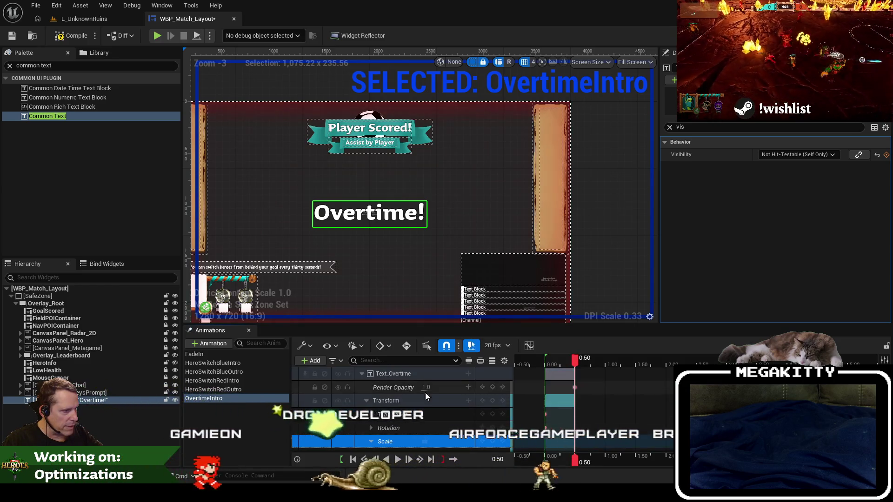
left_click(426, 387)
type("0")
key("Return")
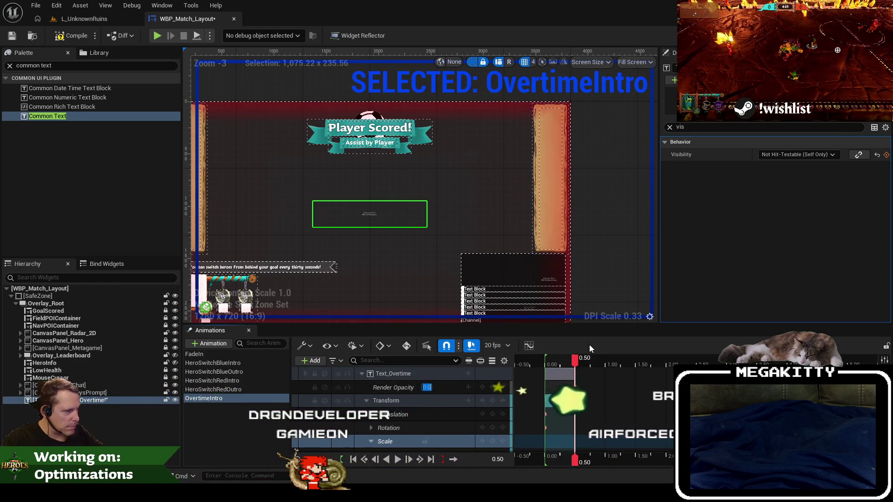
- Shift the OvertimeIntro keys later in time and preview the text growing and fading
left_click_drag(571, 361, 544, 361)
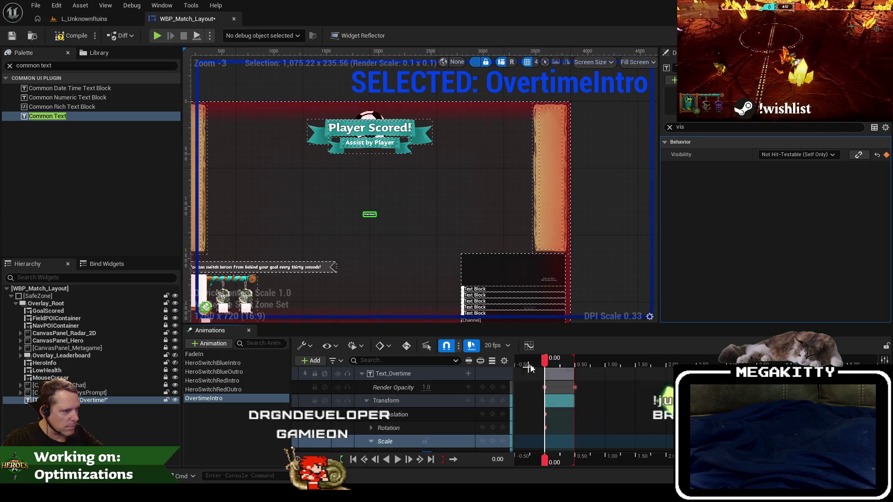
mouse_move(547, 361)
left_mouse_down()
mouse_move(570, 360)
mouse_move(551, 360)
left_mouse_up()
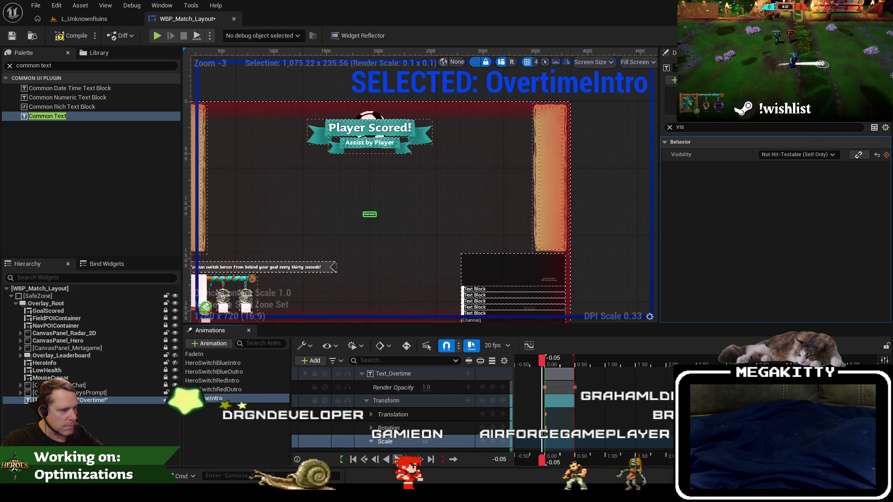
left_click(397, 460)
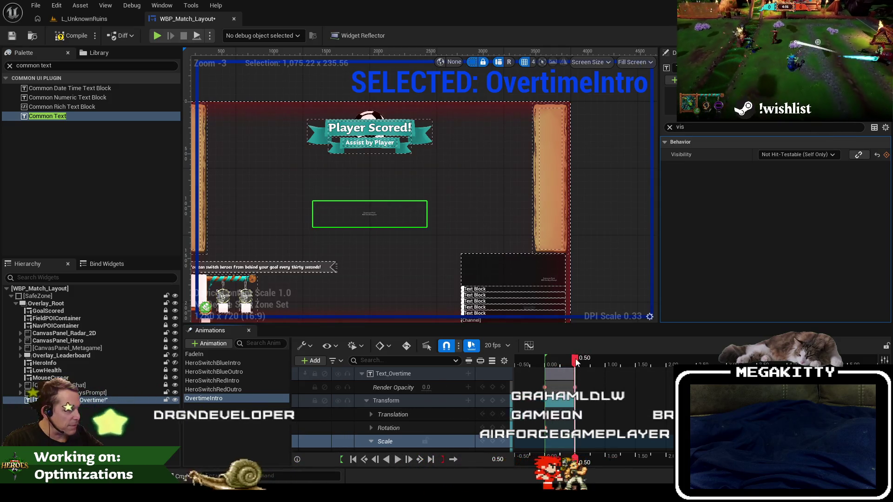
left_click_drag(575, 372, 605, 374)
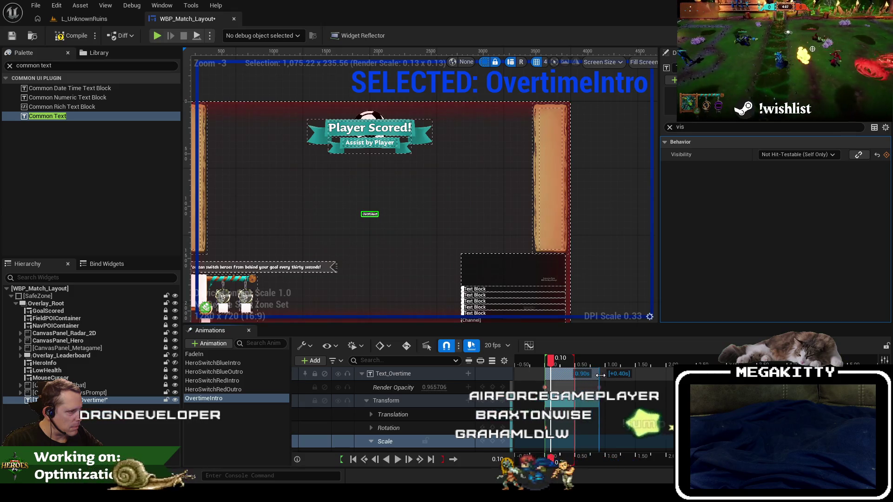
key("Up")
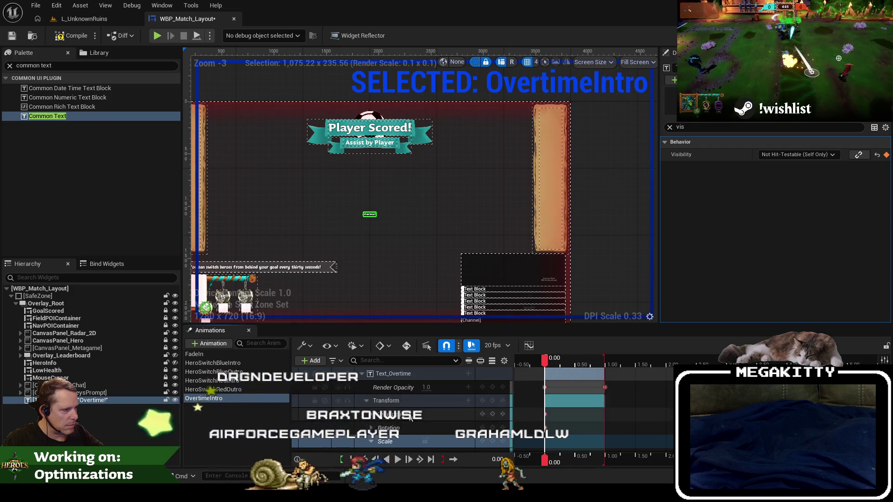
left_click(398, 461)
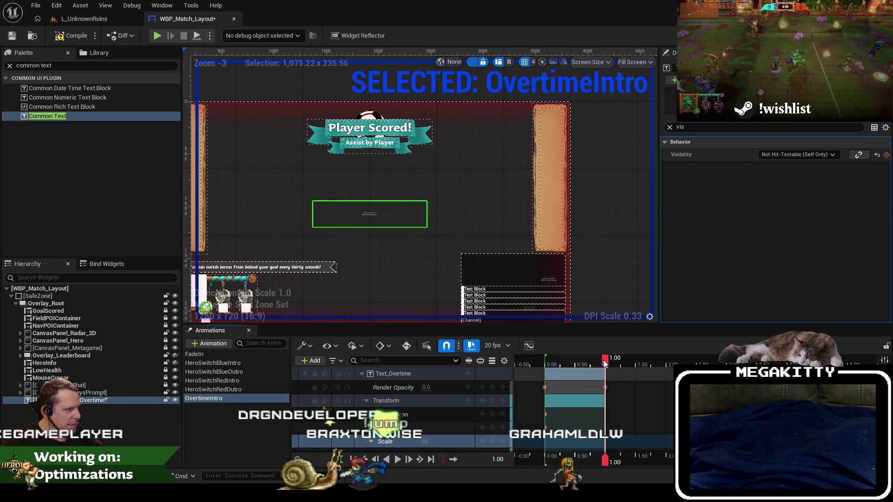
- Extend the animation section's end and replay the full OvertimeIntro preview
left_click(581, 360)
left_click_drag(609, 372, 635, 372)
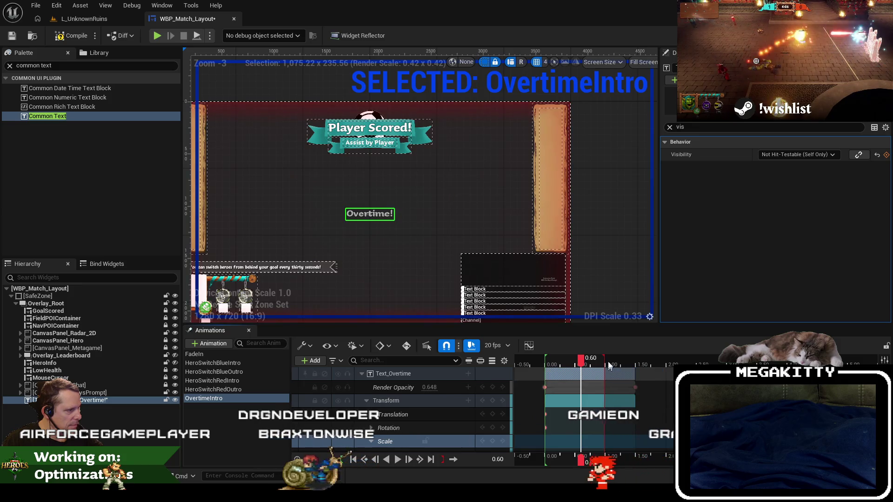
left_click_drag(581, 360, 545, 360)
left_click(398, 459)
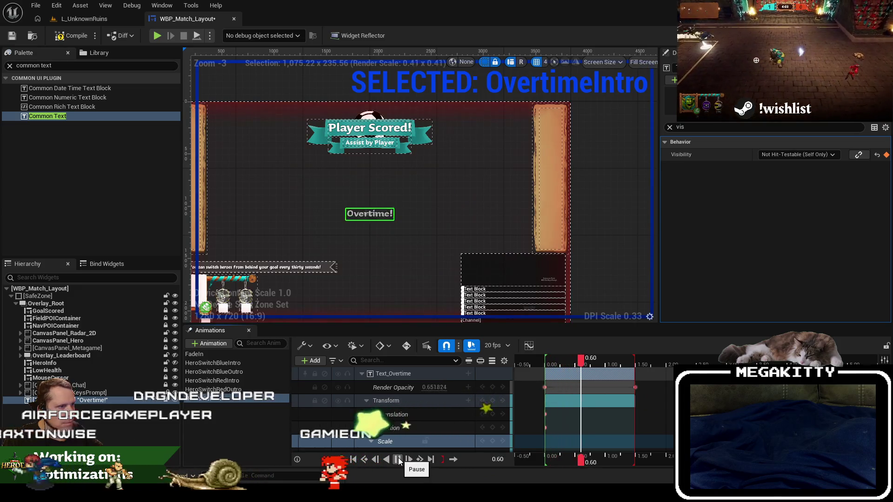
left_click(398, 459)
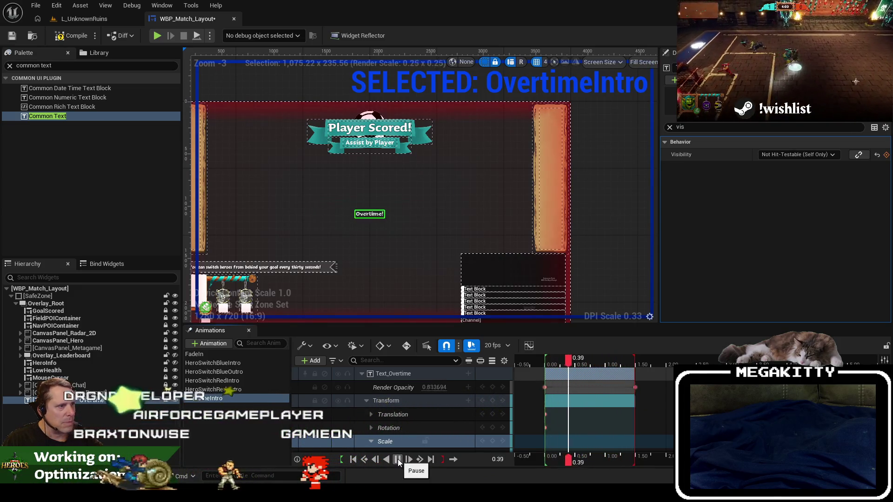
left_click(398, 459)
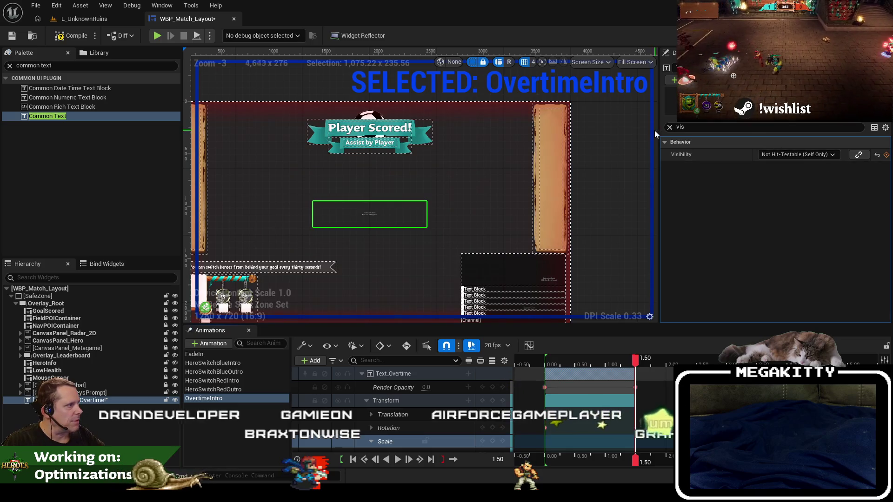
left_click(669, 127)
- Change the overtime text to 'OVERTIME!', preview OvertimeIntro, and compile WBP_Match_Layout
left_click(789, 204)
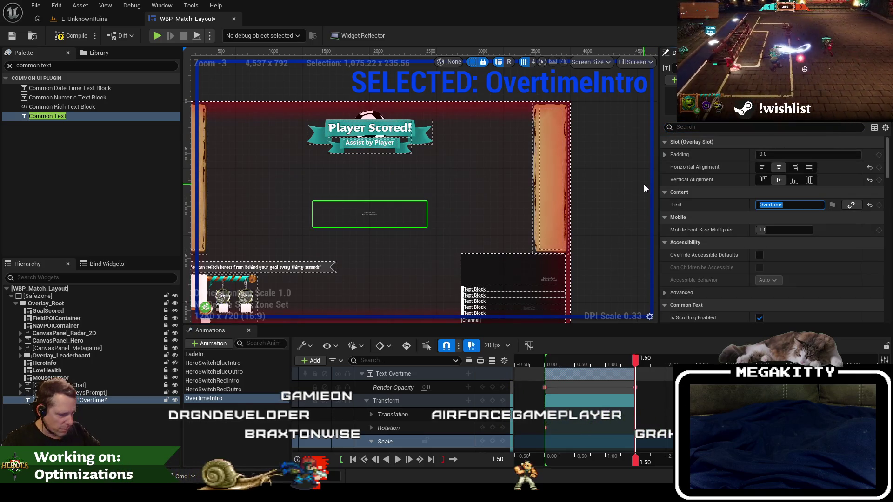
type("OVERTIME!")
key("Return")
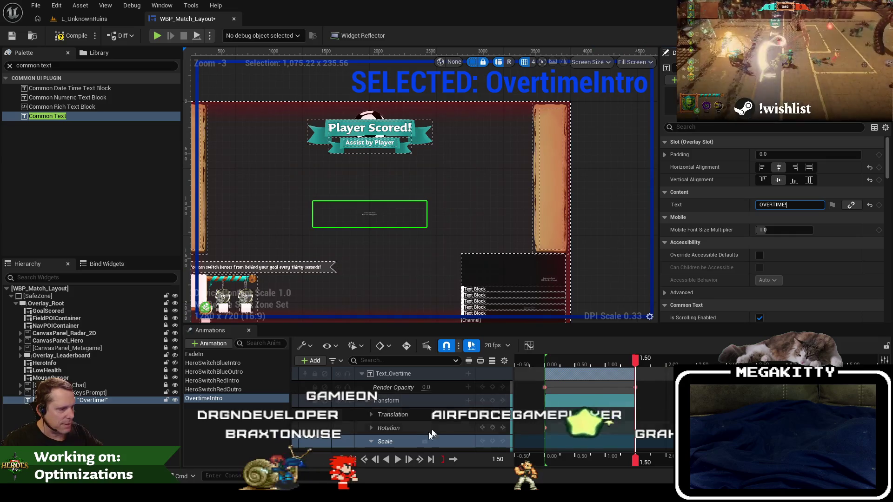
left_click(397, 459)
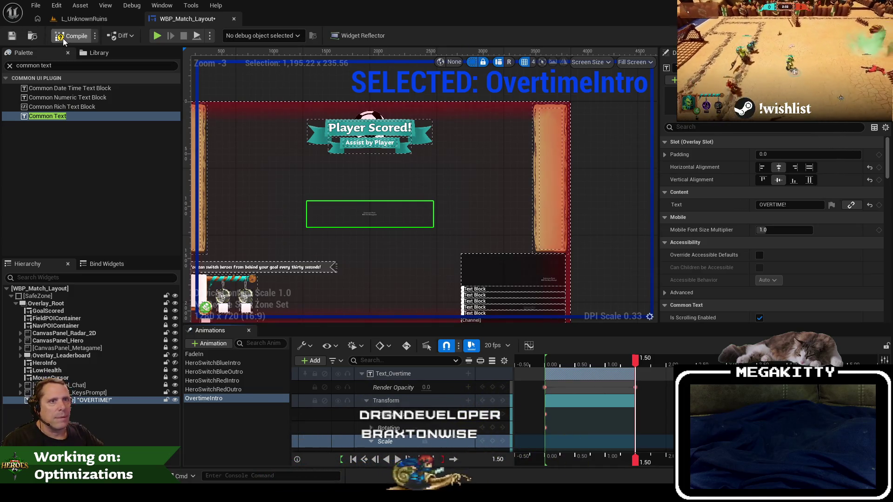
left_click(12, 37)
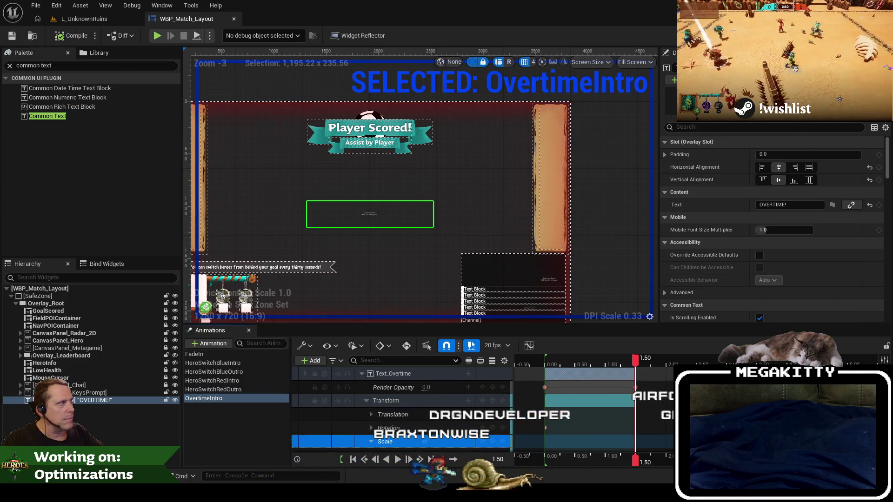
- Search the EventGraph for overtime, jump to HandleMatchStateChanged's Overtime check, then return to L_UnknownRuins
left_click(877, 36)
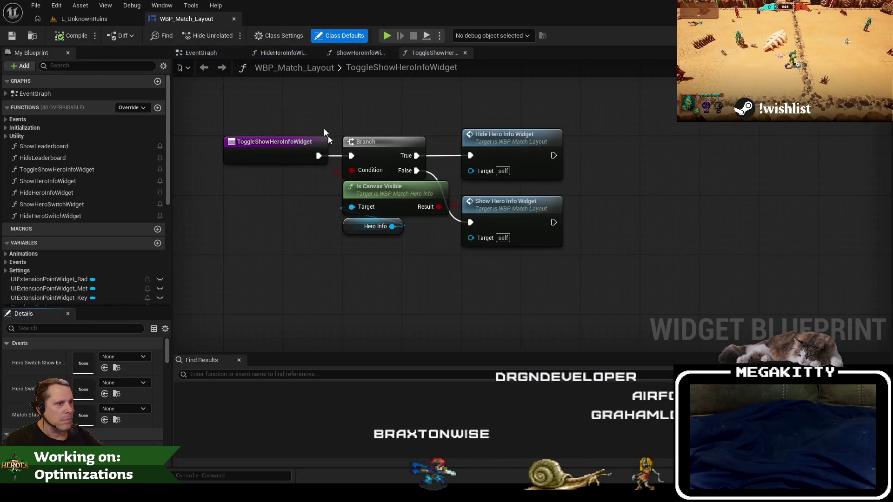
left_click(207, 53)
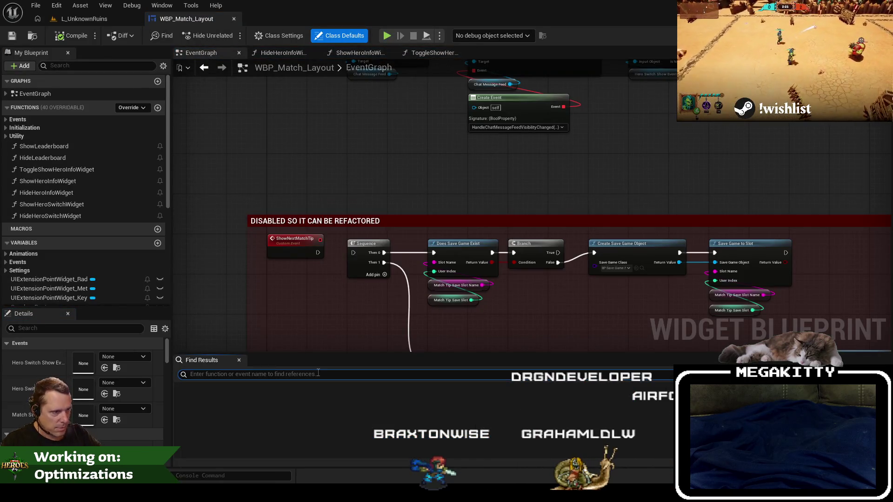
type("overtim")
key("Return")
left_click(330, 415)
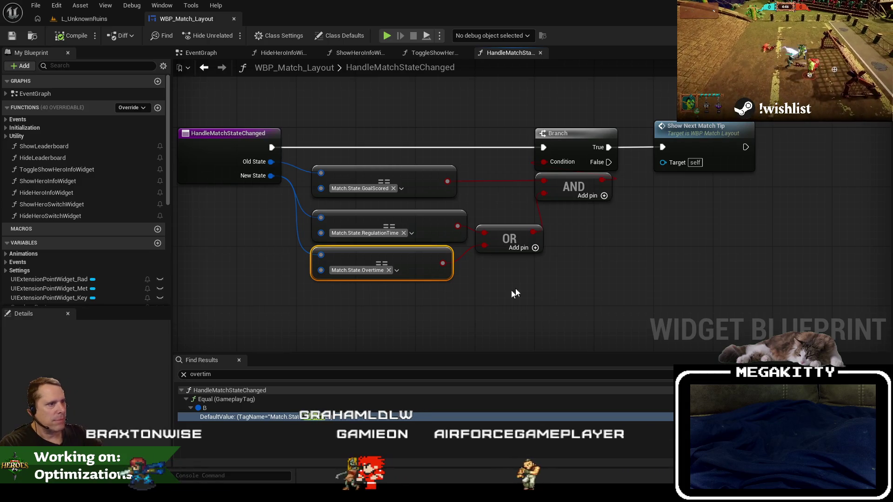
left_click(85, 18)
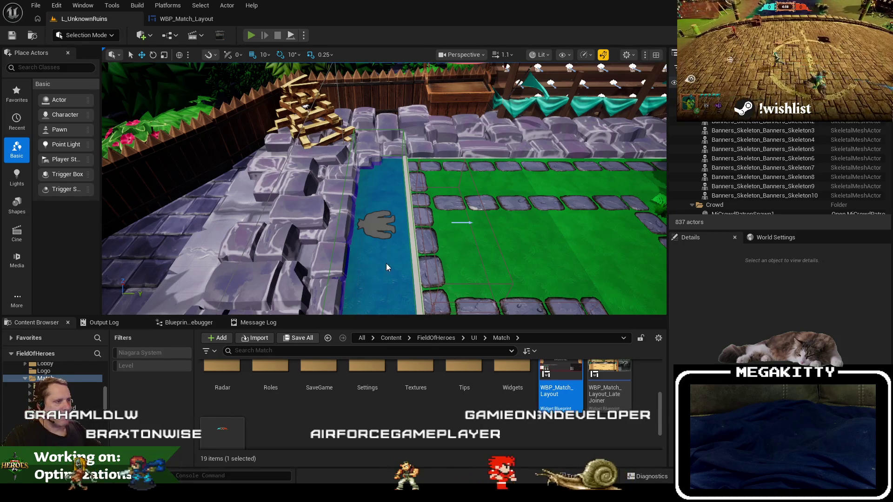
key("alt+p")
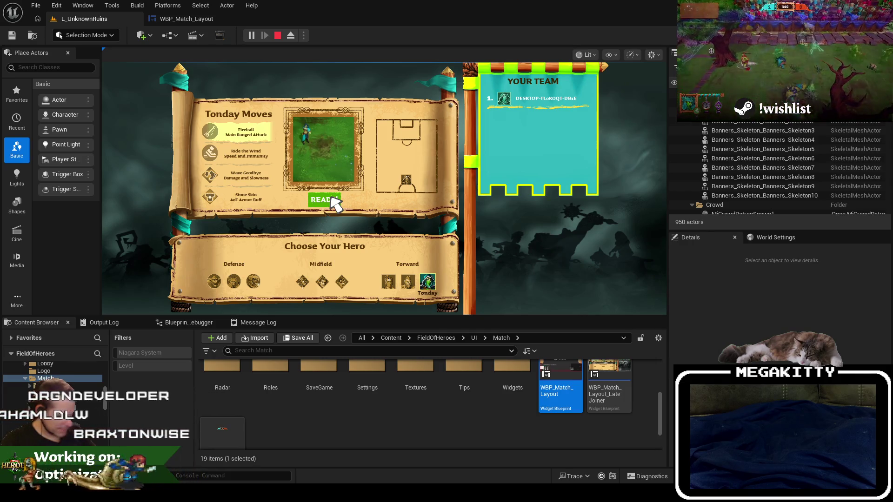
left_click(332, 198)
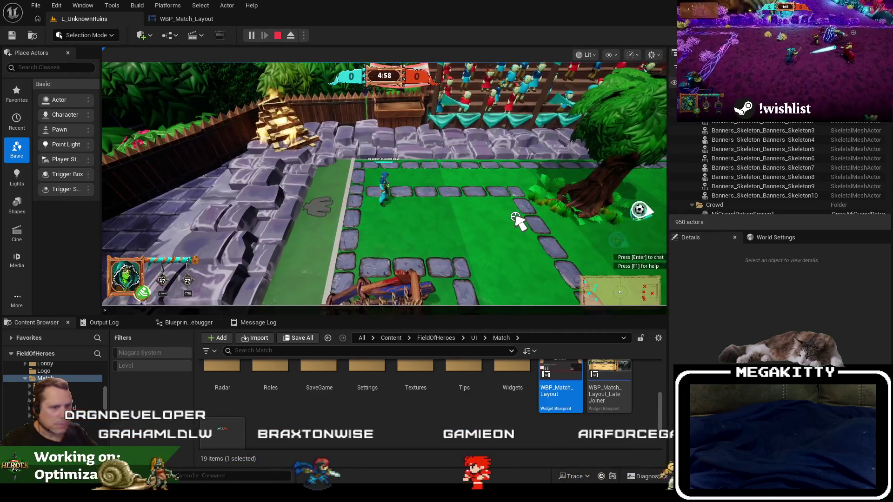
key("grave")
key("Up")
key("Return")
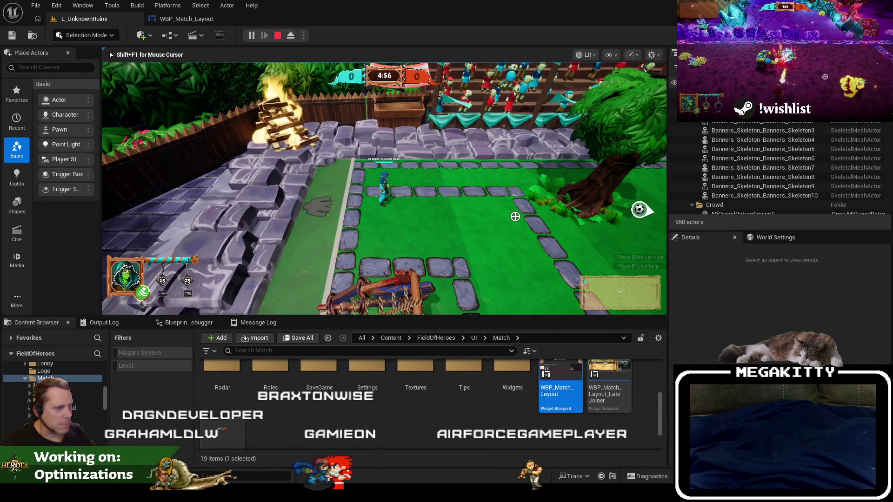
key("F8")
left_click(186, 19)
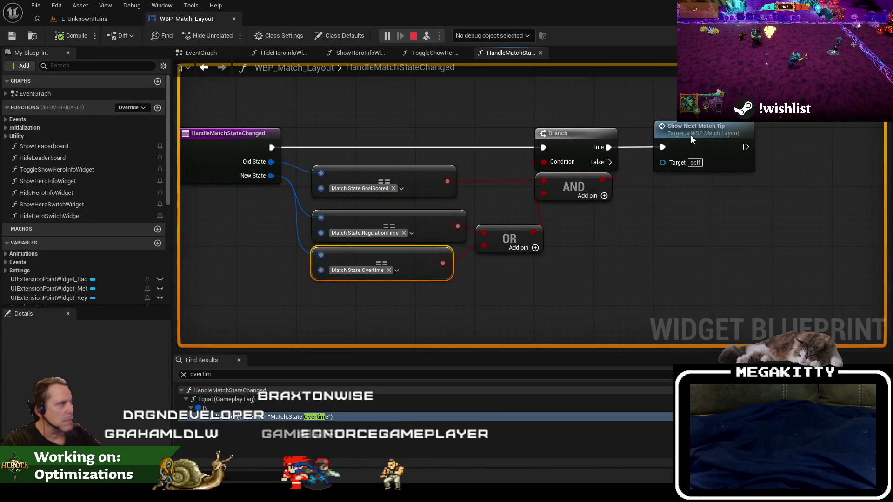
left_click(113, 20)
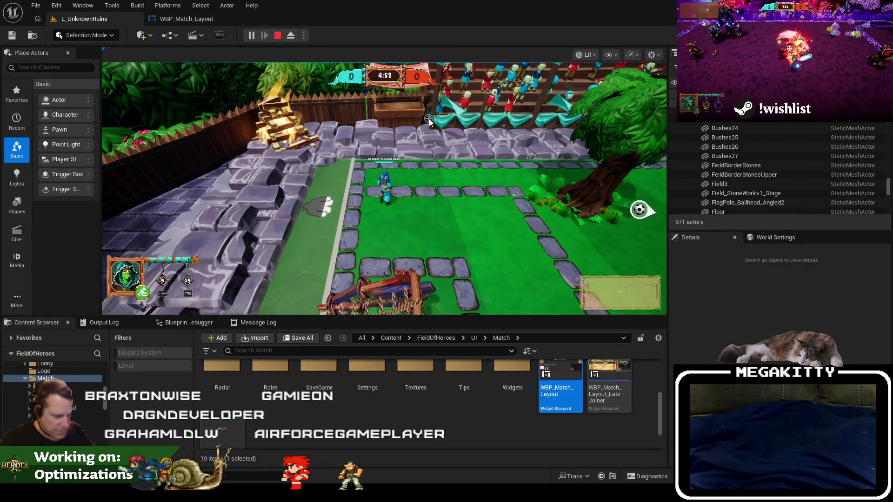
key("grave")
type("FiveSeconds")
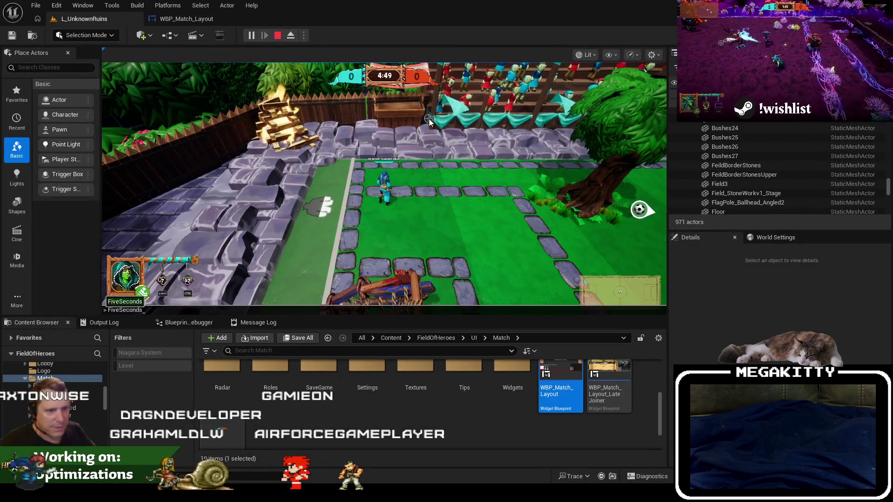
key("Return")
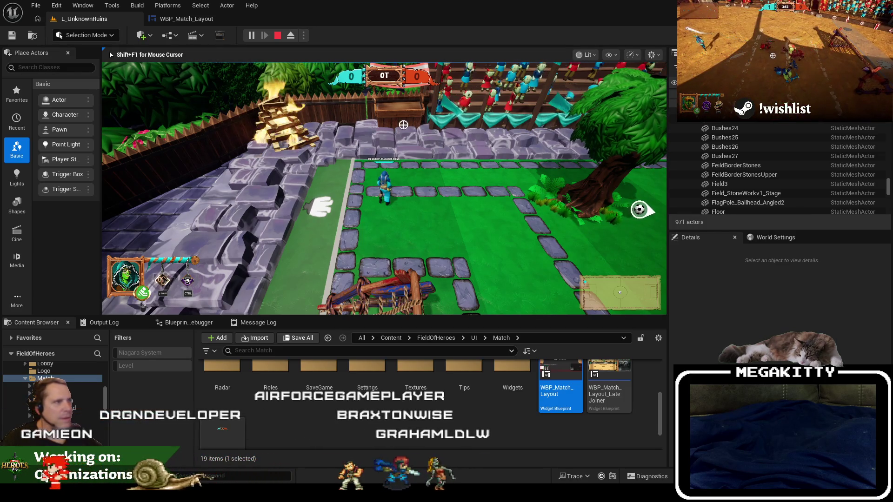
key("Escape")
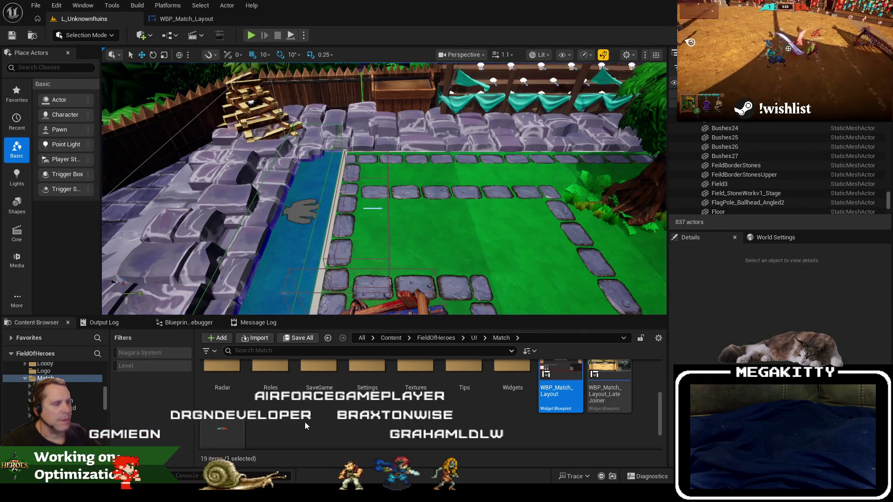
- Open a new project-wide Find in Blueprints search, then return to L_UnknownRuins
left_click(112, 5)
mouse_move(173, 82)
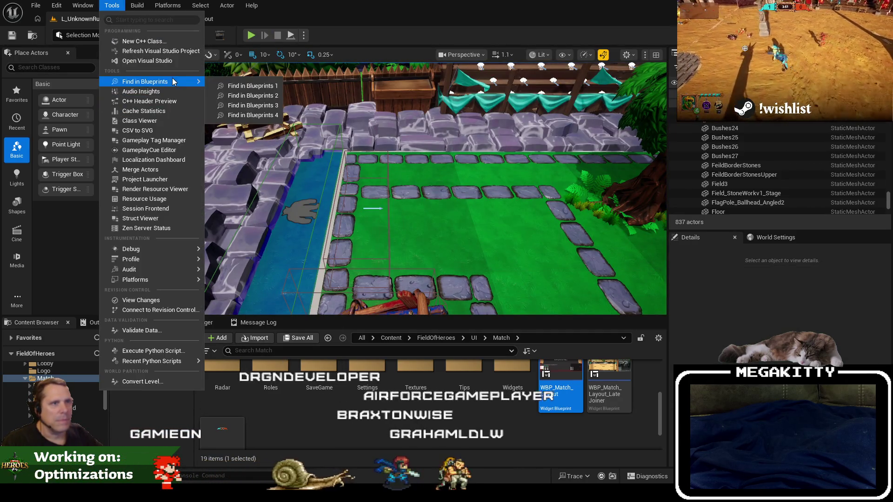
left_click(219, 83)
left_click(110, 19)
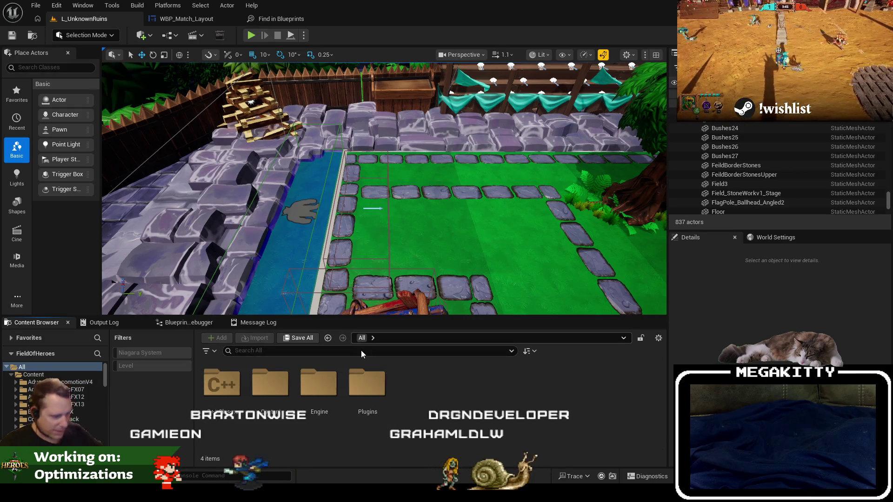
- Filter content for 'music' and trace A_OvertimeMusic's references to A_MatchMusic_Cue
left_click(360, 350)
type("music")
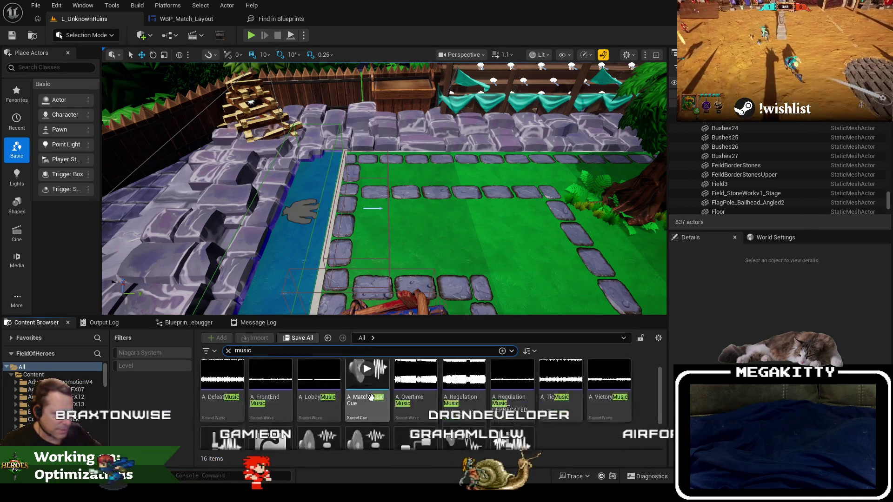
scroll(465, 396, "down", 1)
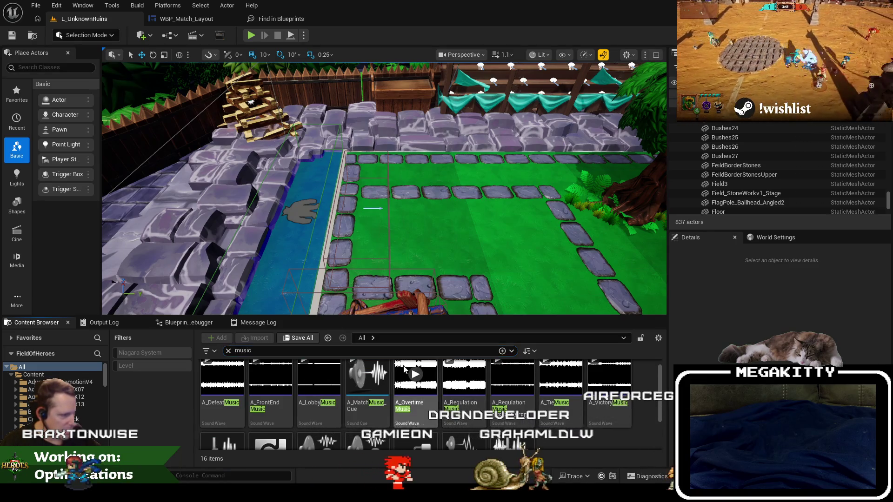
right_click(411, 399)
left_click(465, 377)
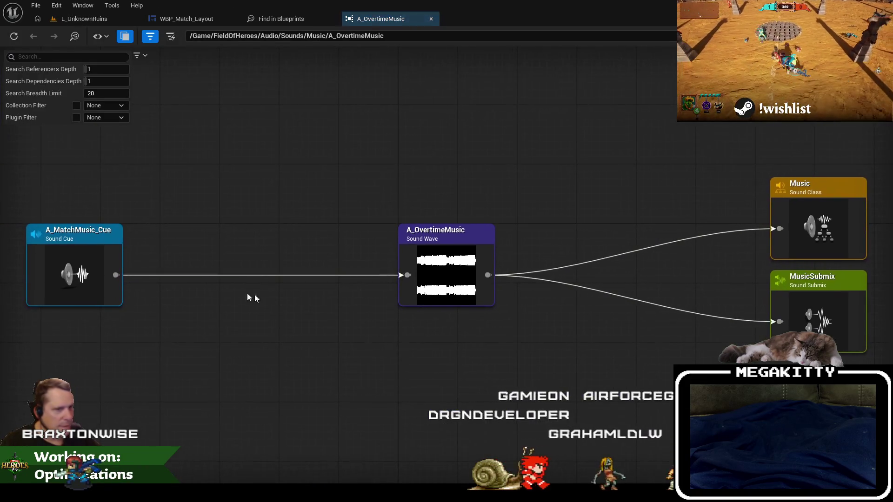
double_click(280, 251)
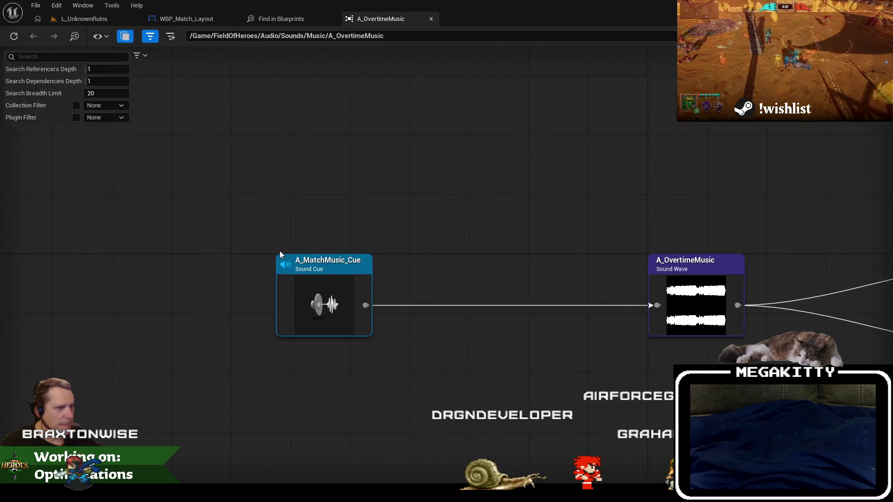
left_click_drag(468, 201, 328, 255)
scroll(327, 214, "down", 4)
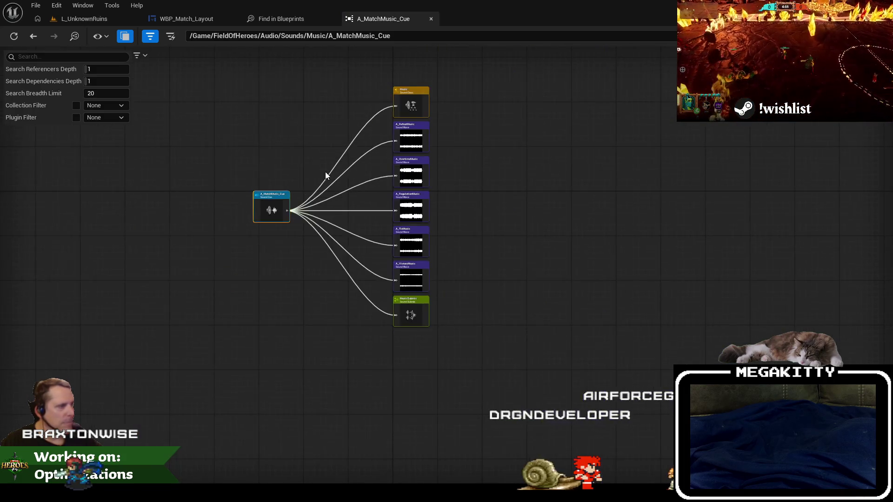
scroll(333, 168, "up", 4)
left_click(434, 18)
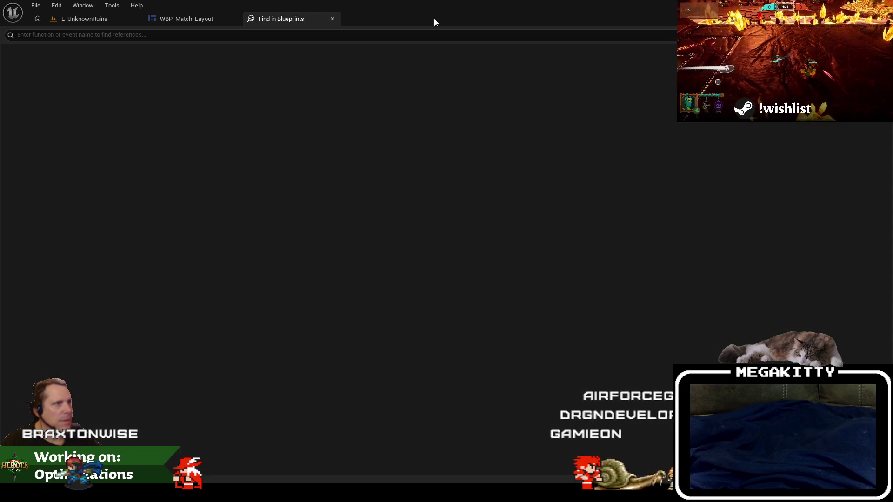
- Search all blueprints for 'overtime', then bring up Visual Studio's Find in Files
left_click(185, 22)
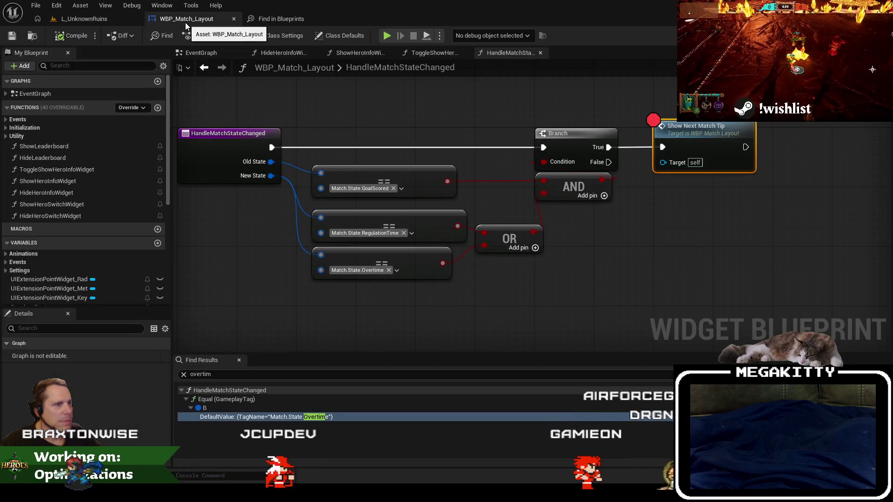
left_click(87, 20)
left_click(188, 22)
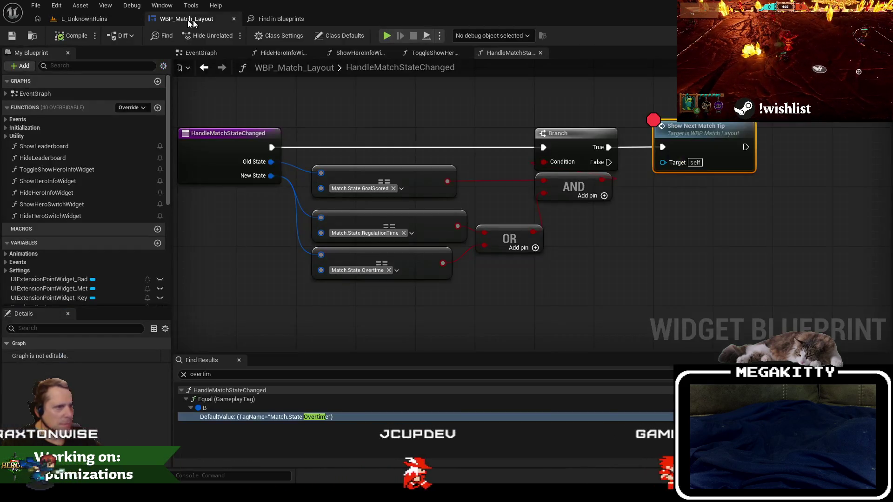
left_click(262, 19)
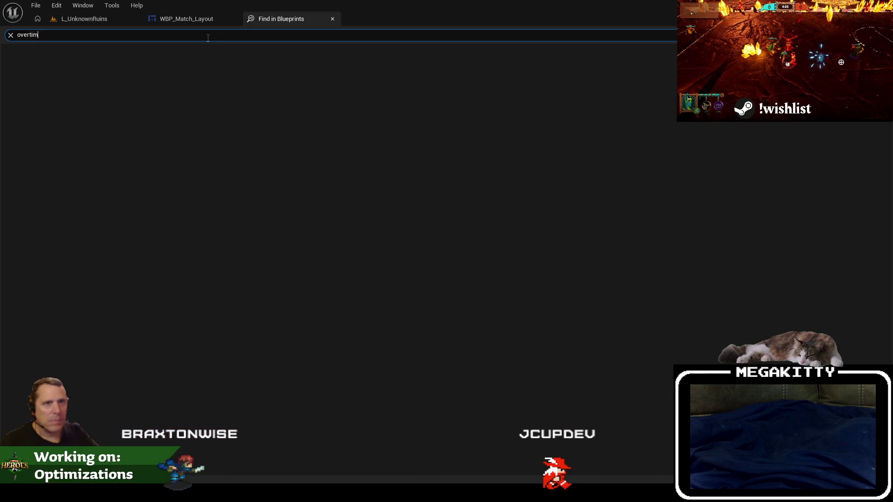
type("e")
key("Return")
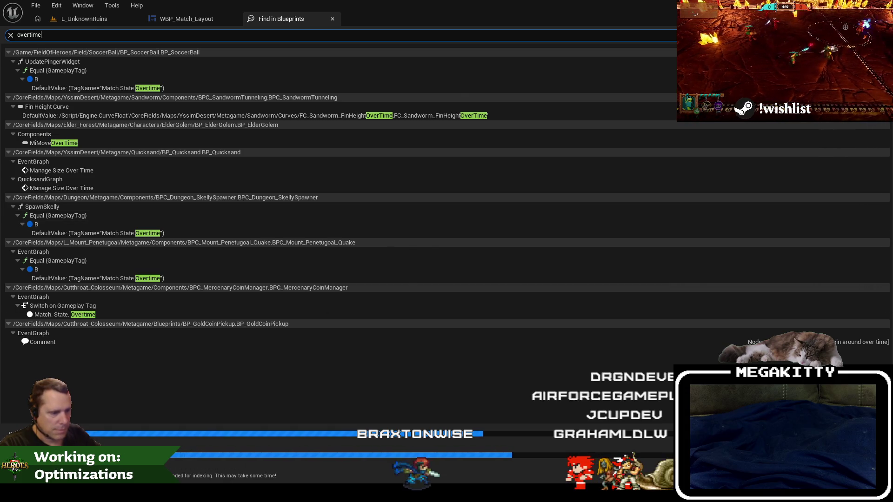
key("alt+Tab")
left_click(412, 23)
- Find 'overtime' in files and review HSM_Match_Overtime::OnEnter's AuthorityStartMatchClock call
type("ov")
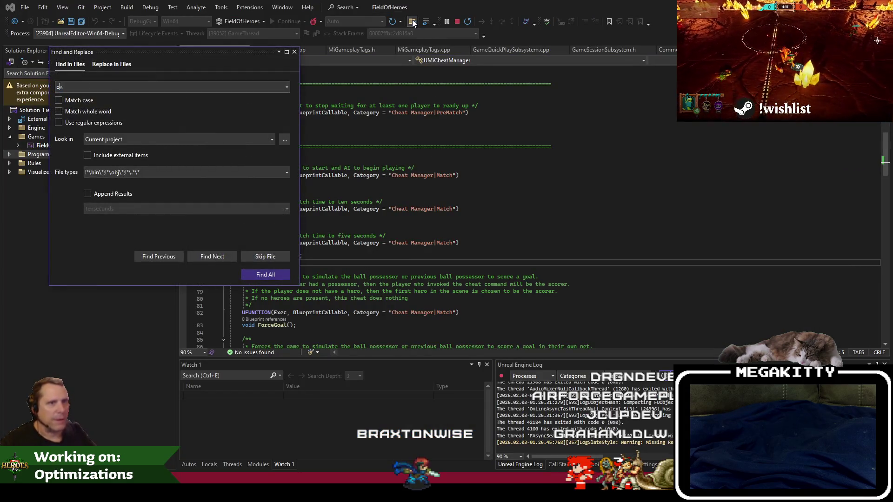
type("ertim")
key("Return")
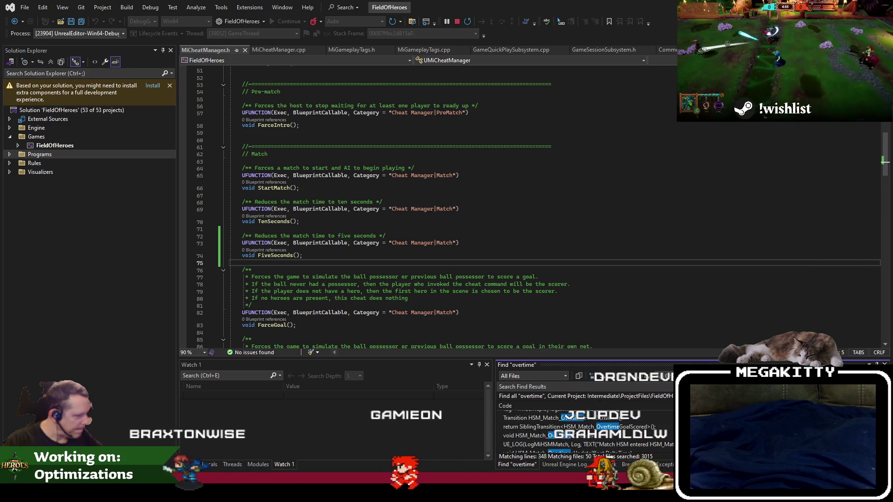
left_click(571, 414)
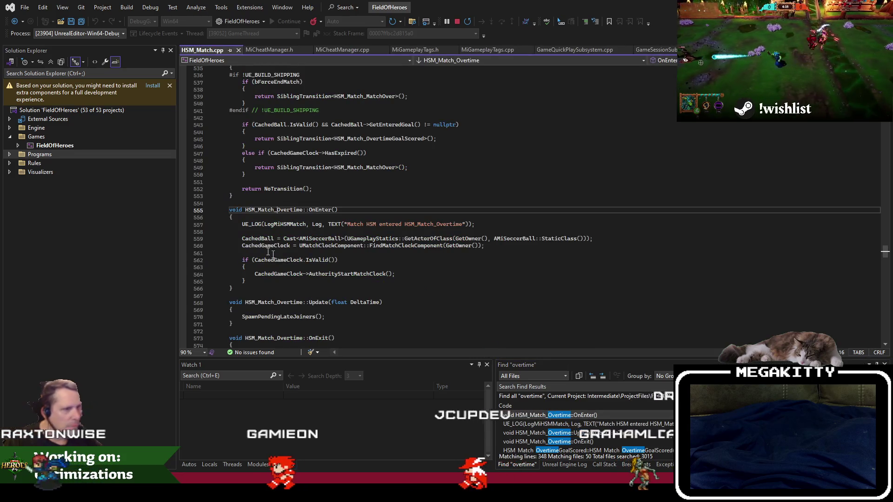
left_click(391, 269)
double_click(373, 274)
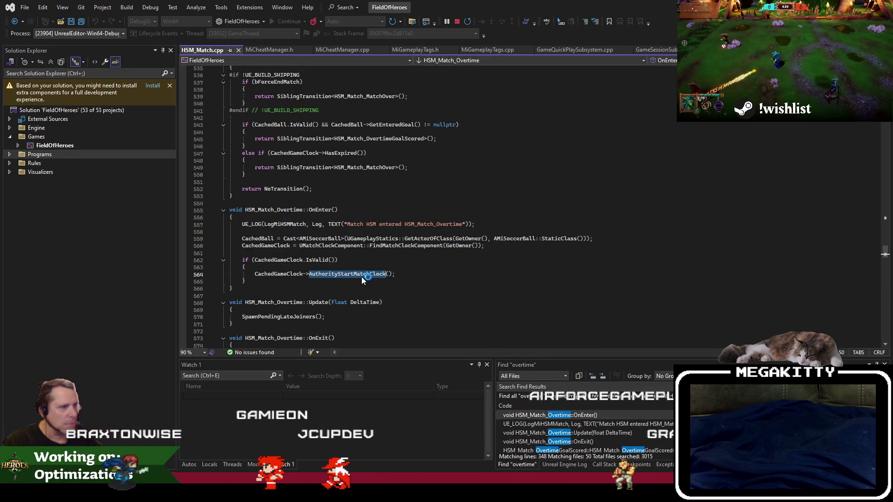
scroll(645, 407, "down", 2)
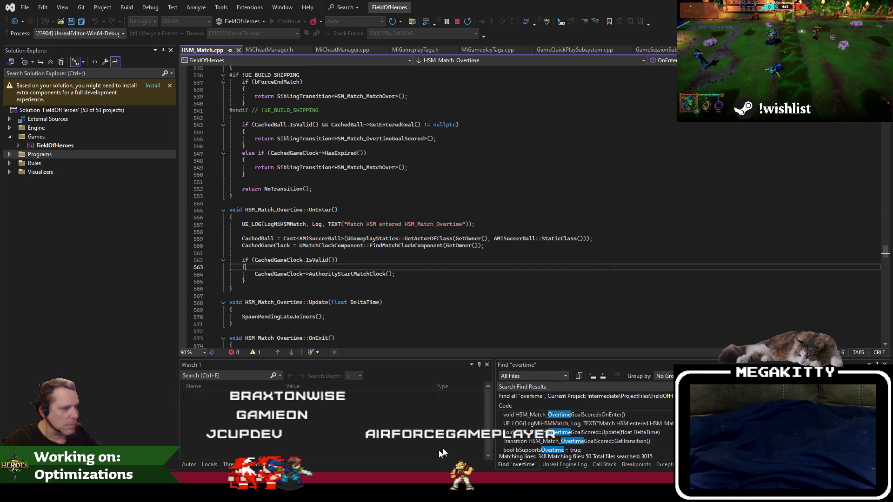
key("alt+Tab")
key("alt+Tab")
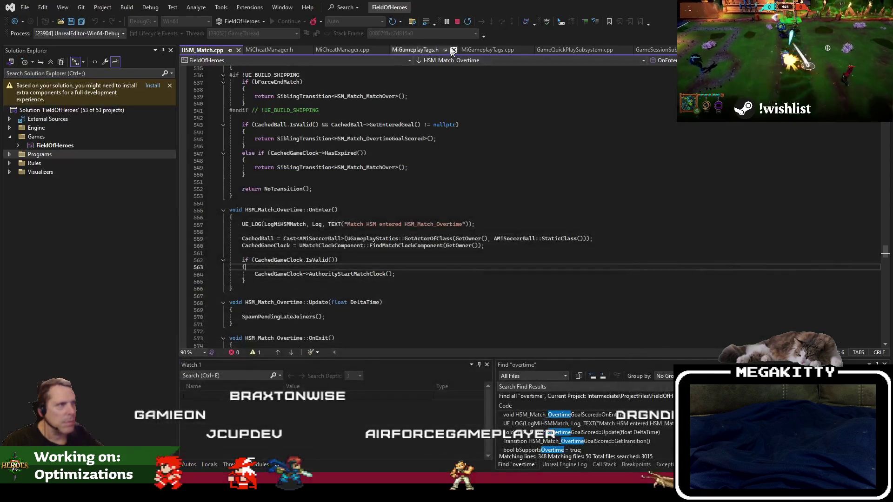
- Search all project files for 'music', then Code Search for 'matchmusiccom'
key("ctrl+shift+f")
type("music")
key("Return")
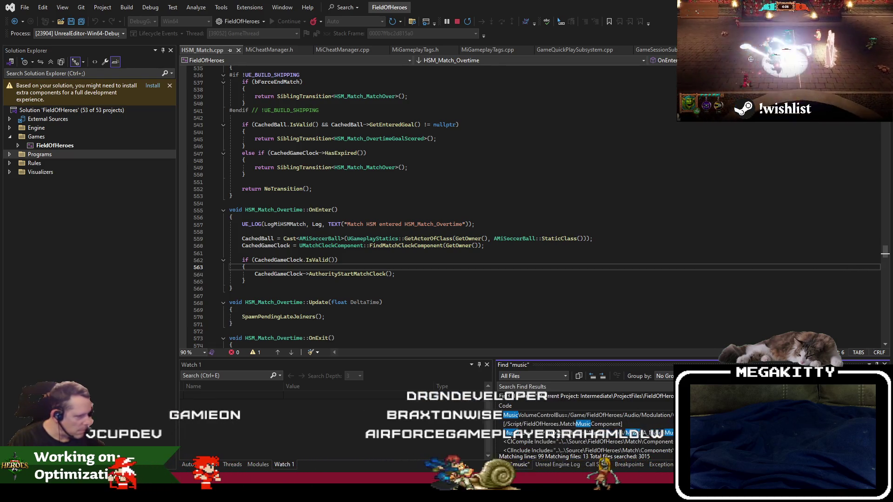
key("alt+Tab")
key("alt+Tab")
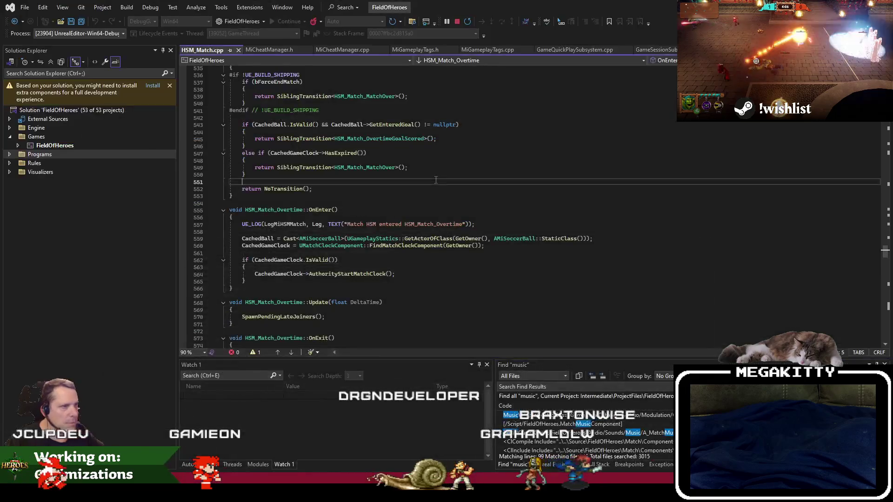
key("ctrl+shift+t")
type("matchmusiccom")
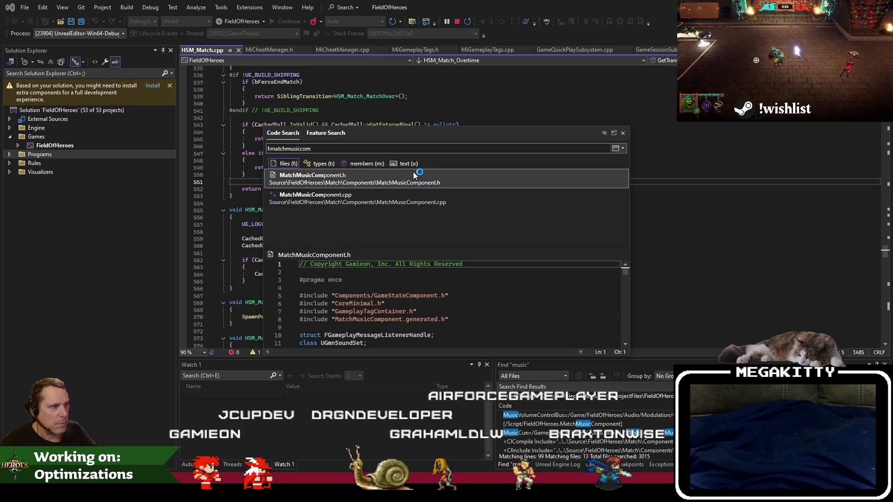
- Open MatchMusicComponent.cpp and scroll down to its BindEvents music logic
key("Down")
key("Return")
scroll(449, 211, "down", 7)
left_click(504, 262)
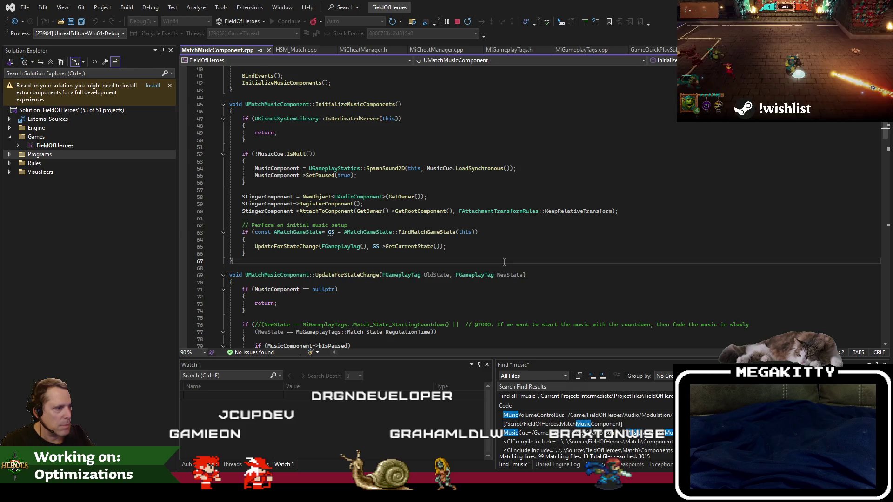
key("Page_Down")
scroll(504, 262, "up", 6)
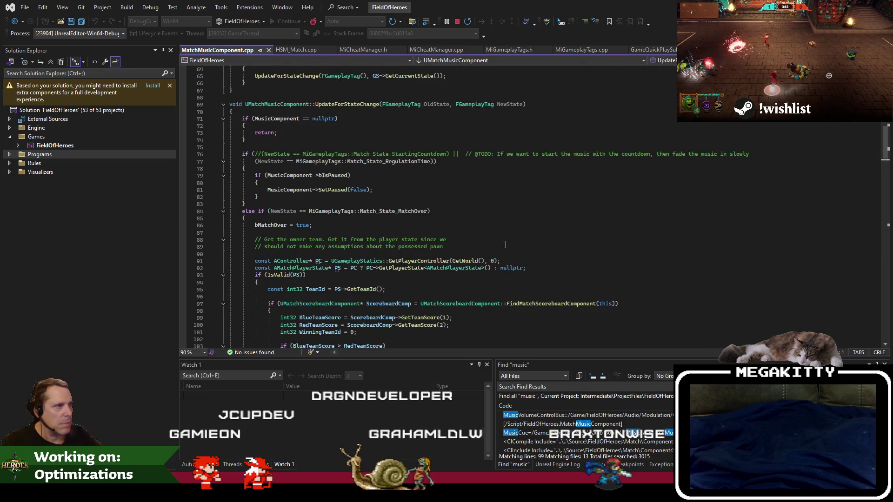
scroll(502, 262, "down", 15)
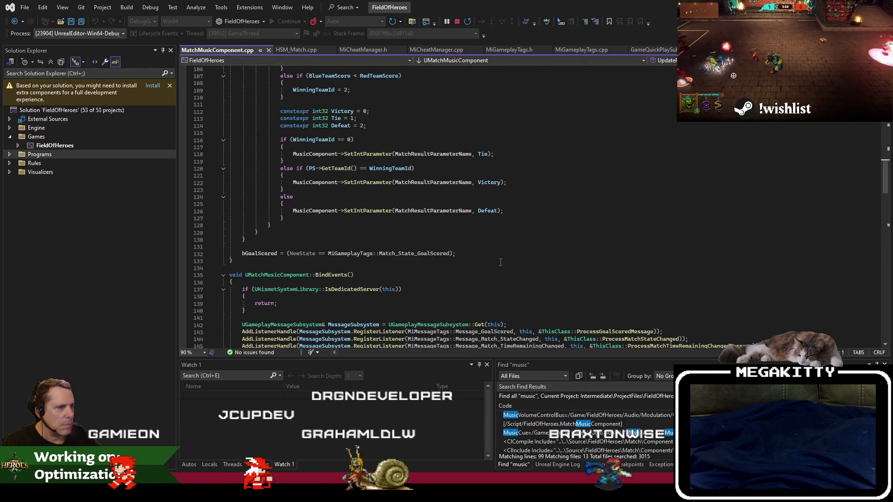
scroll(500, 262, "down", 4)
scroll(501, 264, "down", 4)
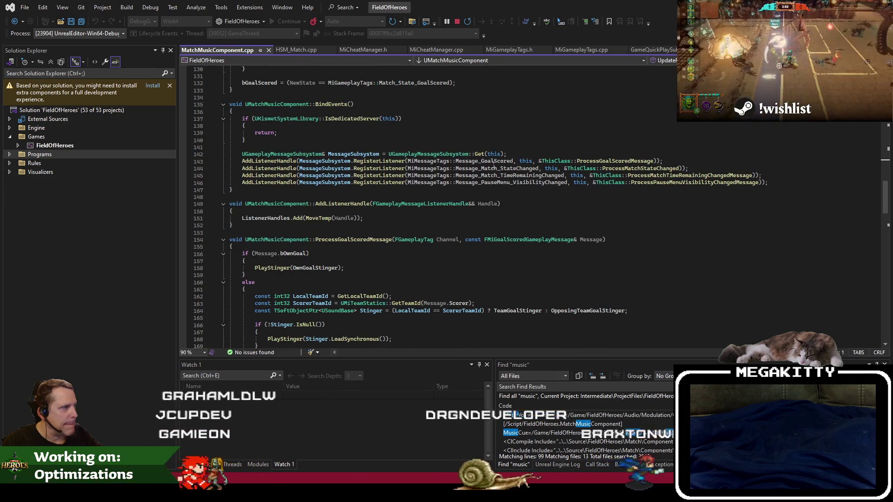
- Go to ProcessMatchTimeRemainingChangedMessage's definition and inspect where it records overtime
double_click(493, 167)
scroll(512, 262, "down", 7)
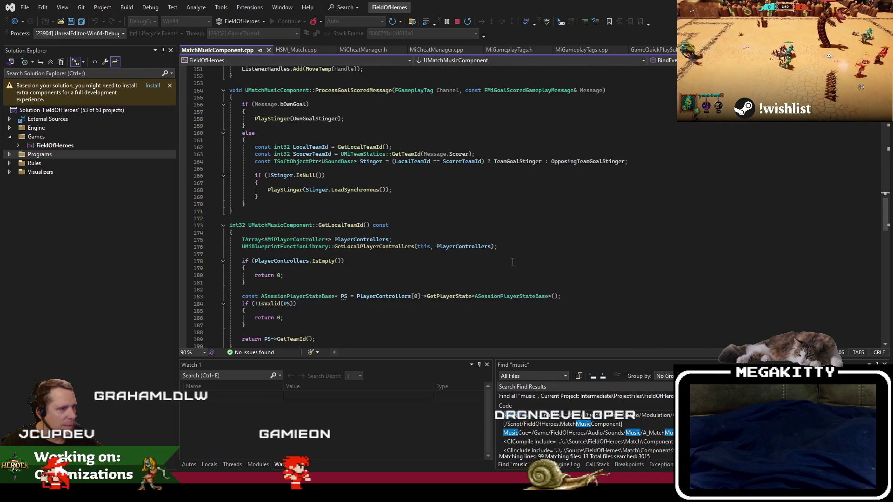
scroll(512, 262, "up", 6)
left_click(771, 154)
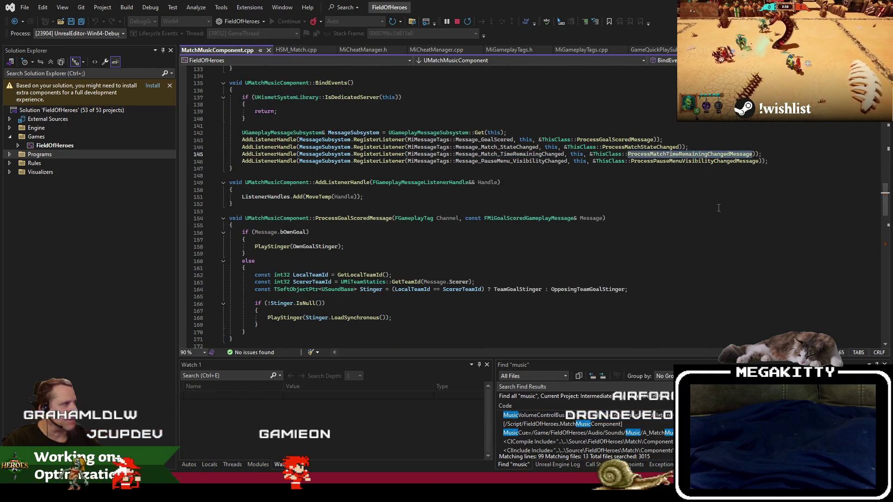
key("F12")
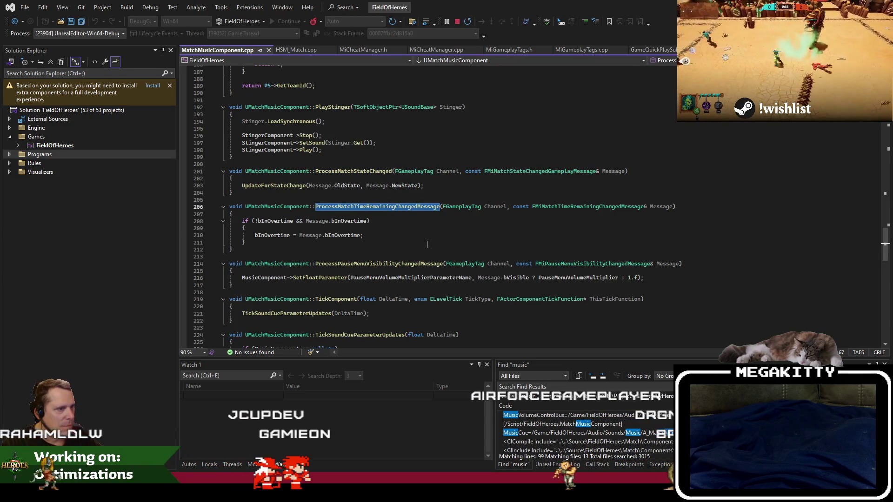
left_click(428, 244)
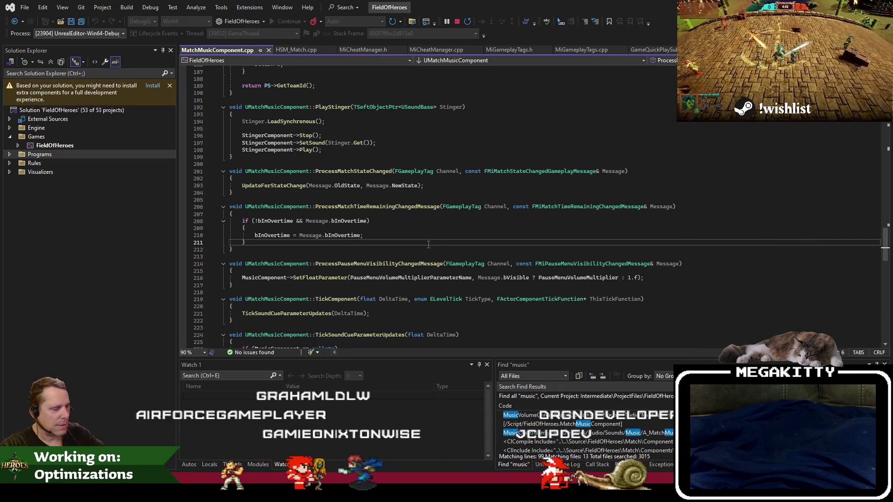
key("alt+Tab")
left_click(192, 20)
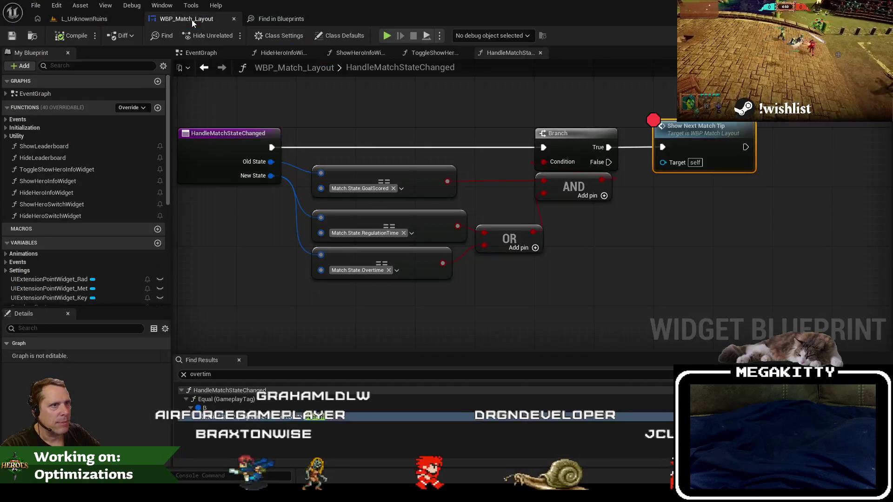
- Search for references to the Match.State.Overtime tag and pan the Reference Viewer
right_click(369, 270)
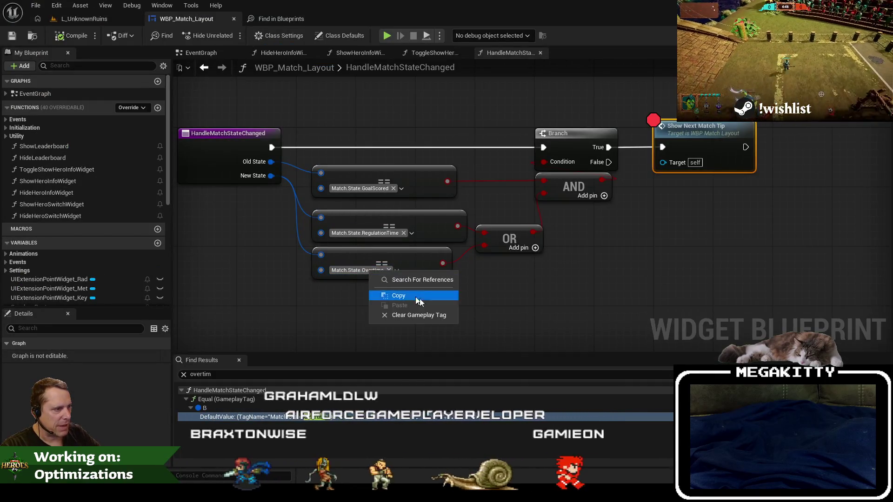
left_click(420, 278)
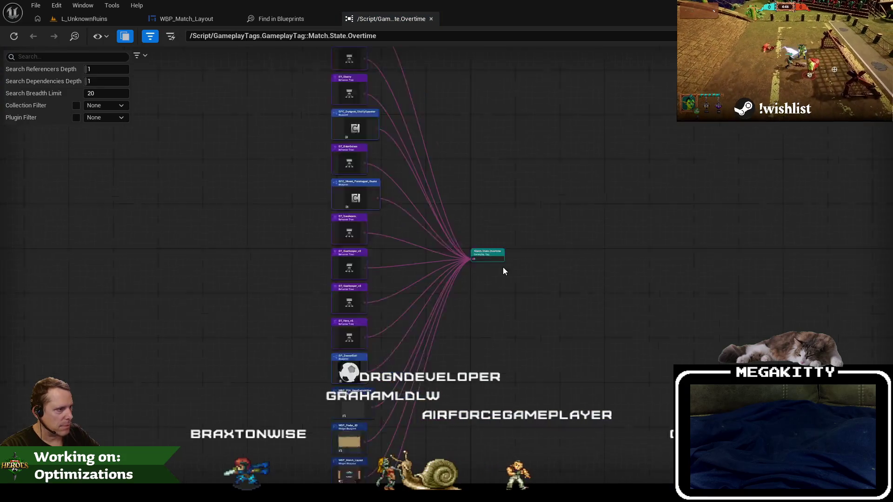
scroll(503, 267, "up", 3)
mouse_move(295, 269)
left_mouse_down()
mouse_move(343, 185)
mouse_move(366, 74)
mouse_move(395, 205)
mouse_move(367, 263)
left_mouse_up()
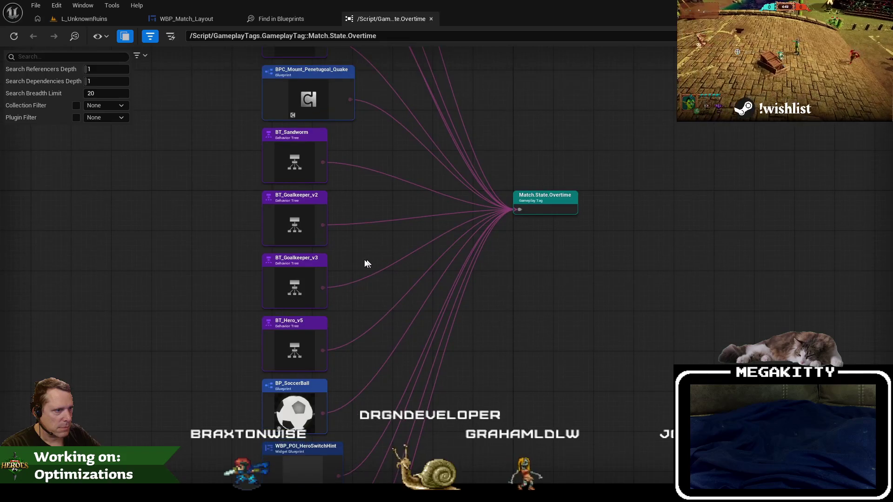
key("alt+Tab")
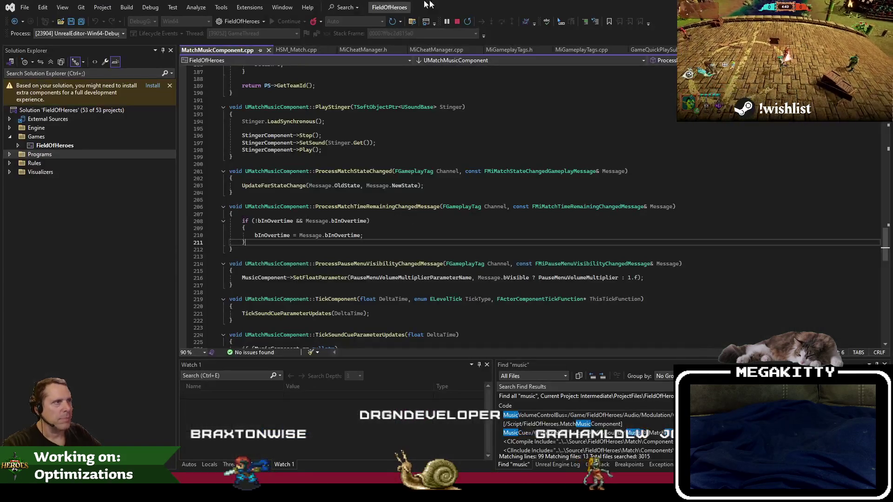
left_click(411, 23)
- Find 'match.state.overtim' in files and open its definition in MiSharedGameplayTags.cpp
type("match.sta")
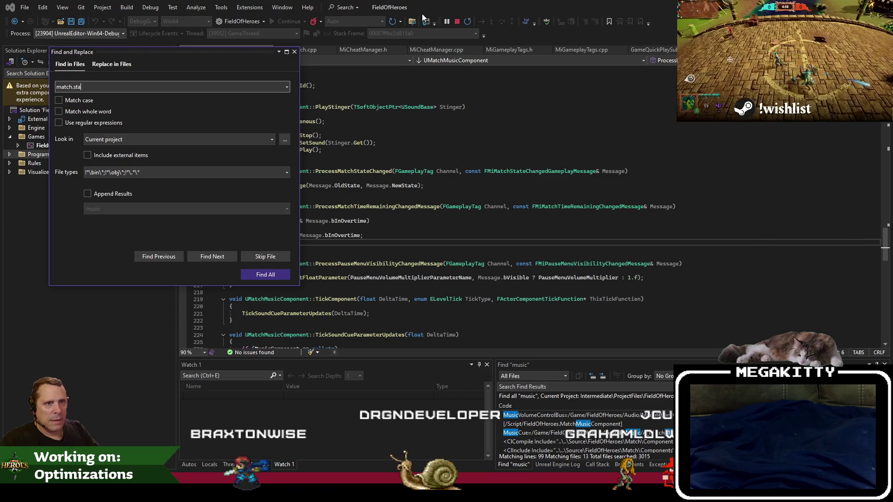
type("te.overtim")
key("Return")
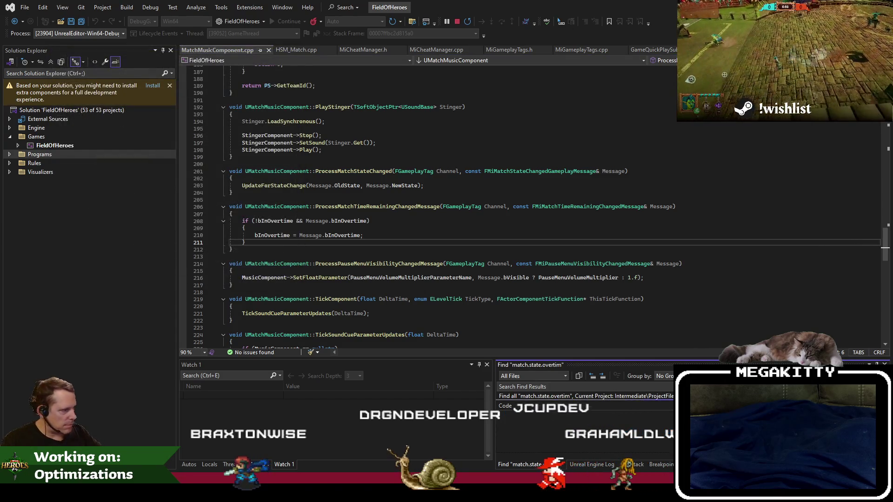
key("Return")
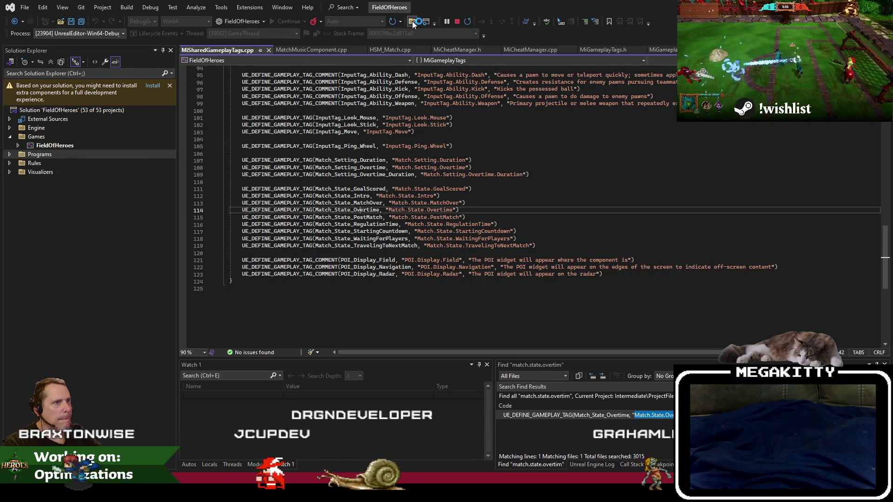
- Search Match_State_Overtime, close all other files, and open its MatchGameState.cpp use
key("ctrl+shift+f")
key("Return")
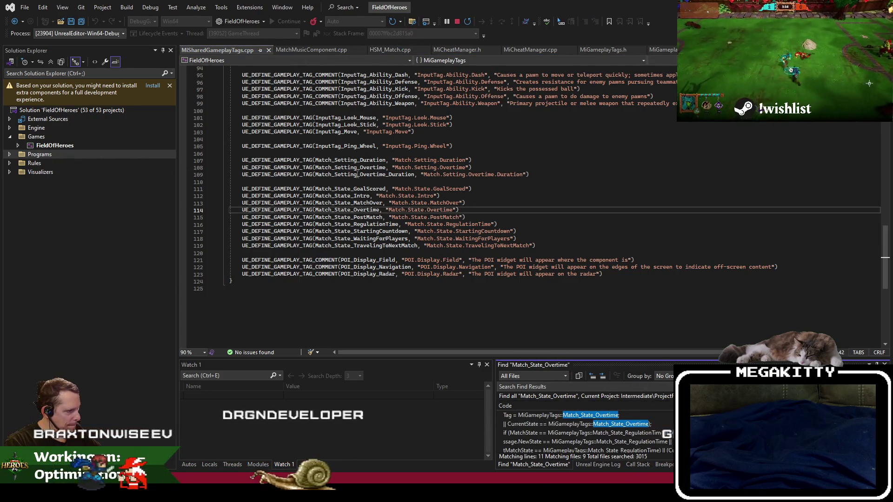
right_click(222, 51)
left_click(258, 99)
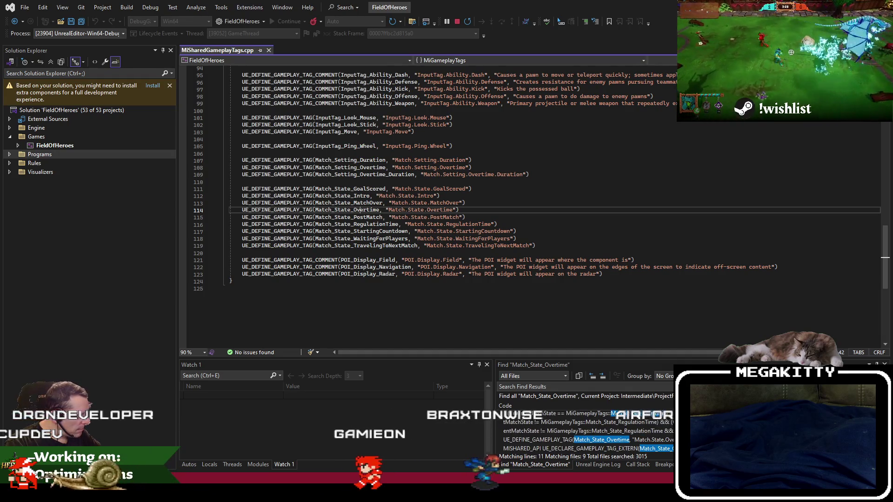
double_click(361, 210)
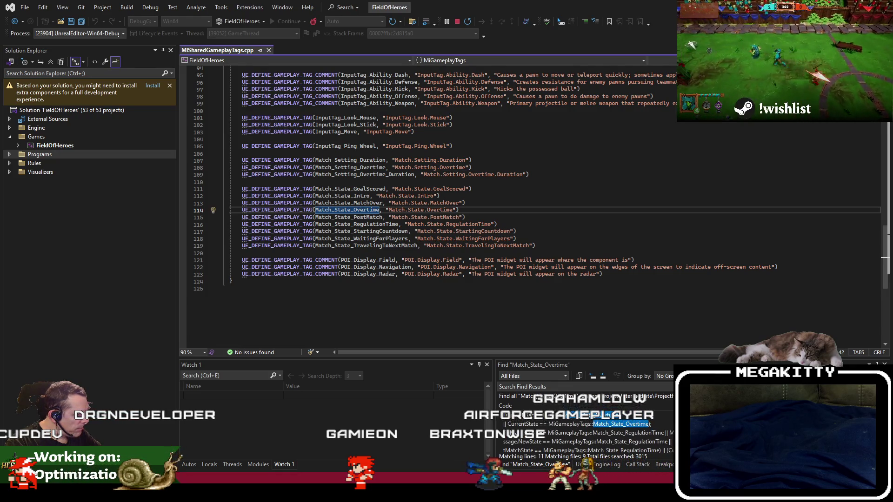
double_click(637, 426)
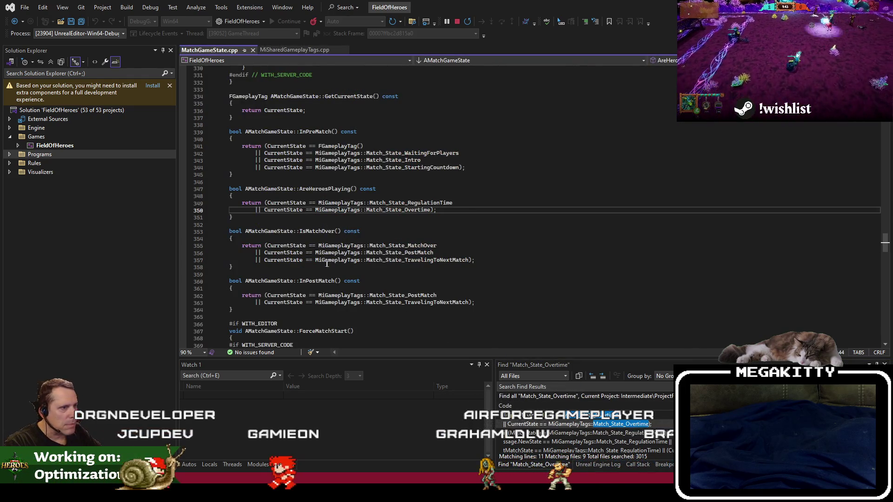
- Check Unreal's blueprint search results and widget graph, then return to MatchGameState.cpp
scroll(335, 263, "down", 2)
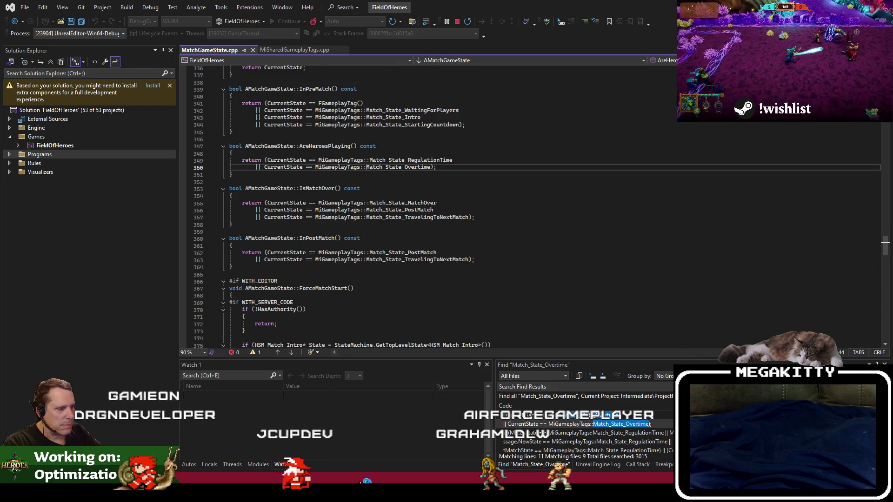
left_click(361, 482)
left_click(279, 18)
left_click(184, 18)
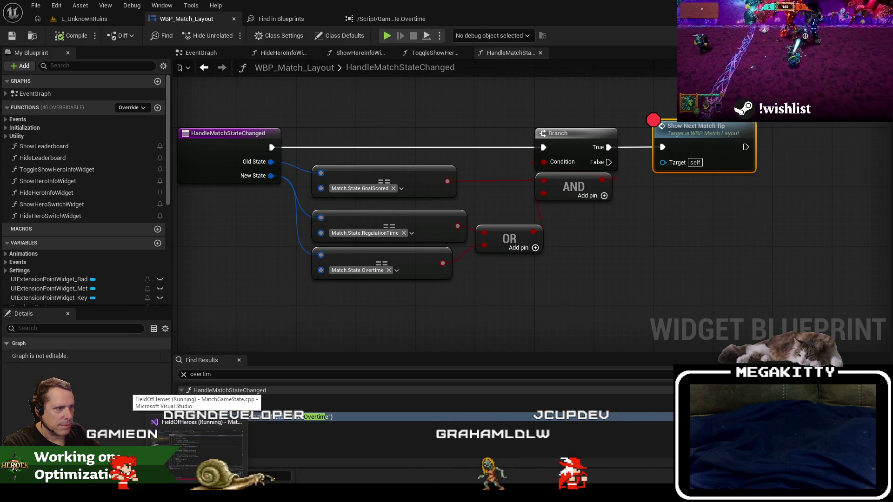
left_click(195, 447)
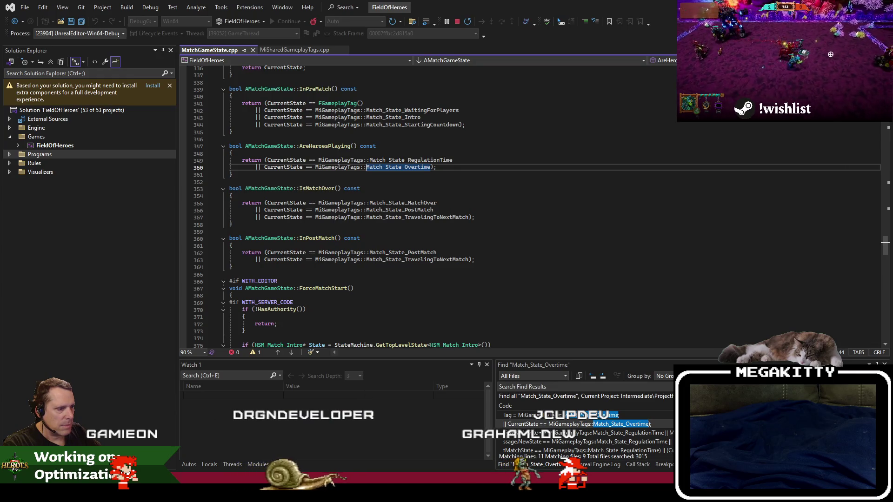
- Search files for 'matchstatechang' and inspect Message_Match_StateChanged in BroadcastStateChange
key("ctrl+shift+f")
type("mat")
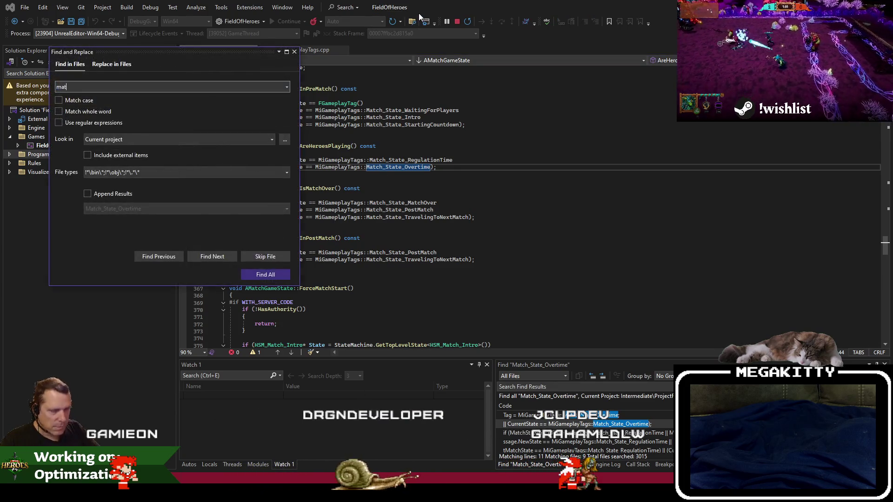
key("BackSpace")
key("BackSpace")
type("techang")
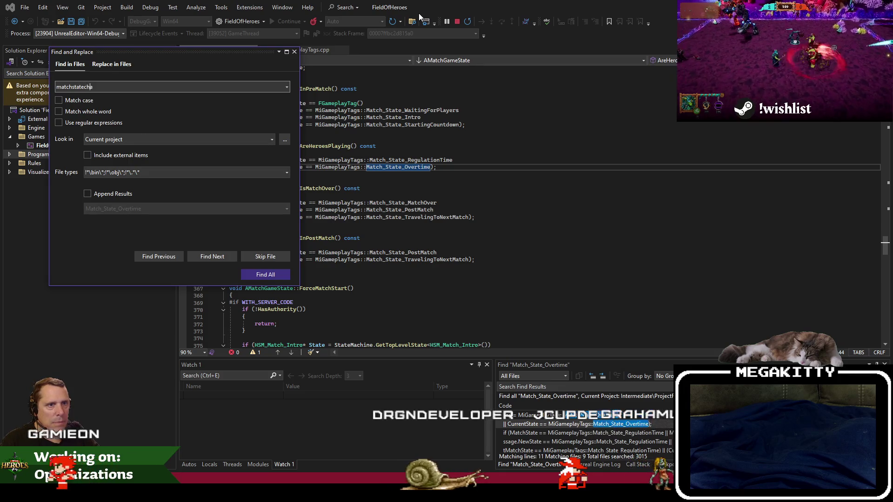
key("Return")
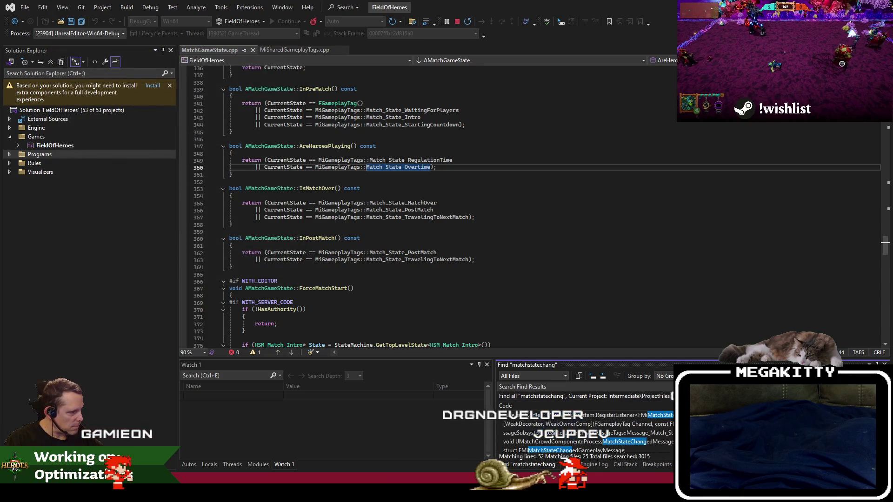
scroll(585, 432, "down", 2)
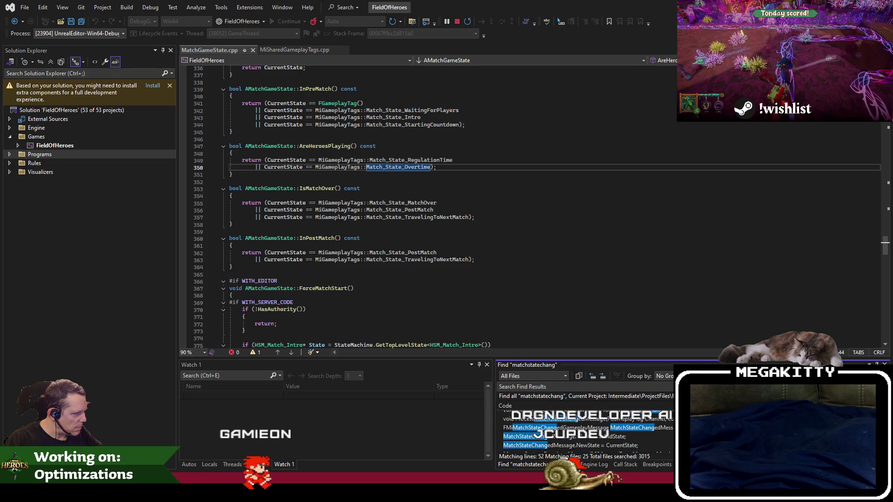
double_click(516, 436)
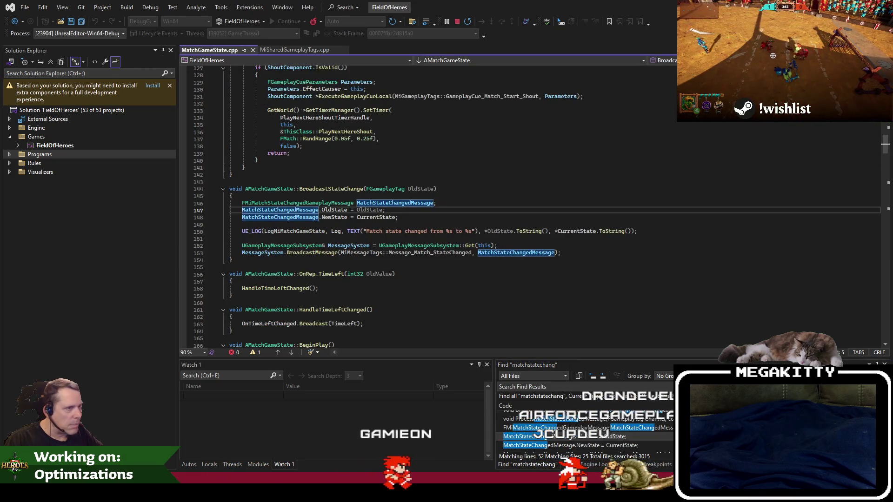
left_click(390, 288)
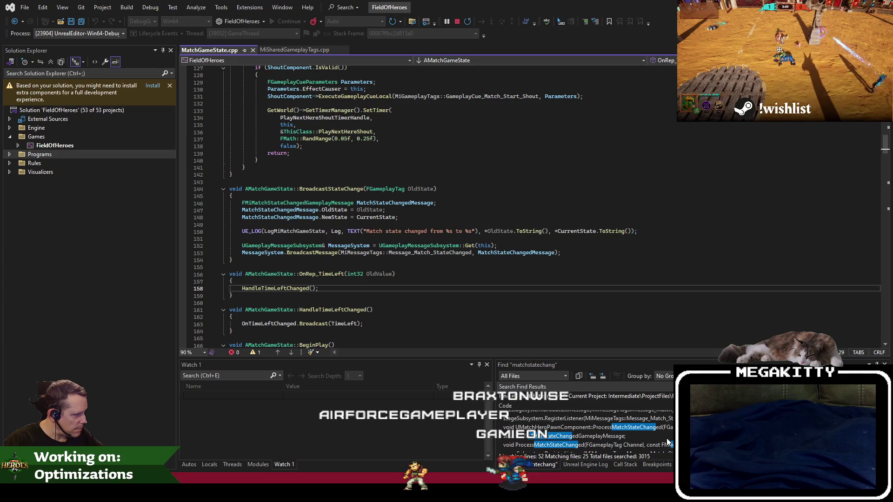
scroll(666, 438, "up", 1)
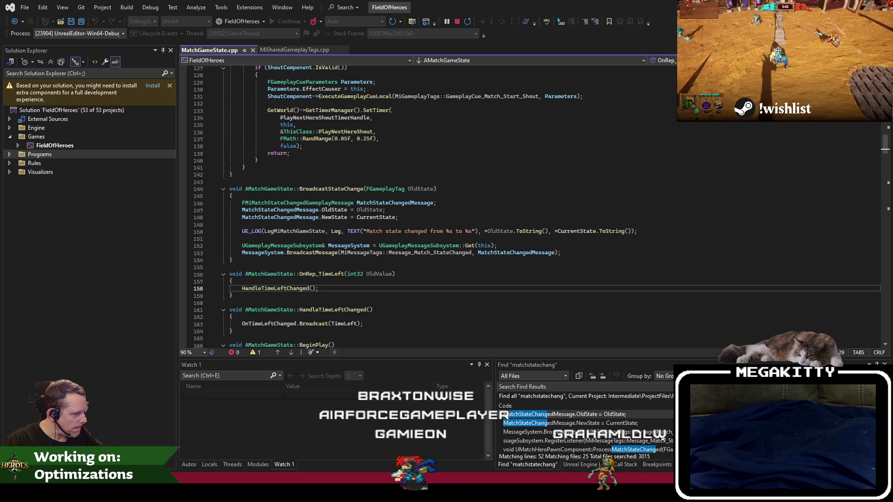
double_click(430, 252)
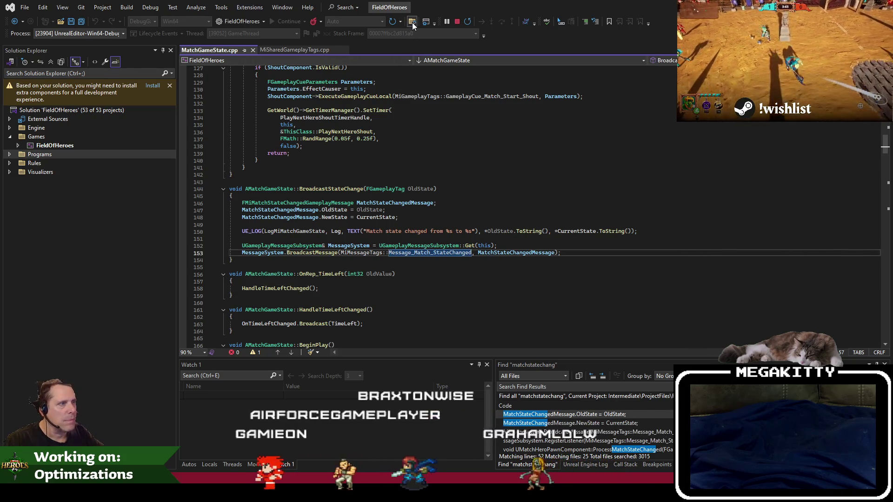
- Search files for 'getcurrentmatchsta' and go to GetCurrentMatchState's definition
left_click(412, 22)
type("getcurrentmatchsta")
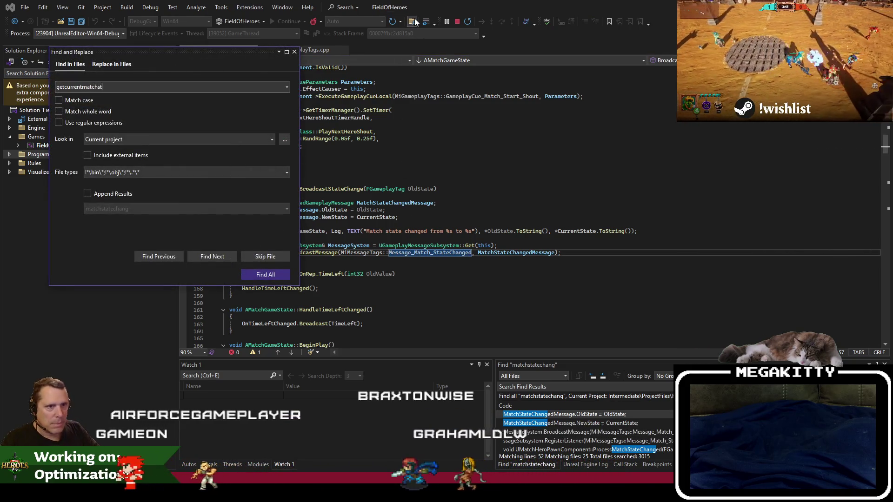
key("Return")
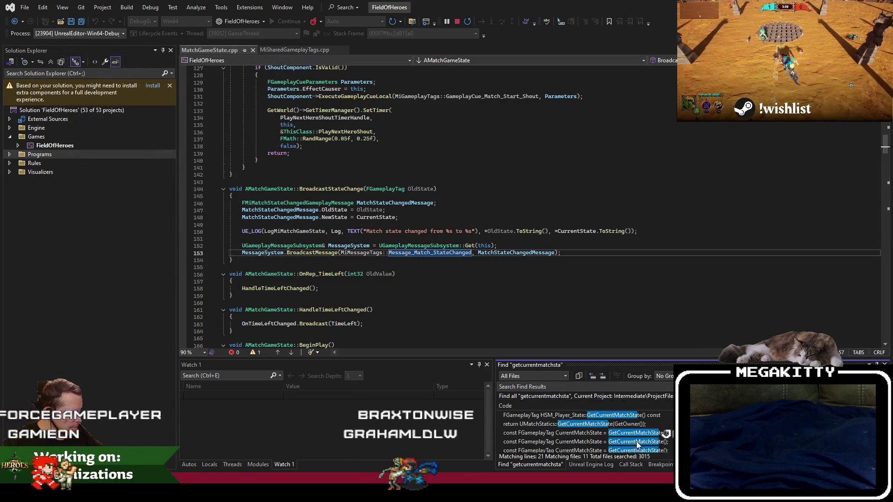
scroll(634, 426, "up", 1)
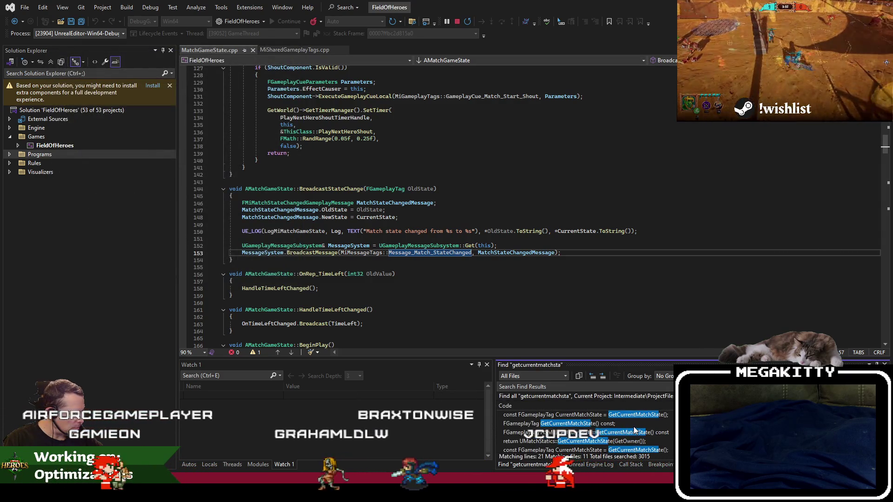
scroll(633, 426, "down", 2)
double_click(643, 422)
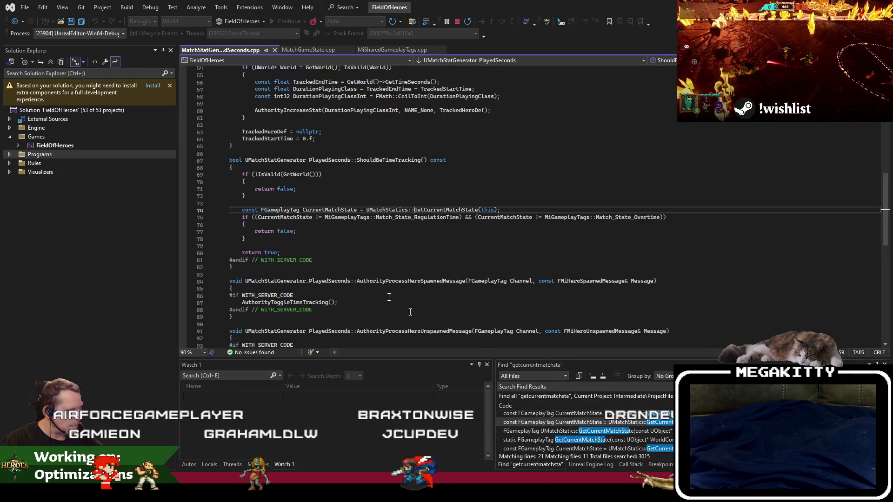
key("Right")
key("Right")
key("Right")
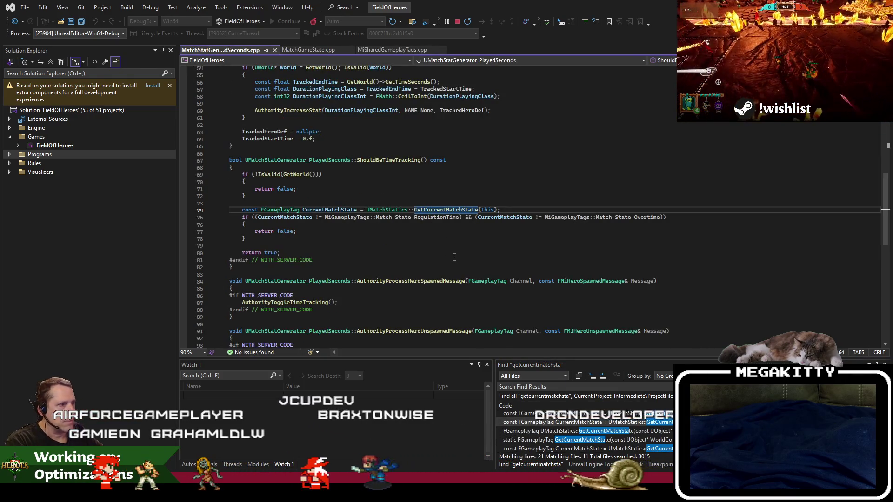
key("F12")
- Follow GetCurrentState and CurrentState definitions to the CurrentState = StateTag assignment
left_click(319, 204)
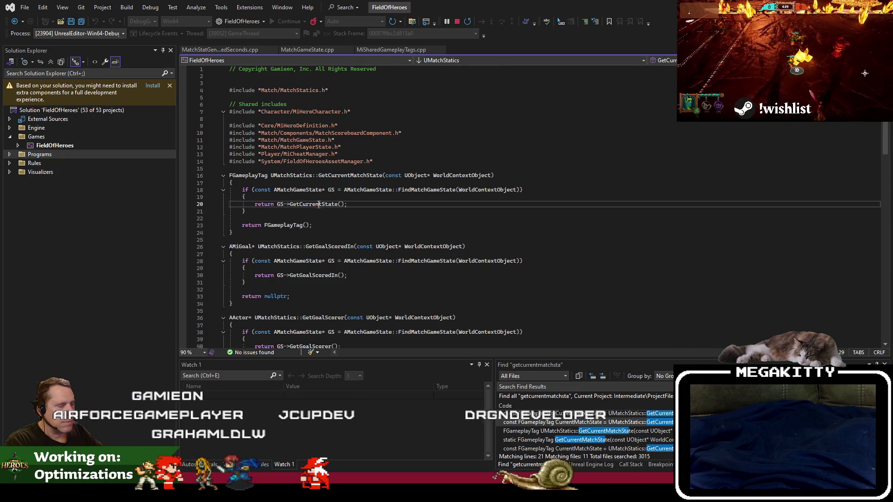
key("F12")
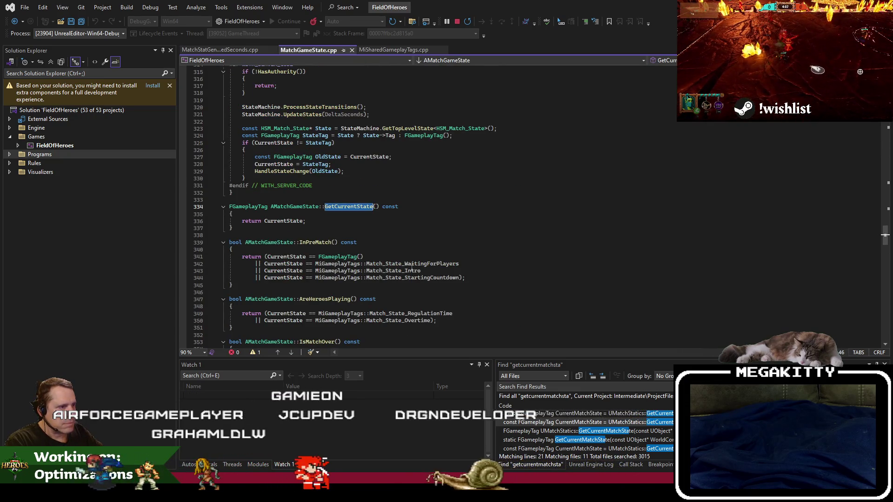
double_click(285, 220)
key("F12")
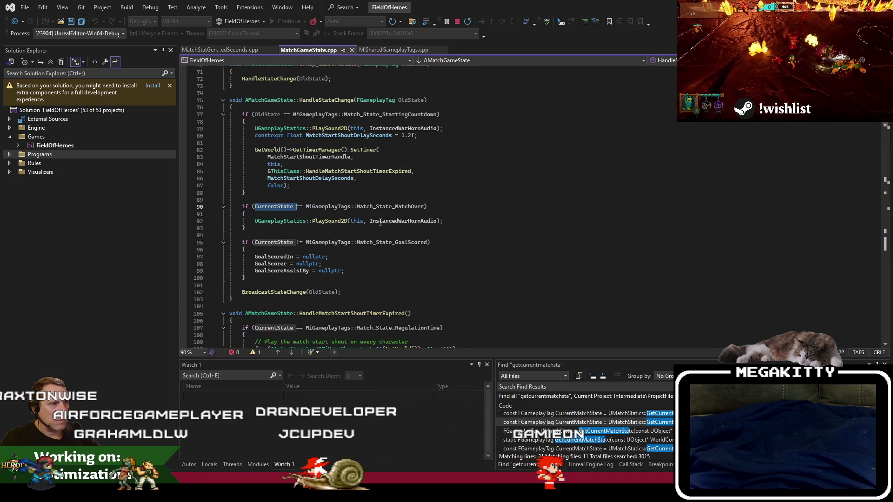
key("Up")
key("Up")
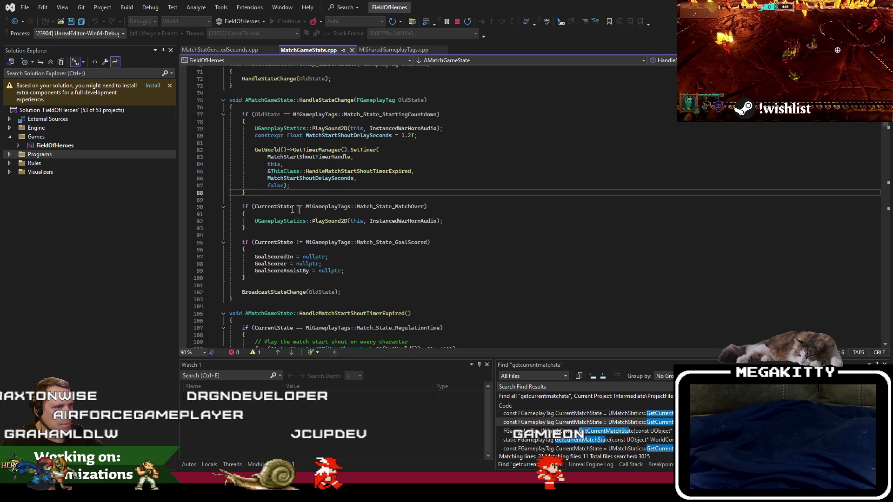
double_click(277, 206)
key("F12")
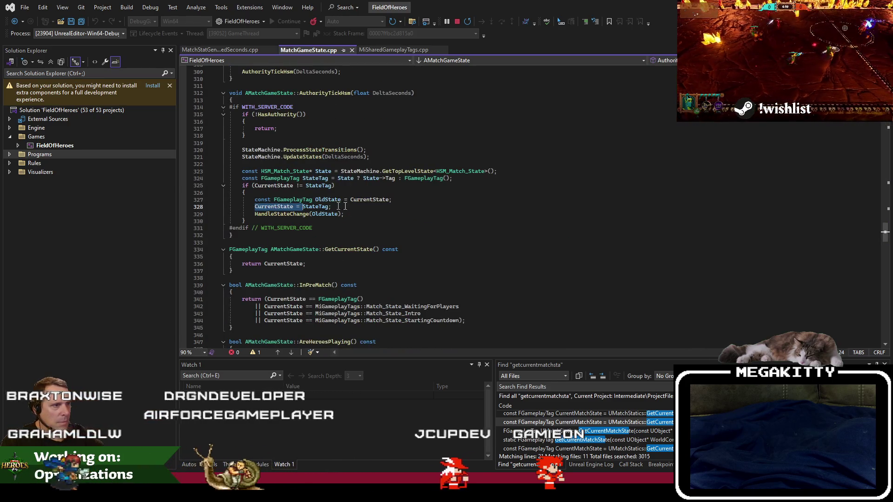
scroll(428, 245, "up", 1)
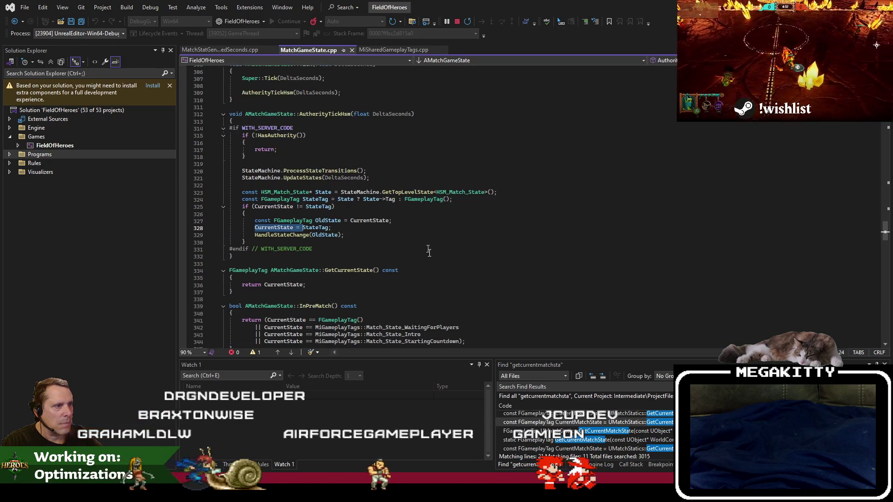
key("End")
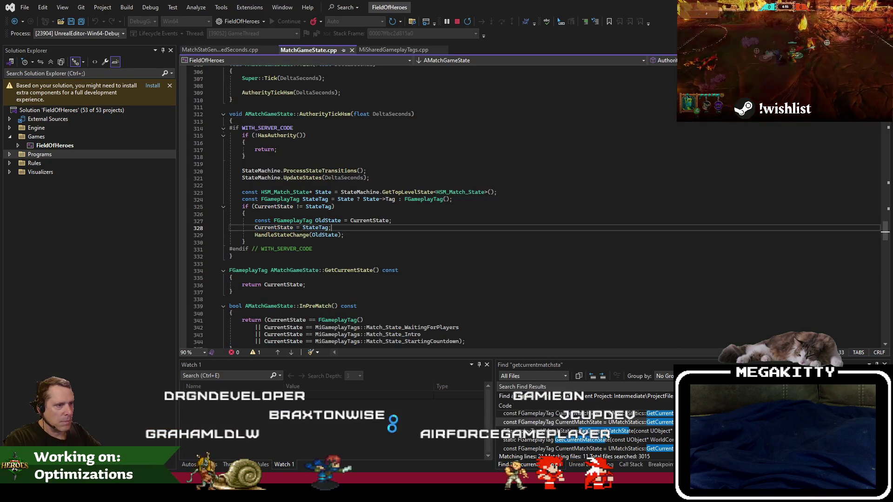
key("alt+Tab")
left_click(86, 7)
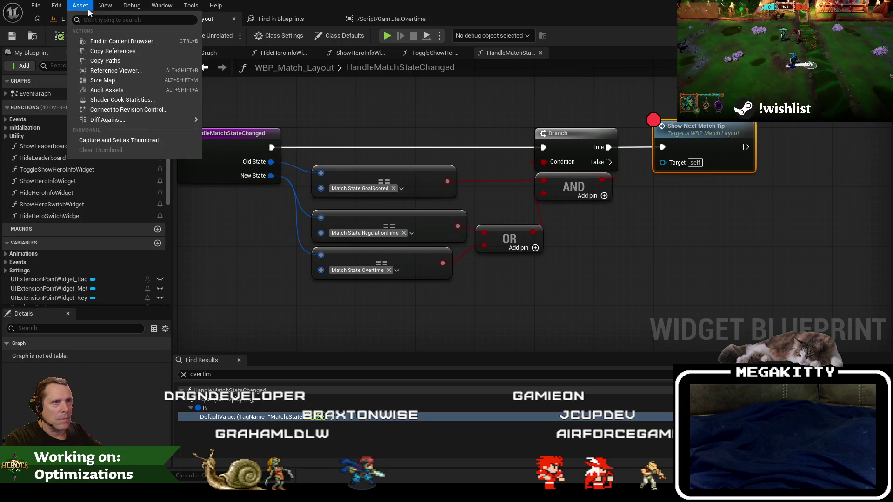
- Start a play test and return to Visual Studio paused at the line 328 breakpoint
left_click(78, 19)
left_click(255, 35)
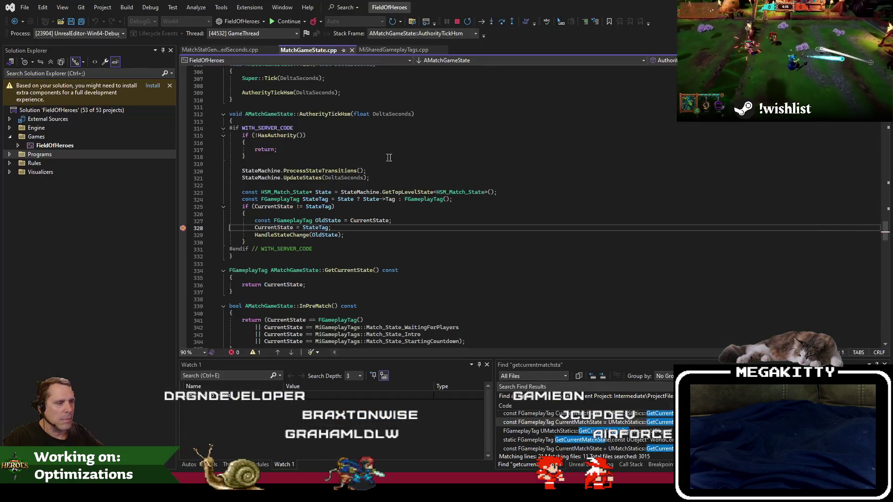
key("F5")
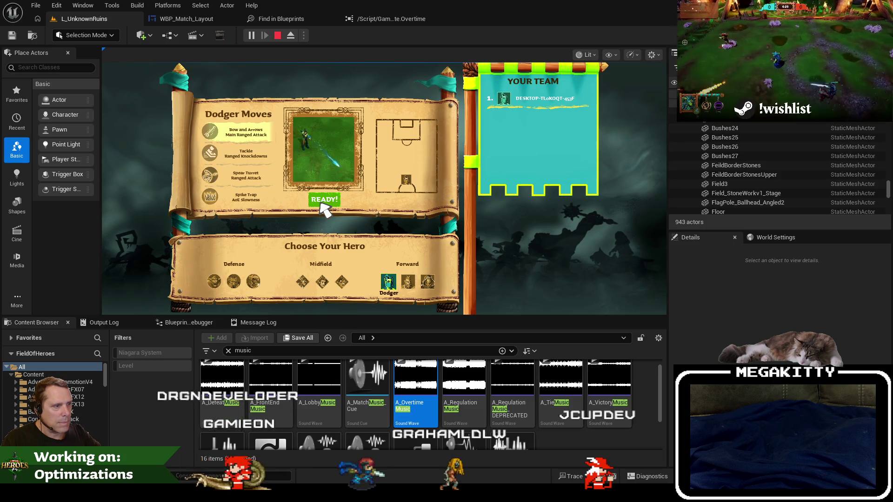
left_click(320, 205)
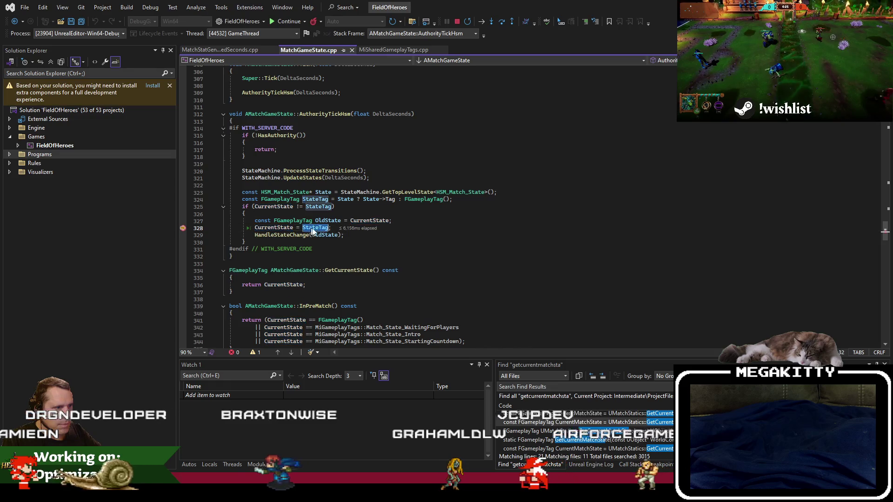
- Add OldState to the Watch window, then resume the game past the breakpoint
double_click(327, 220)
mouse_move(322, 222)
left_mouse_down()
mouse_move(278, 395)
mouse_move(288, 398)
left_mouse_up()
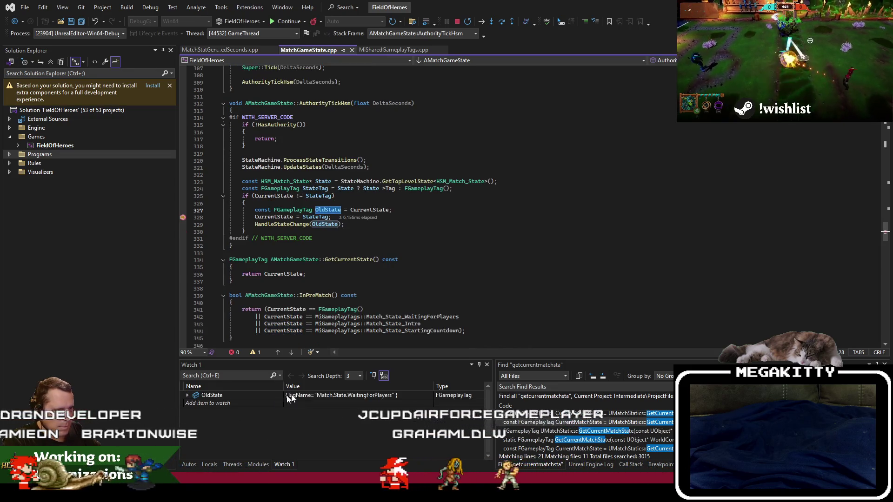
left_click_drag(309, 220, 380, 369)
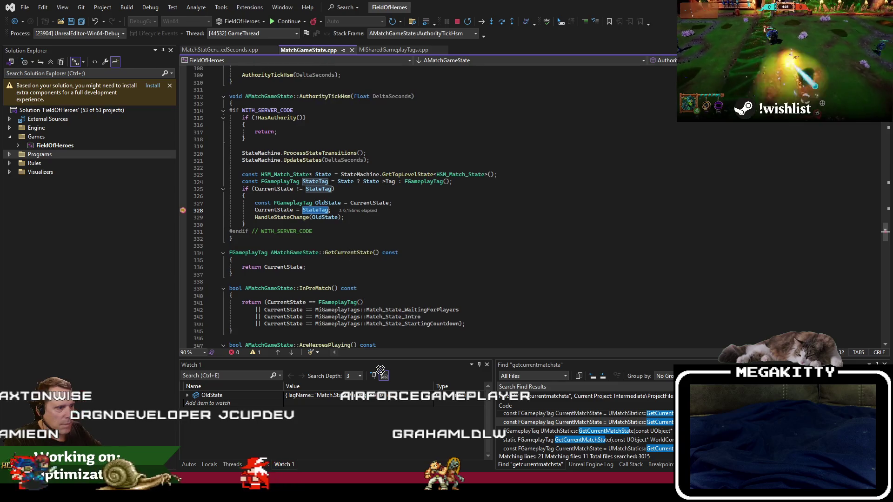
key("F5")
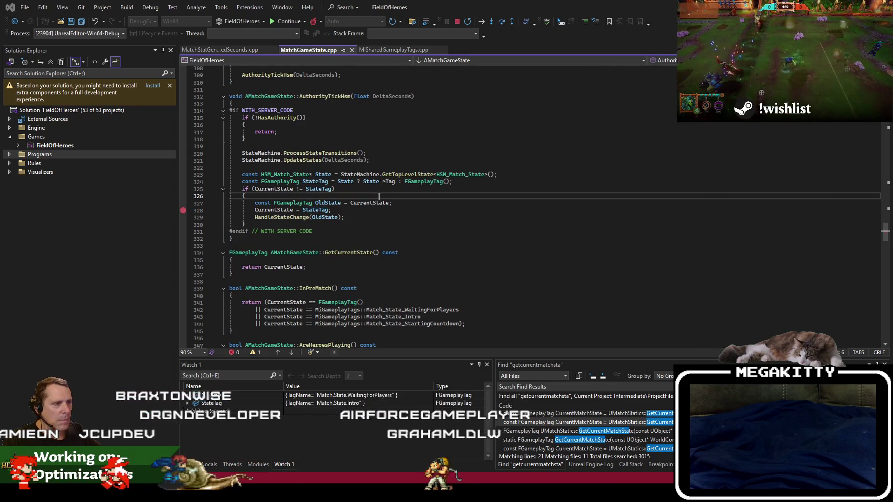
key("F5")
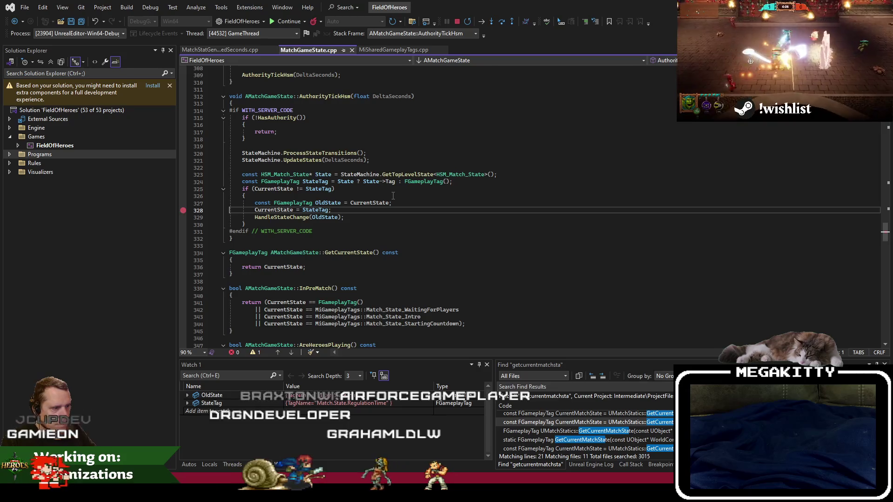
- Run the DestroyBotHeroes and FiveSeconds console commands to cut the match clock
key("grave")
key("Up")
key("Up")
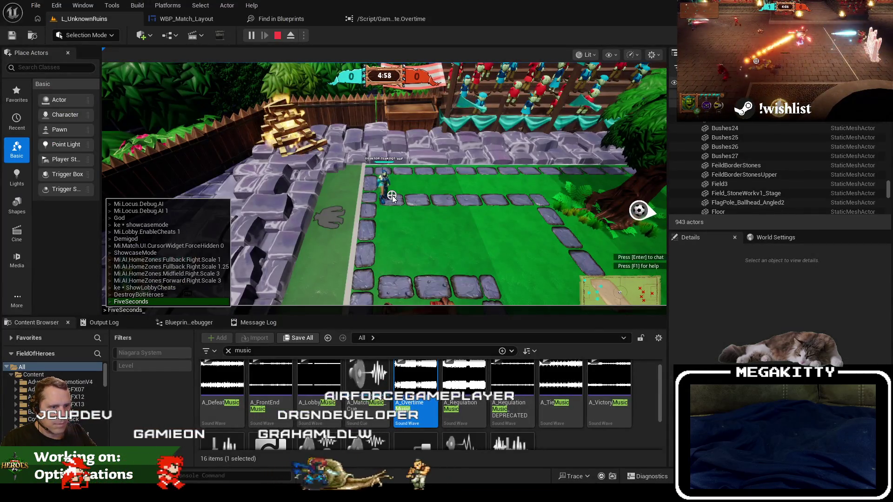
key("Return")
key("grave")
key("Up")
key("Up")
key("Return")
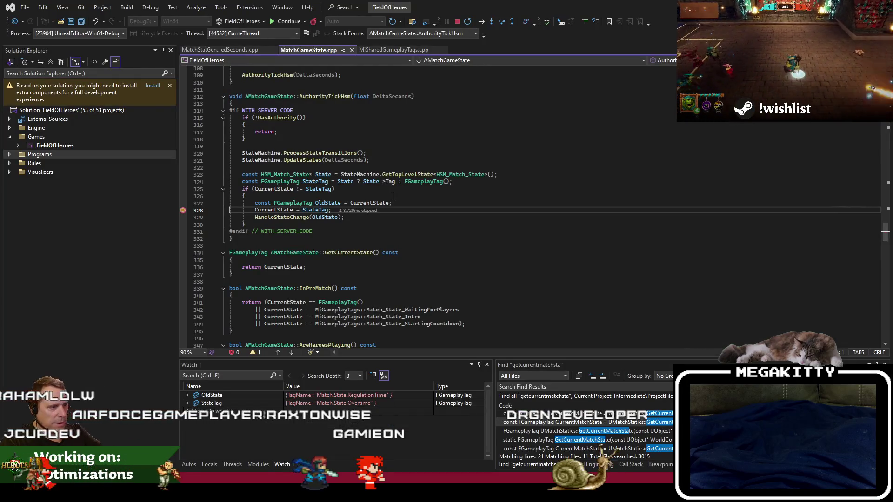
- Step over line 328, confirm StateTag changes from RegulationTime to Overtime, and continue
key("F10")
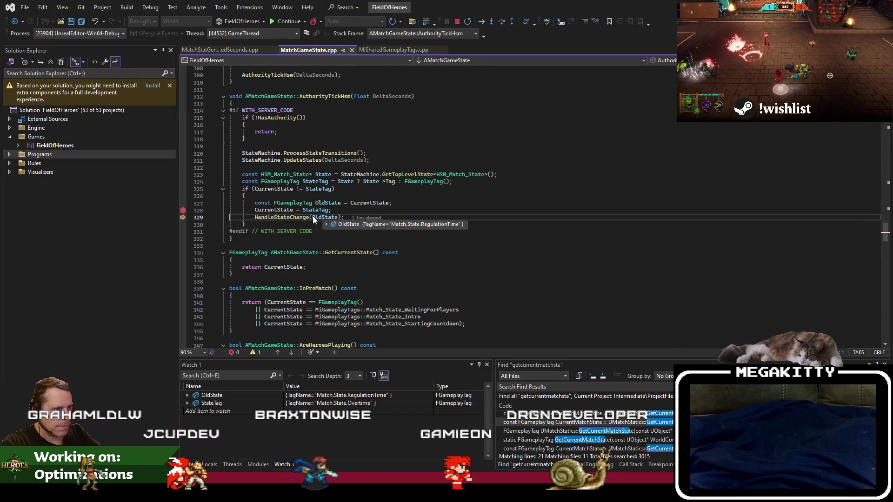
left_click(314, 210)
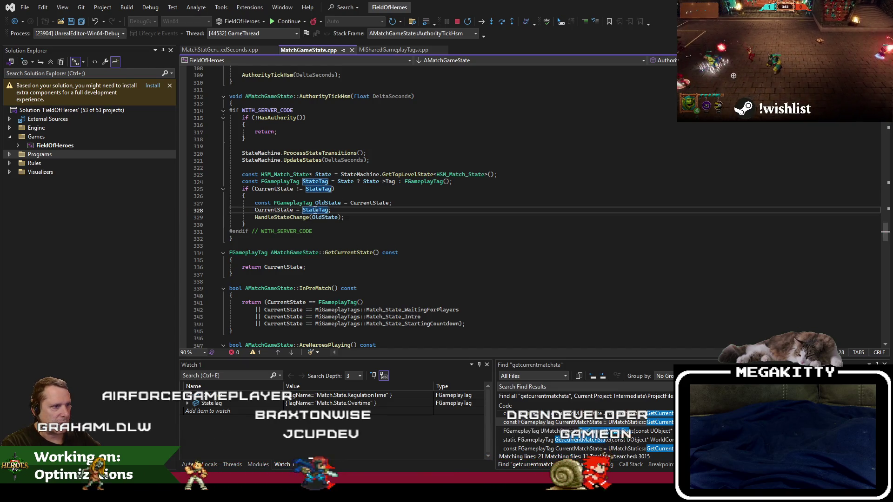
key("F5")
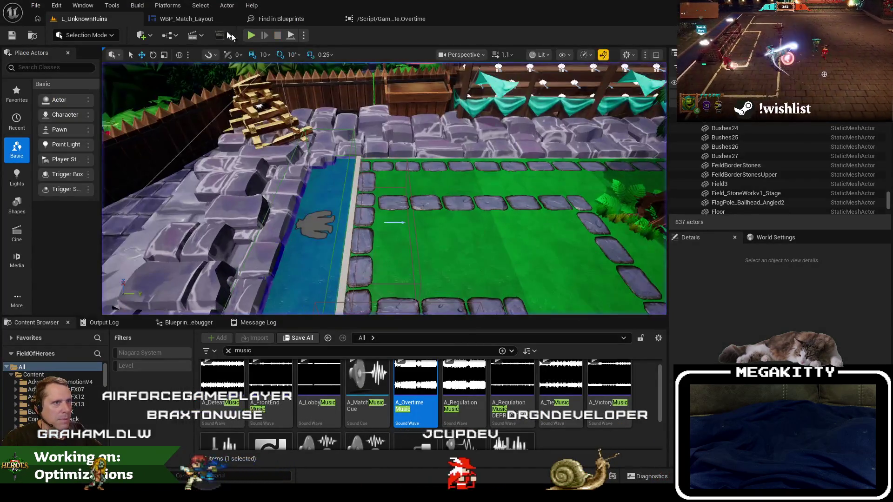
- In WBP_Match_Layout, find references to HandleMatchStateChanged and locate the Show Next Match Tip node
left_click(186, 19)
right_click(279, 159)
mouse_move(334, 254)
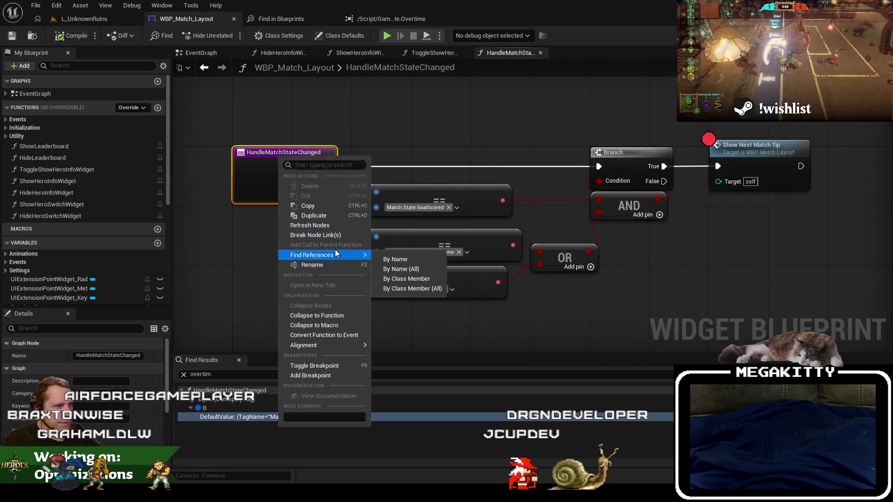
left_click(395, 270)
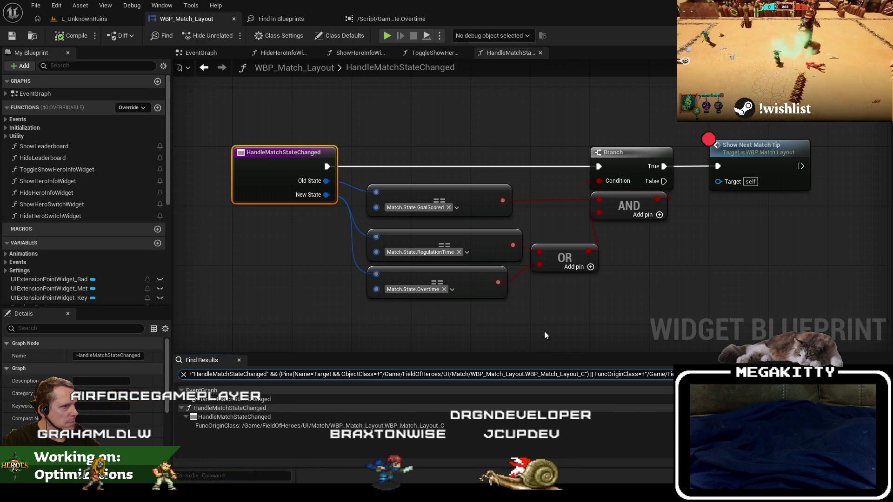
left_click(708, 139)
left_click_drag(717, 222, 695, 263)
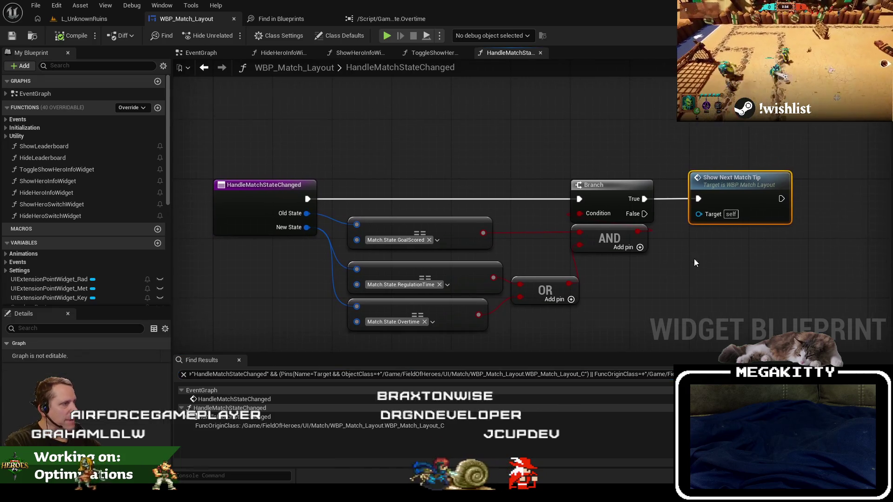
scroll(332, 150, "down", 2)
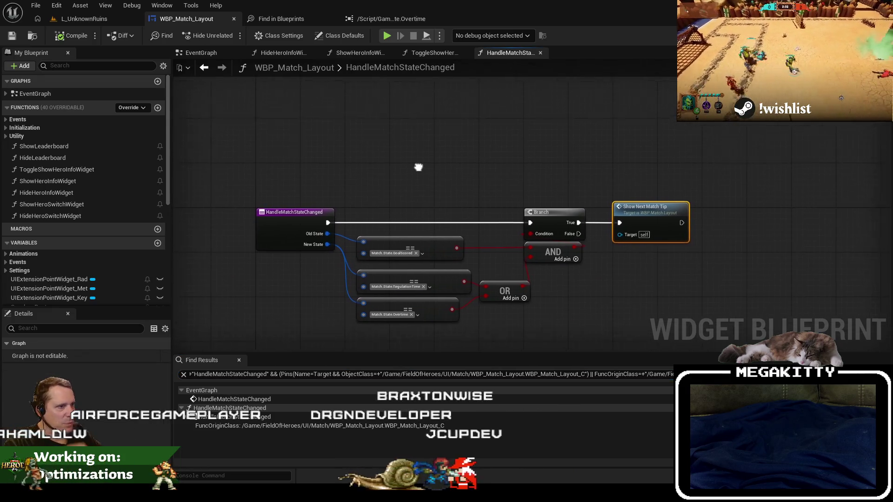
- Re-run the reference search, then shift the comparison, AND, OR, Branch and tip nodes right
right_click(302, 219)
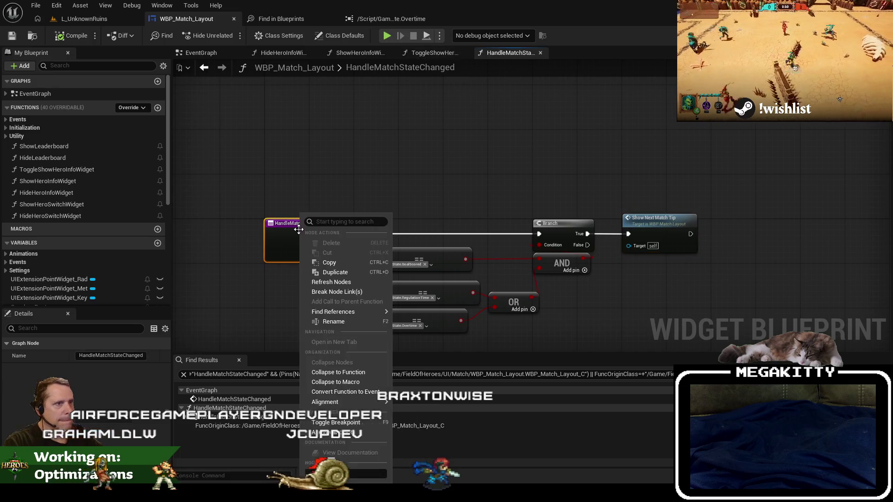
mouse_move(352, 311)
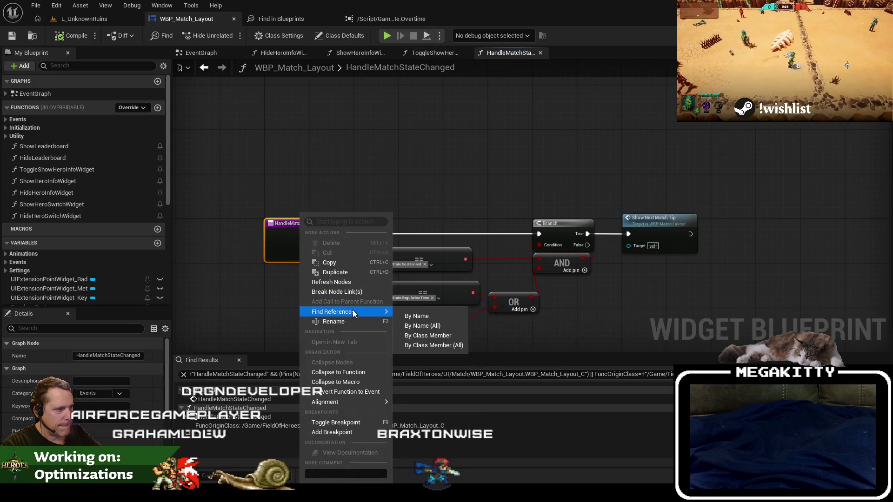
left_click(419, 335)
left_click(253, 428)
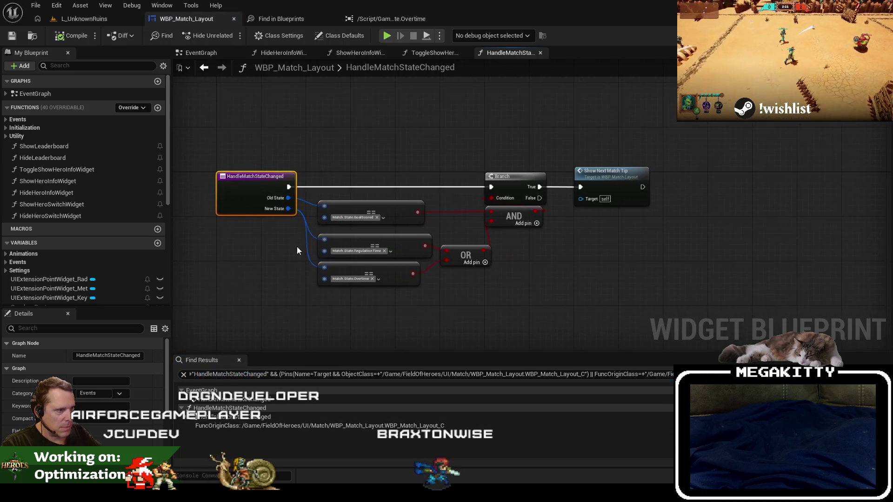
scroll(297, 249, "up", 2)
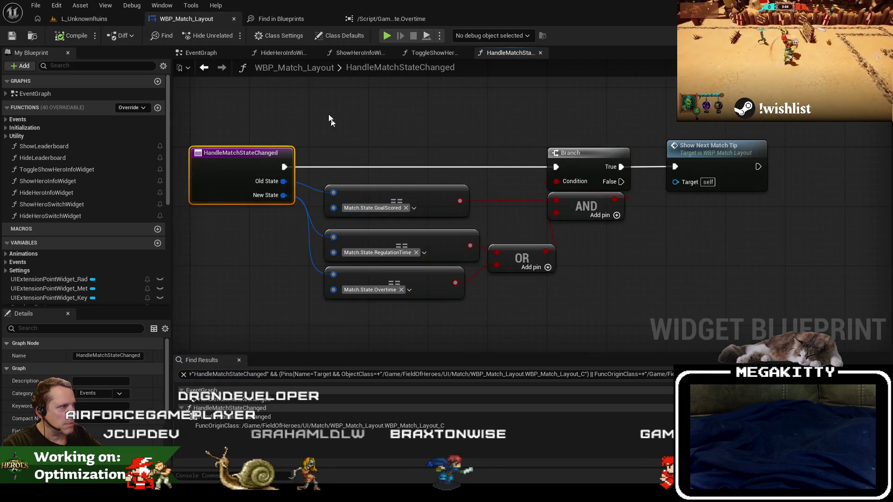
left_click_drag(330, 120, 737, 309)
left_click_drag(572, 153, 691, 153)
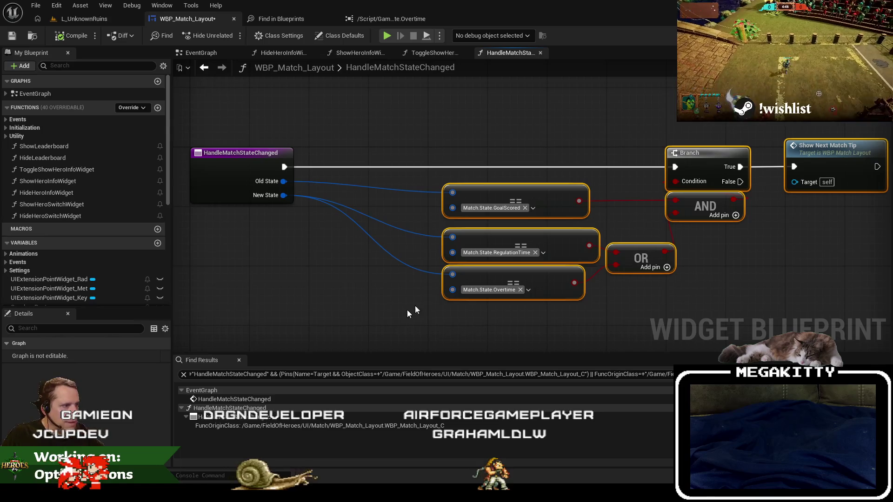
- Feed the comparisons from separate Get New State and Get Old State getter nodes
mouse_move(453, 278)
left_mouse_down()
mouse_move(342, 273)
mouse_move(461, 236)
left_mouse_up()
type("get new st")
key("Return")
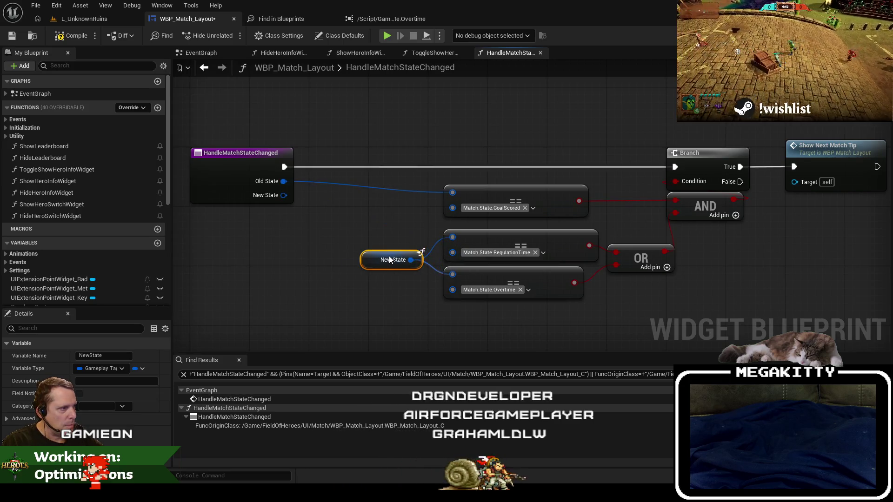
left_click_drag(444, 192, 369, 186)
type("get old st")
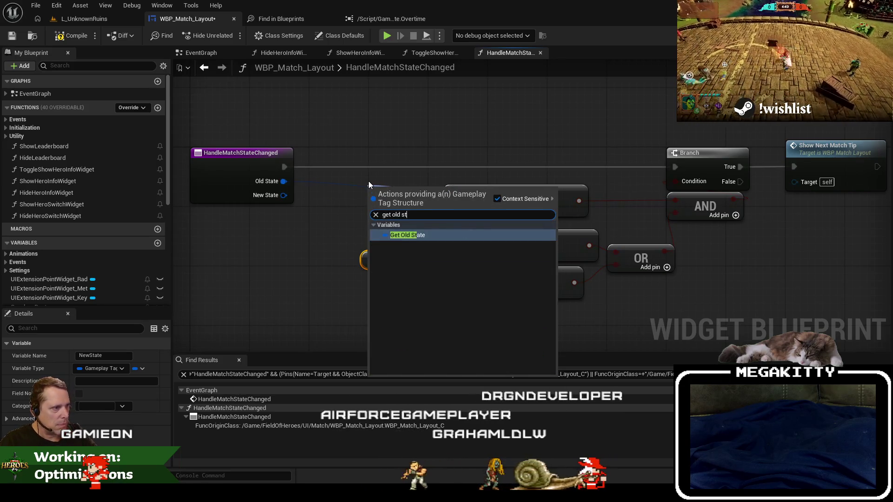
key("Return")
- Insert a Sequence node after HandleMatchStateChanged and move the match-tip logic lower
left_click_drag(285, 167, 312, 168)
type("seq")
key("Return")
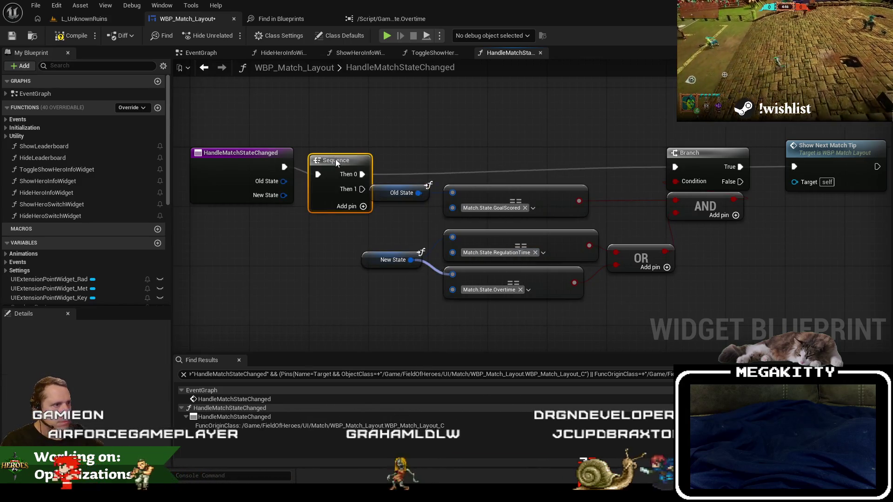
scroll(340, 139, "down", 3)
mouse_move(383, 169)
left_mouse_down()
mouse_move(672, 299)
mouse_move(544, 207)
left_mouse_up()
mouse_move(293, 127)
left_mouse_down()
mouse_move(658, 288)
mouse_move(303, 133)
left_mouse_up()
left_click_drag(537, 154, 542, 271)
right_click(287, 168)
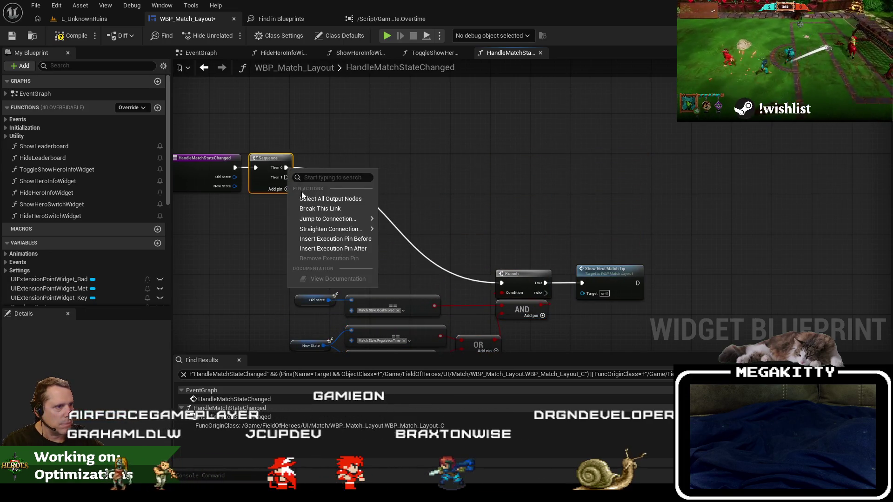
- Break the Then 0 link and wrap the tip logic in a 'Show next match tip' comment
left_click(306, 209)
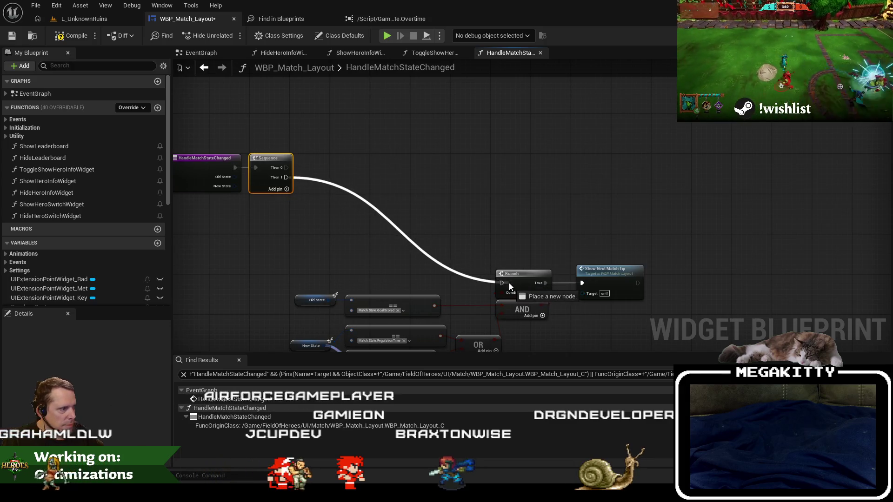
scroll(468, 275, "down", 2)
mouse_move(289, 203)
left_mouse_down()
mouse_move(395, 228)
mouse_move(629, 320)
left_mouse_up()
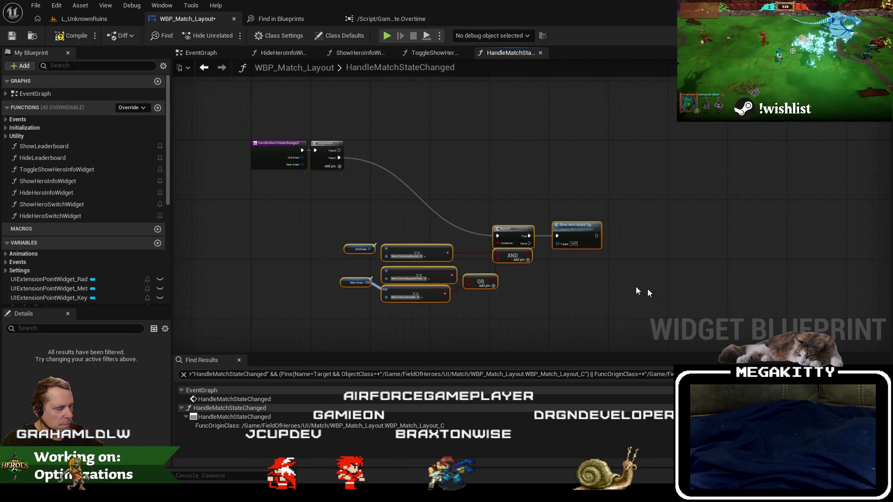
type("cShow next ")
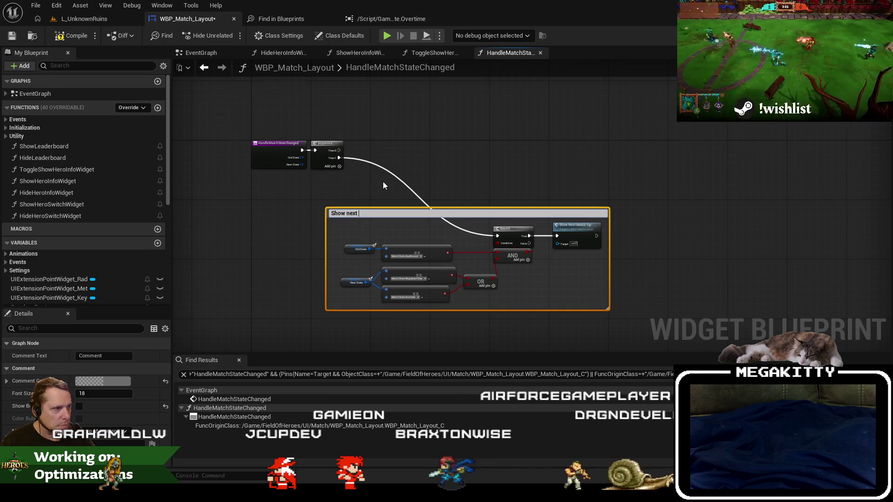
type("match tip")
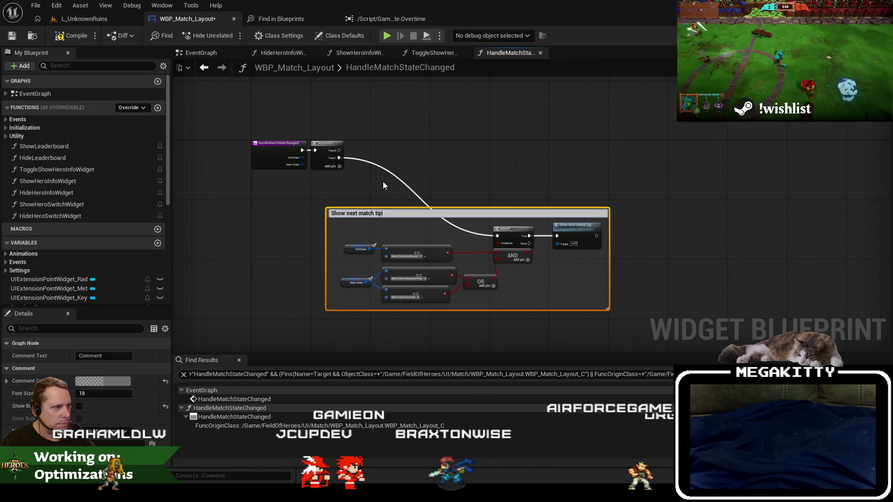
key("Return")
- Shift the commented group slightly down and pan the graph left
mouse_move(338, 194)
left_mouse_down()
mouse_move(568, 300)
mouse_move(625, 340)
left_mouse_up()
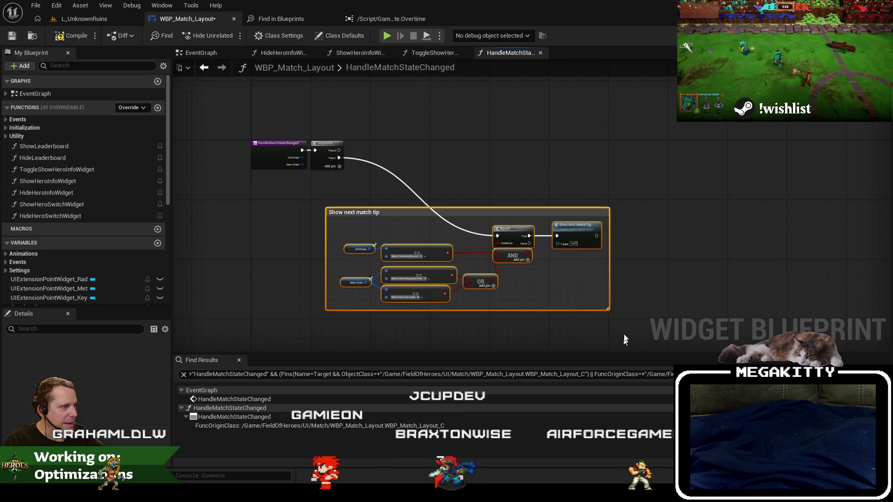
mouse_move(569, 231)
left_mouse_down()
mouse_move(554, 269)
mouse_move(565, 268)
left_mouse_up()
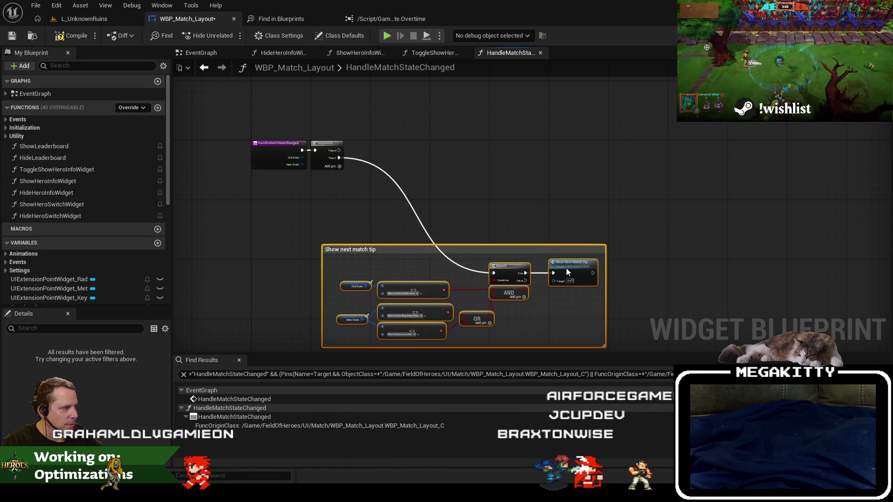
left_click(449, 211)
left_click_drag(449, 212, 397, 212)
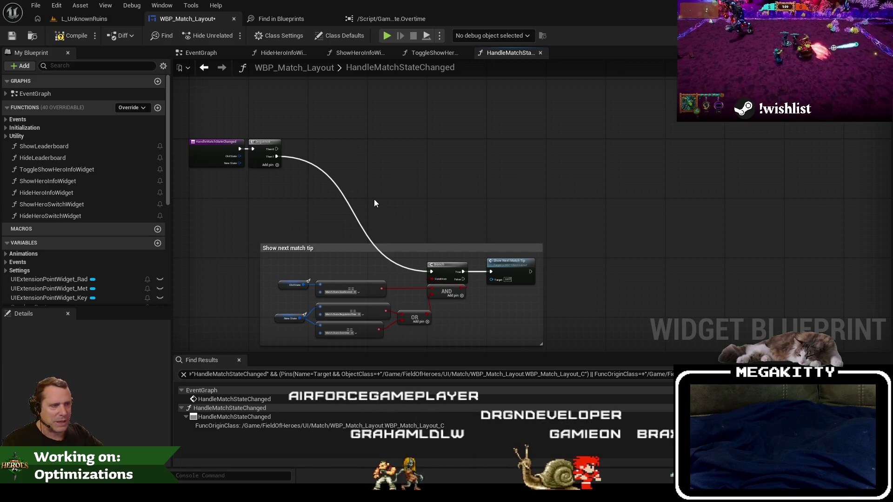
- Copy the state comparisons beside the Sequence, deleting the extra Old State and GoalScored copies
left_click_drag(375, 203, 397, 206)
scroll(399, 210, "up", 2)
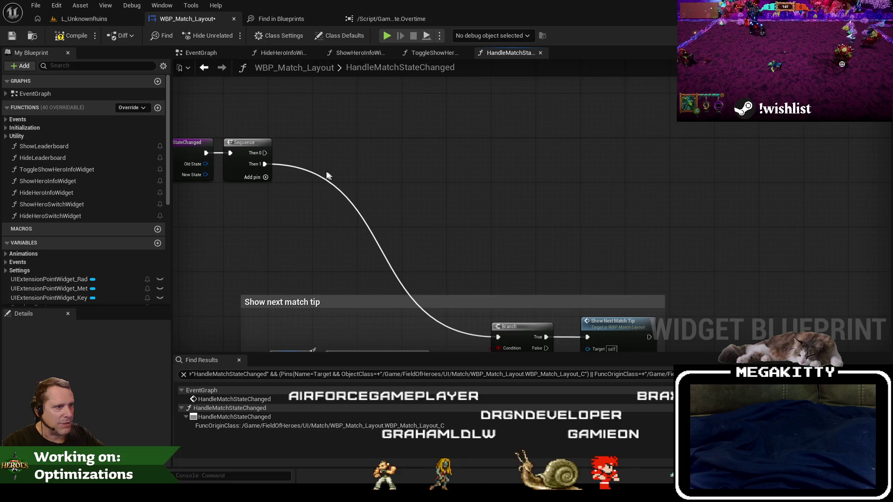
left_click_drag(353, 157, 364, 92)
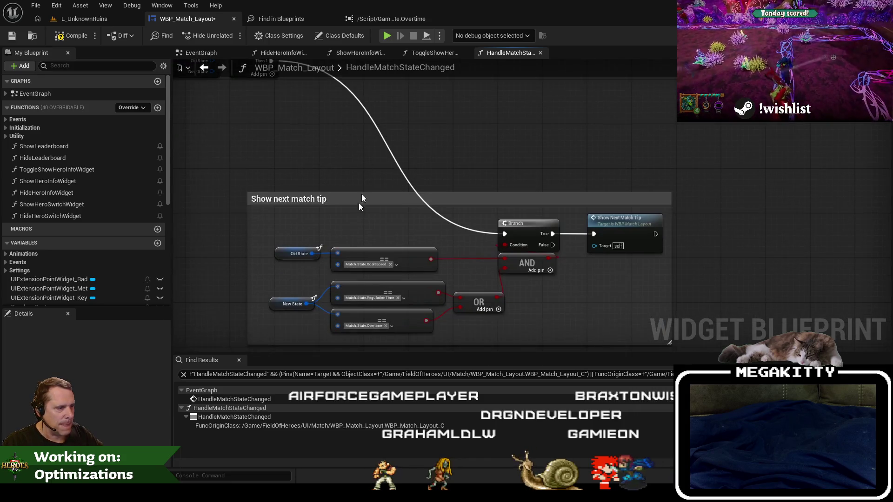
left_click_drag(266, 228, 409, 302)
key("ctrl+c")
left_click_drag(375, 88, 352, 186)
key("ctrl+v")
scroll(352, 187, "up", 2)
left_click(335, 231, "ctrl")
left_click(453, 206, "ctrl")
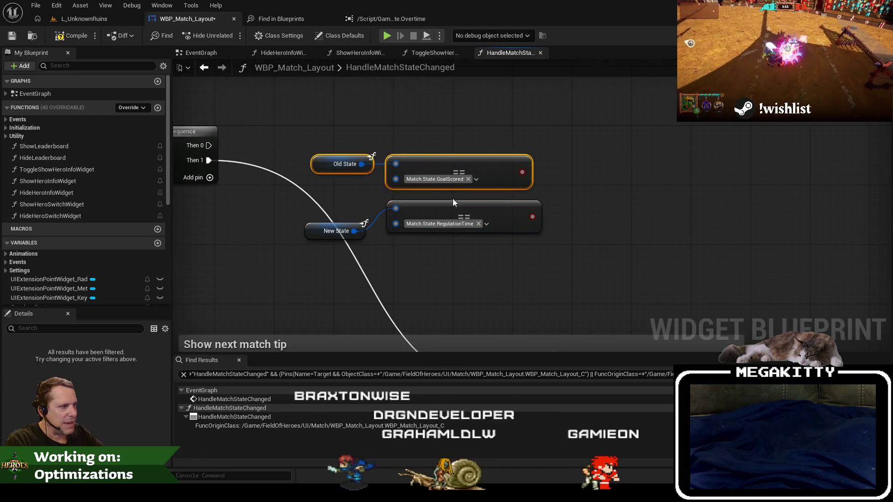
key("Delete")
- Set the pasted comparison to Match.State.Overtime and drive a new Branch from Then 0
left_click(439, 224)
left_click(426, 361)
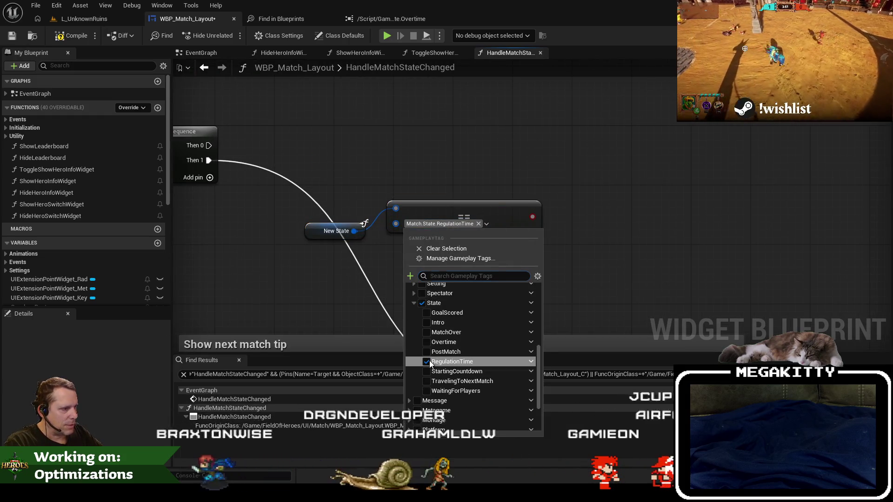
left_click(426, 342)
left_click_drag(517, 217, 502, 146)
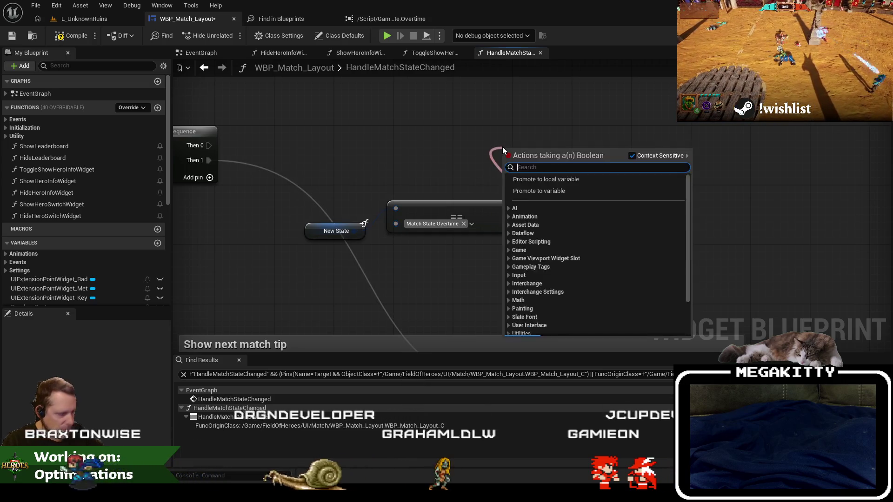
left_click(511, 151)
left_click(432, 131)
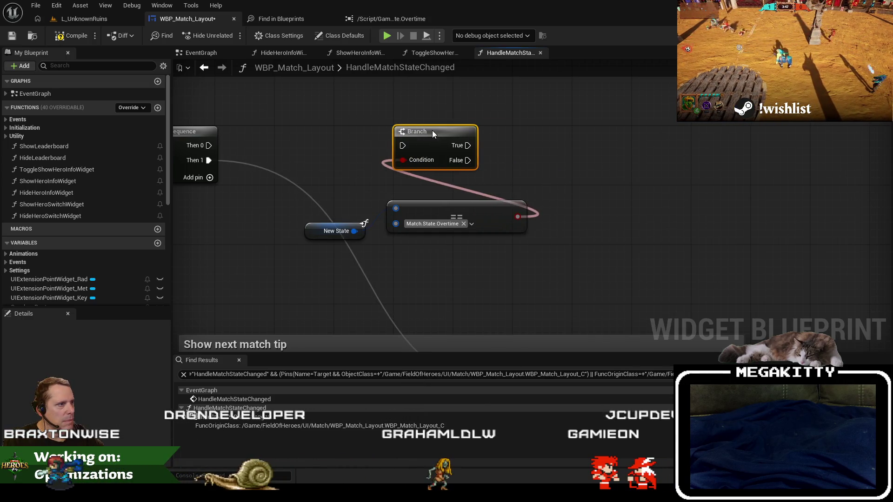
left_click_drag(390, 148, 208, 145)
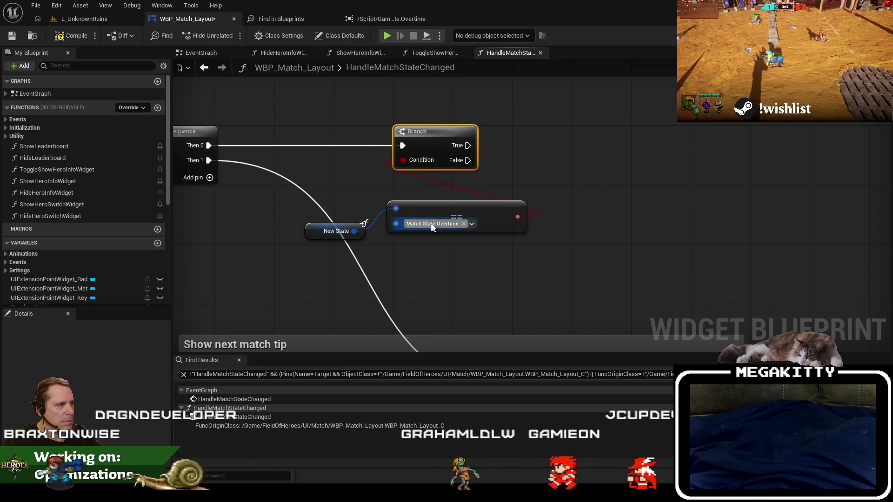
left_click(458, 221)
left_click_drag(458, 221, 480, 243)
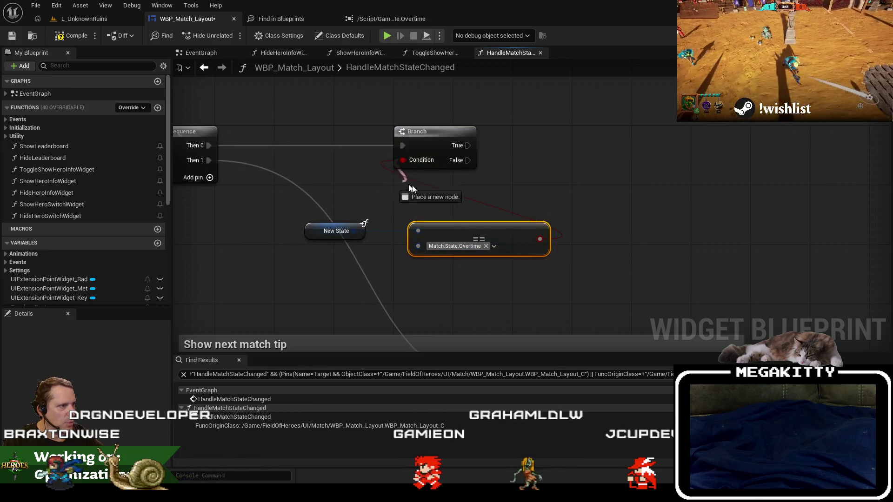
- Add an AND node on the Branch Condition with an extra Old State == comparison
left_click_drag(412, 188, 455, 188)
type("and")
key("Return")
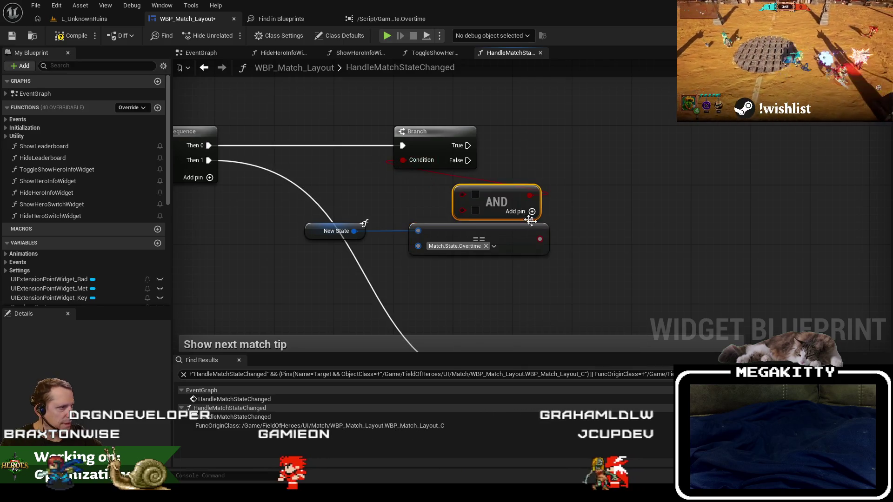
left_click_drag(540, 239, 462, 210)
left_click_drag(303, 227, 347, 230)
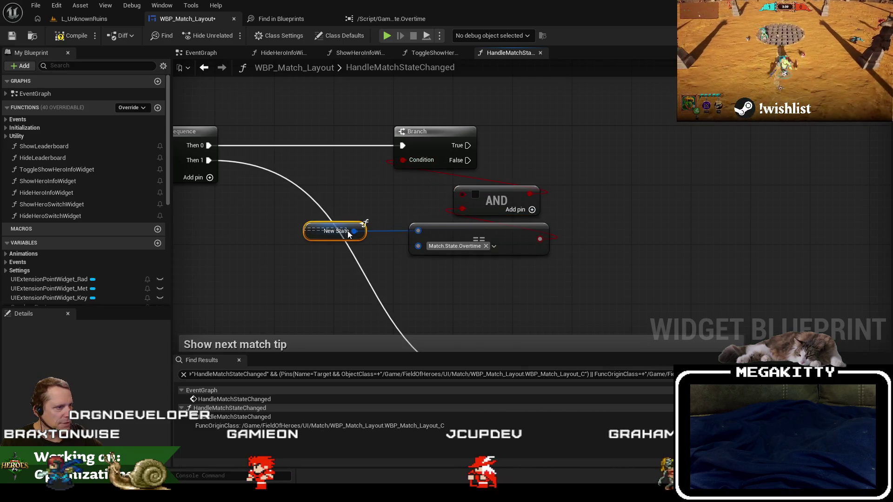
right_click(246, 161)
type("get old state")
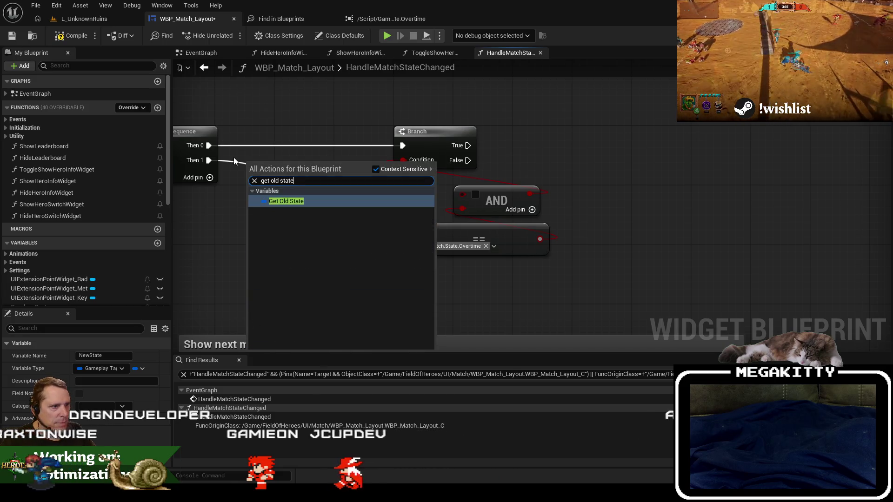
key("Return")
left_click_drag(294, 164, 328, 186)
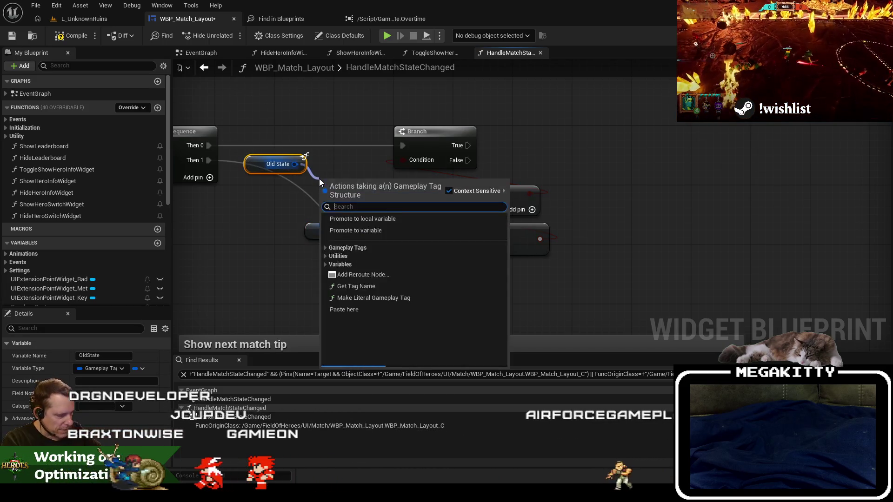
type("==")
key("Return")
- Remove the Old State comparison and AND, wiring New State == Overtime straight into Condition
left_click(345, 201)
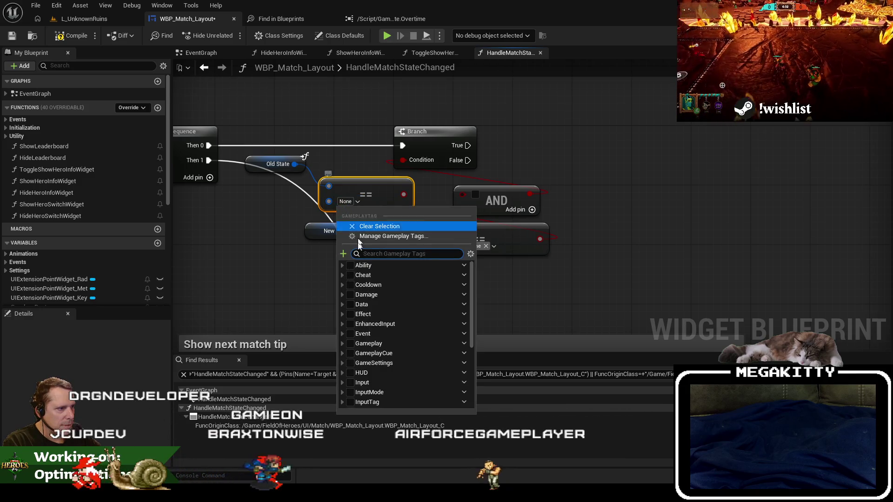
scroll(357, 367, "down", 3)
left_click_drag(268, 145, 419, 218)
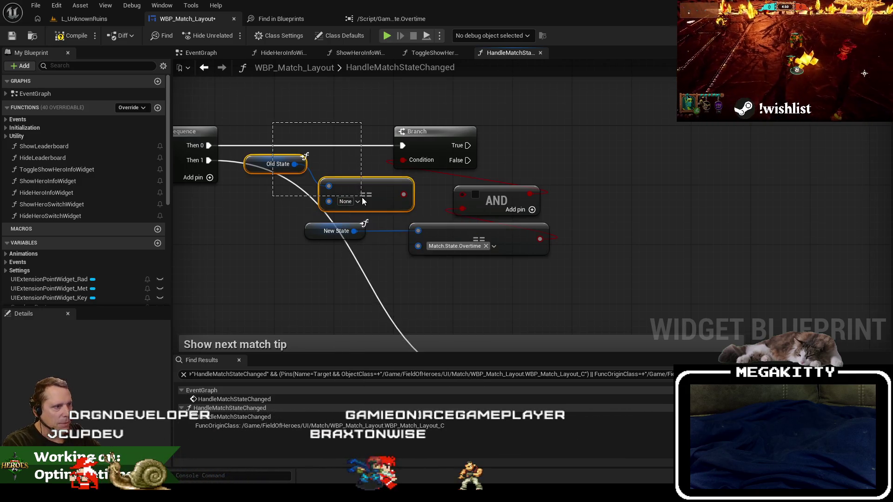
key("Delete")
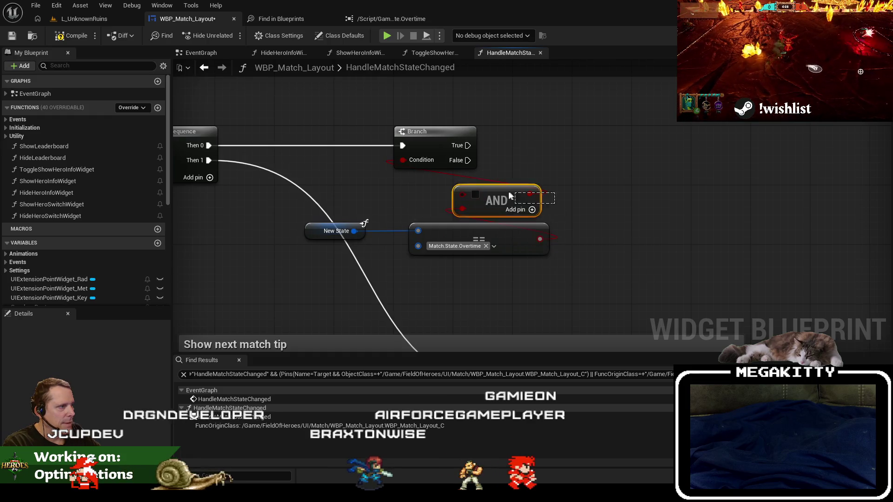
left_click(508, 191)
key("Delete")
left_click_drag(540, 239, 420, 163)
left_click_drag(501, 233, 483, 185)
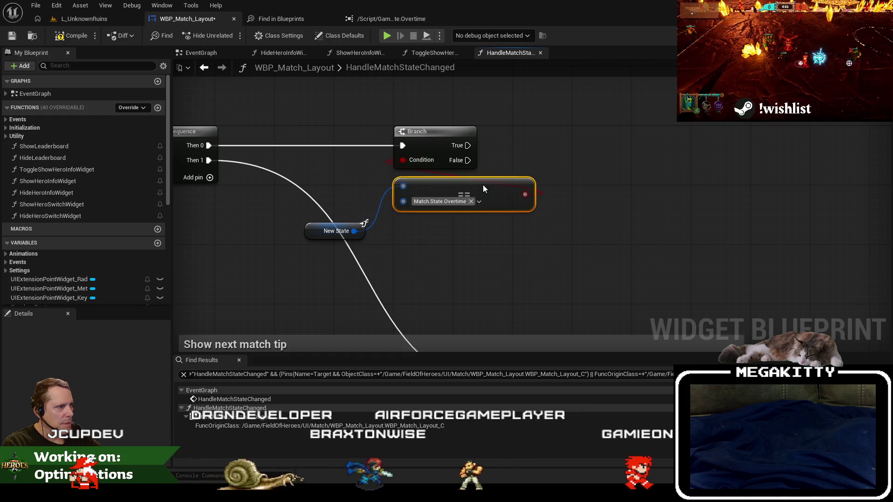
mouse_move(321, 237)
left_mouse_down()
mouse_move(381, 213)
mouse_move(411, 225)
left_mouse_up()
- Add Play Animation Forward off the Branch True output with an OvertimeIntro reference
mouse_move(343, 173)
left_mouse_down()
mouse_move(405, 181)
mouse_move(438, 164)
left_mouse_up()
type("lay")
key("BackSpace")
key("BackSpace")
key("BackSpace")
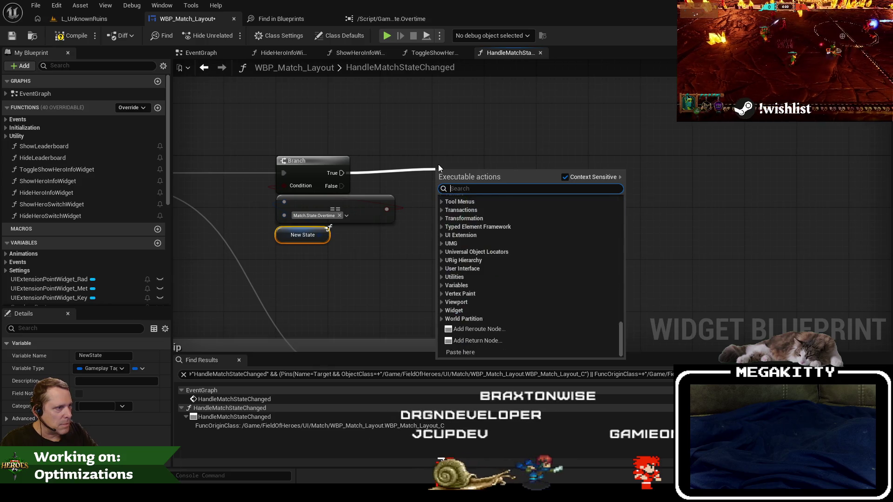
type("play anima")
key("Down")
key("Return")
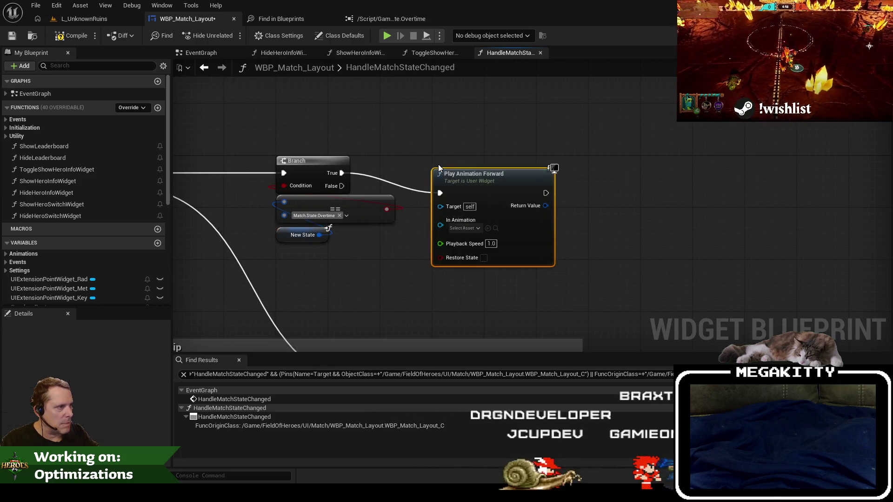
scroll(455, 138, "up", 1)
mouse_move(476, 174)
left_mouse_down()
mouse_move(480, 156)
mouse_move(468, 167)
left_mouse_up()
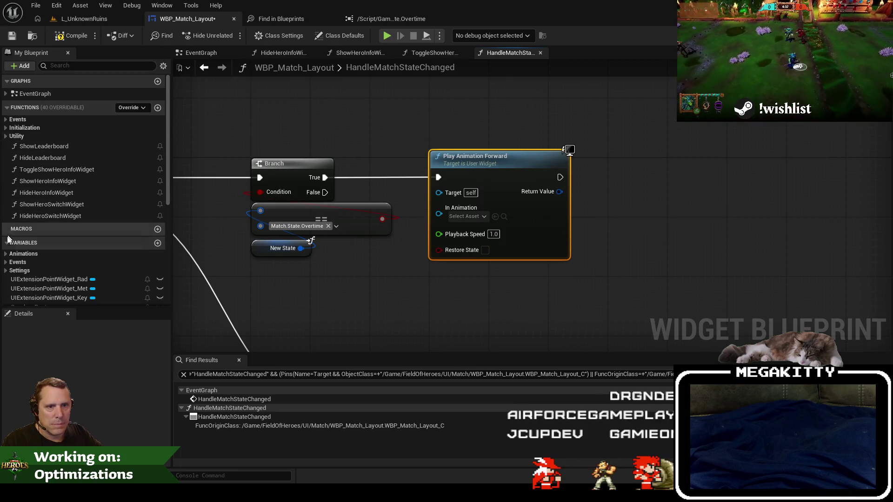
scroll(68, 278, "down", 1)
mouse_move(28, 296)
left_mouse_down()
mouse_move(400, 298)
mouse_move(489, 285)
left_mouse_up()
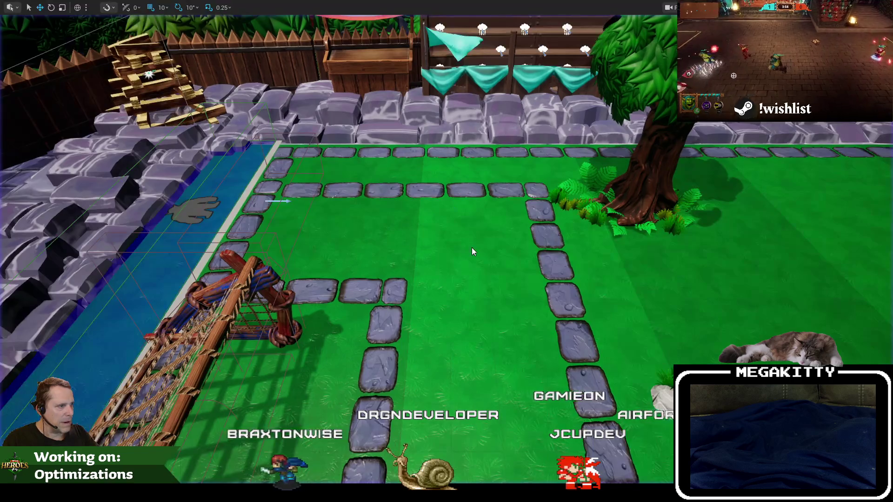
- Stop the play session and raise the OVERTIME text's Font Size to 240 in WBP_Match_Layout
key("Escape")
left_click(184, 19)
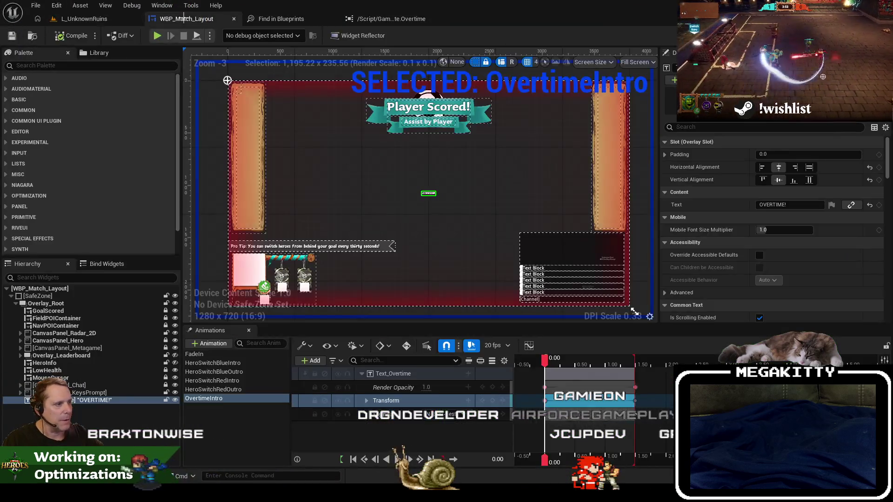
left_click(712, 128)
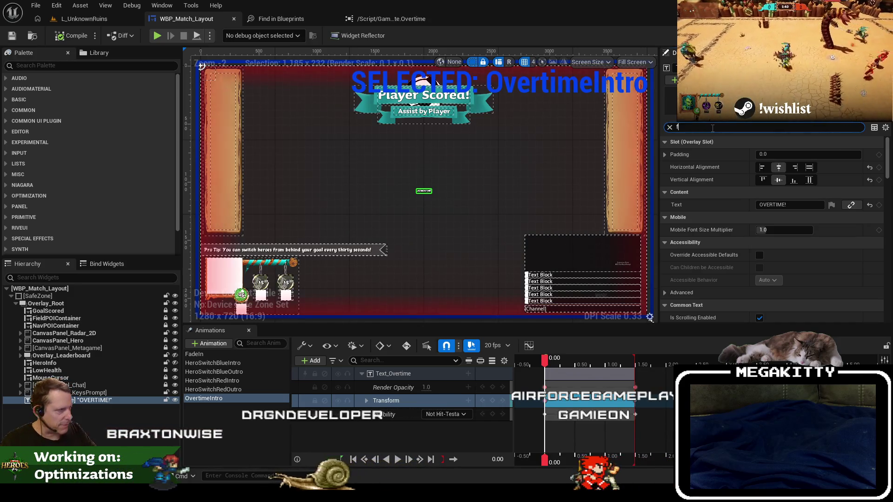
type("font")
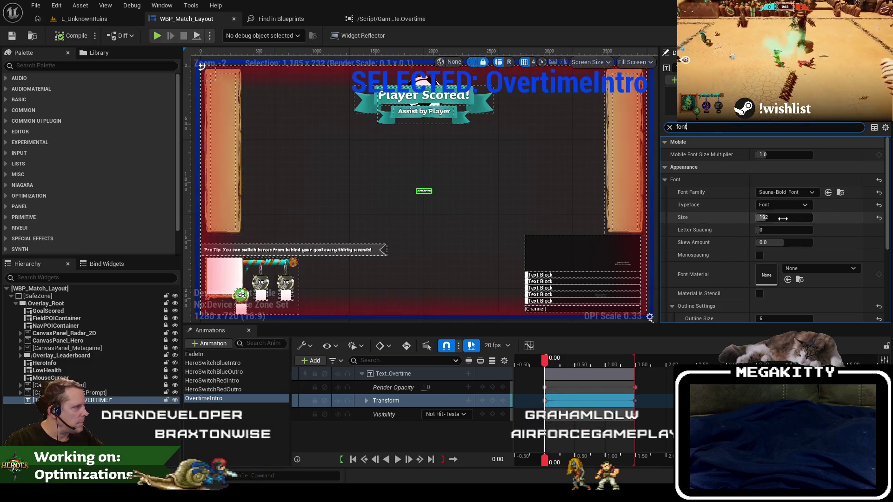
type("240")
key("Return")
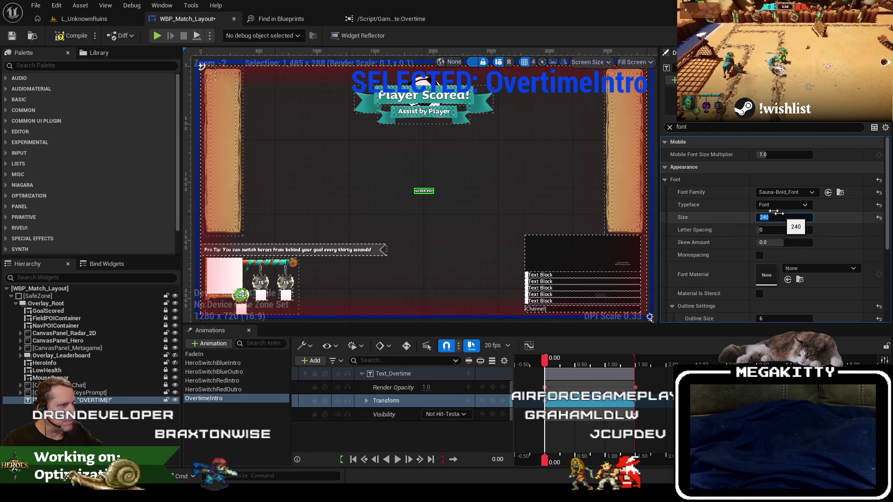
left_click(83, 18)
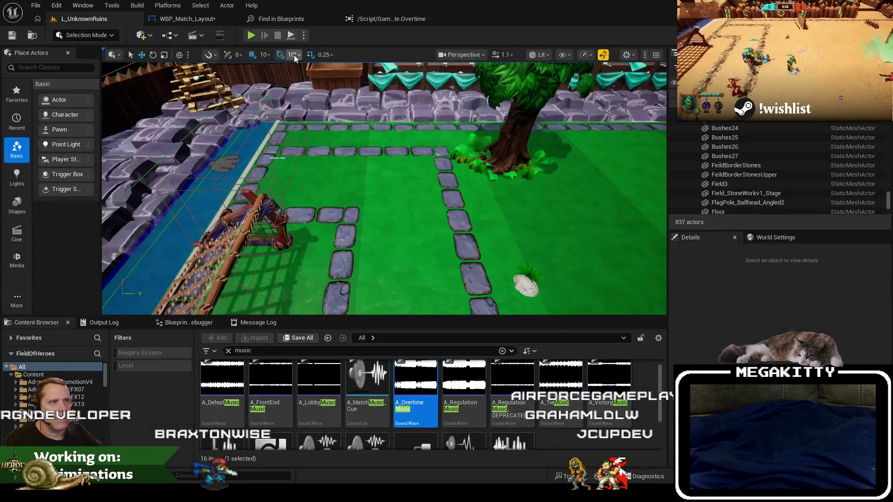
- Play-test with DestroyBotHeroes into overtime, stop, and reopen the WBP_Match_Layout designer
left_click(250, 38)
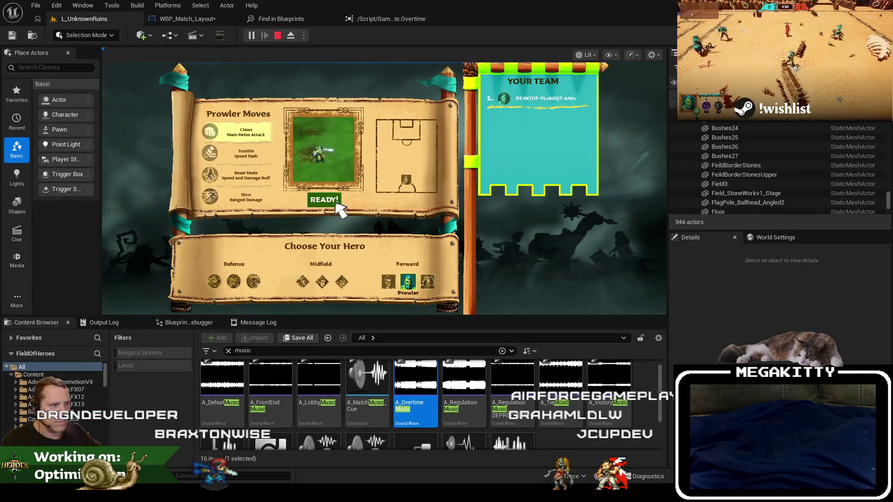
left_click(336, 204)
key("grave")
key("Up")
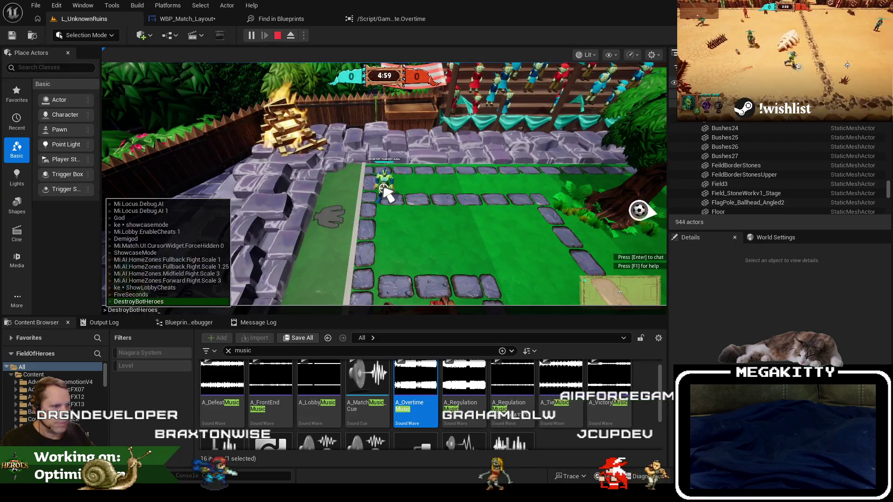
key("Return")
key("F11")
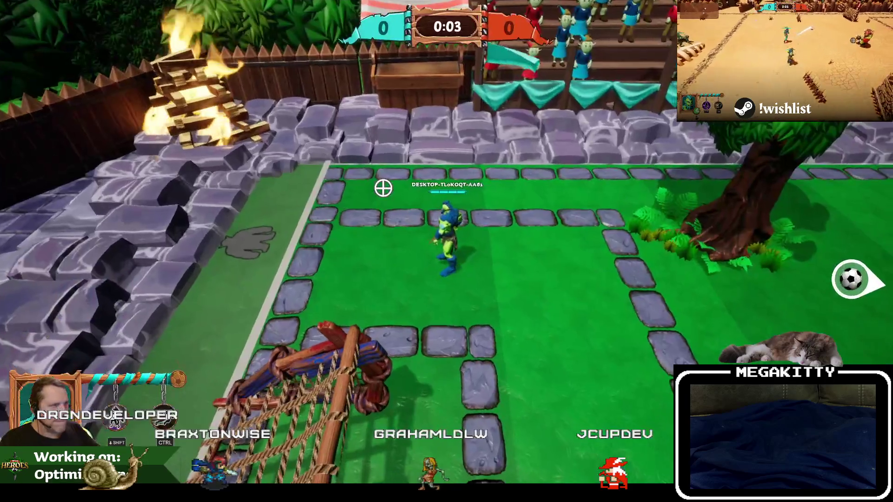
key("d")
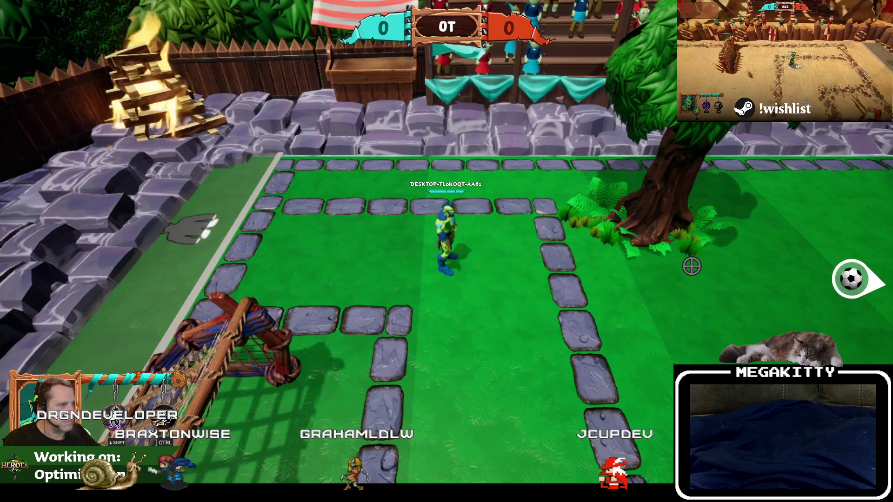
key("Escape")
key("F11")
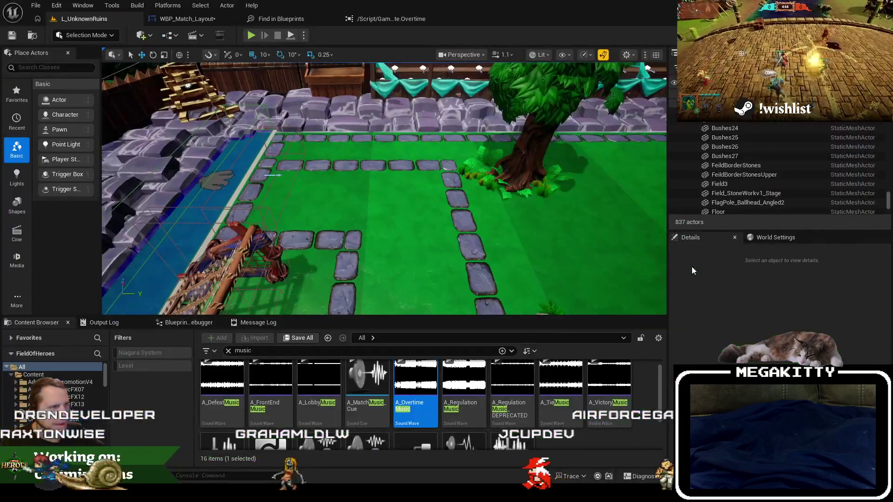
left_click(206, 23)
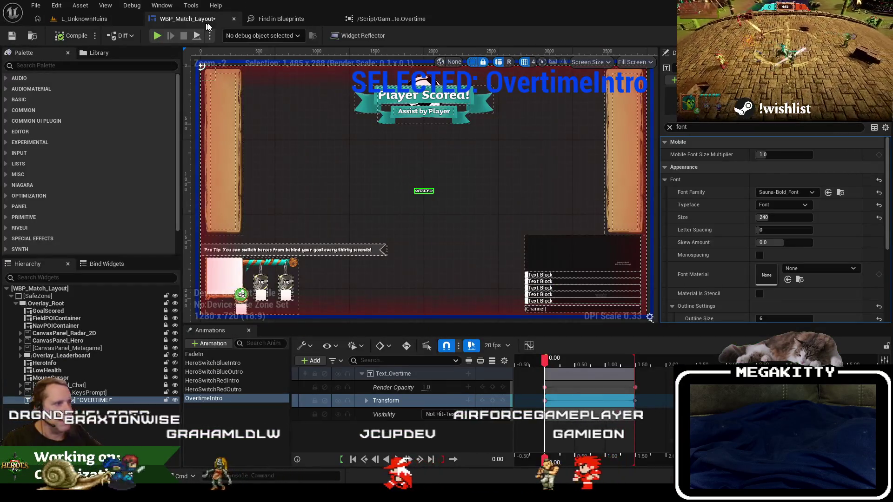
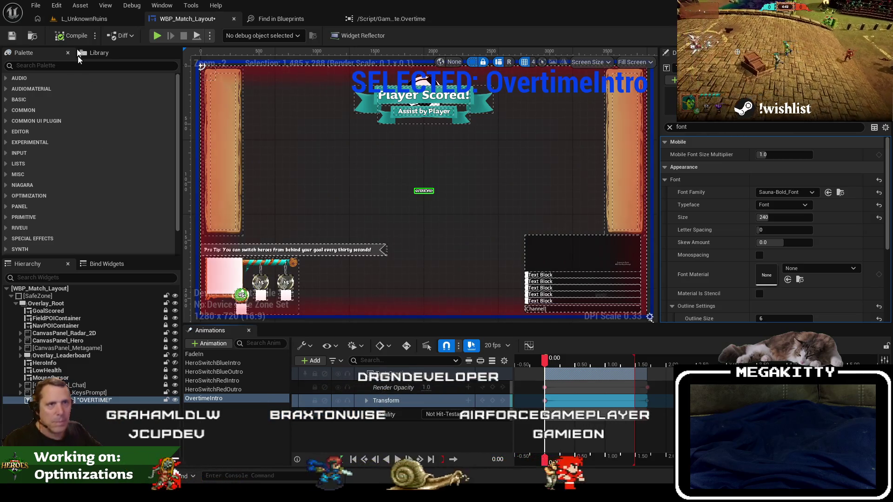
- Save the match layout blueprint and briefly check what references the Overtime gameplay tag
left_click(12, 36)
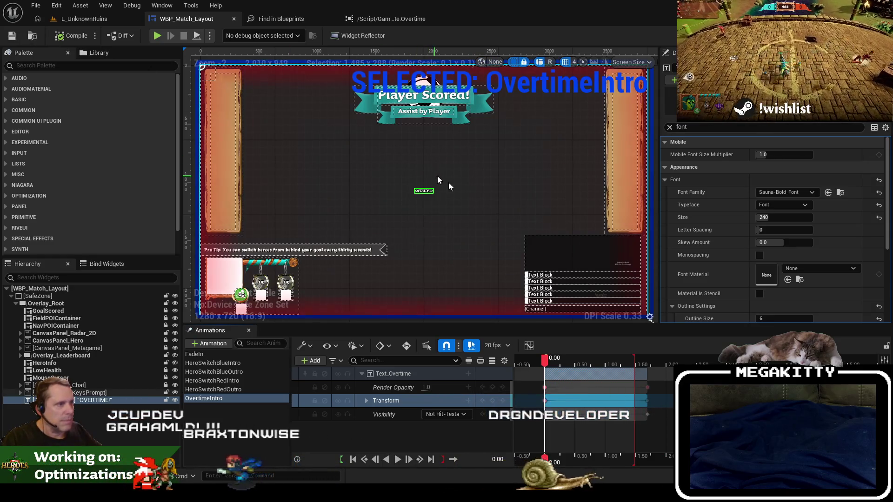
left_click(369, 19)
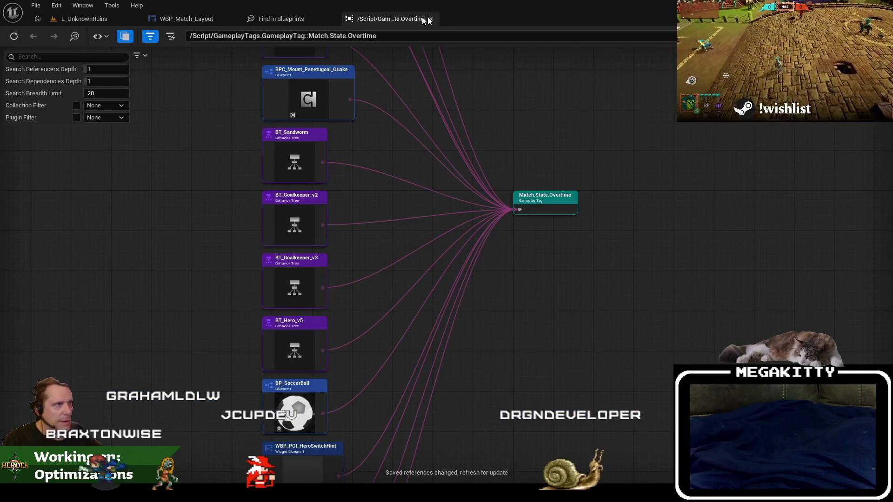
left_click(430, 19)
left_click(186, 18)
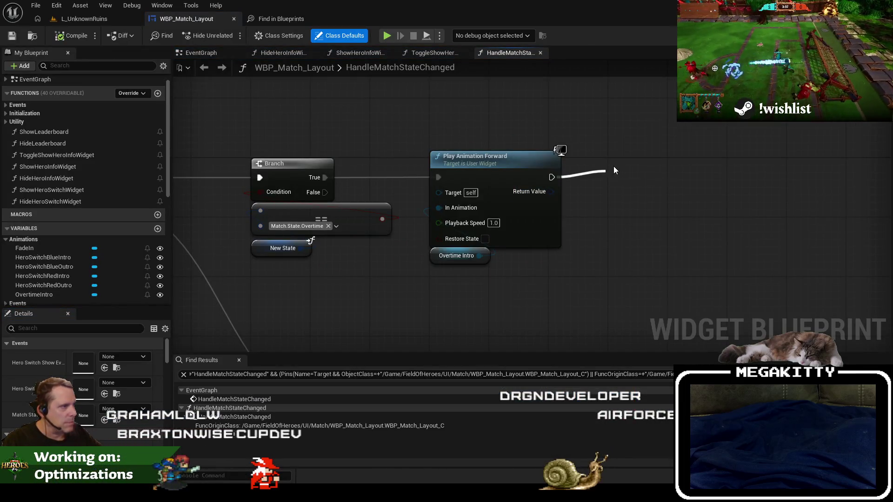
- Add a Play Sound 2D node after Play Animation Forward, playing the A_WarHorn sound
left_click_drag(613, 171, 613, 170)
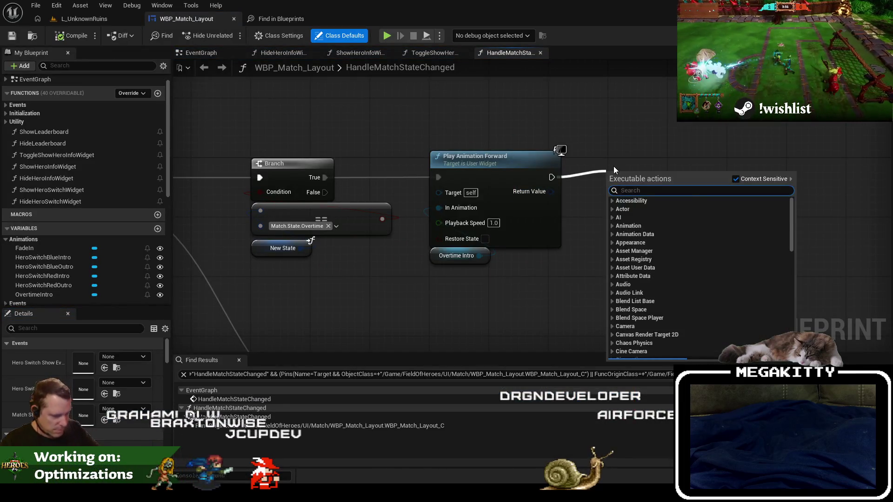
type("play sound 2d")
key("Return")
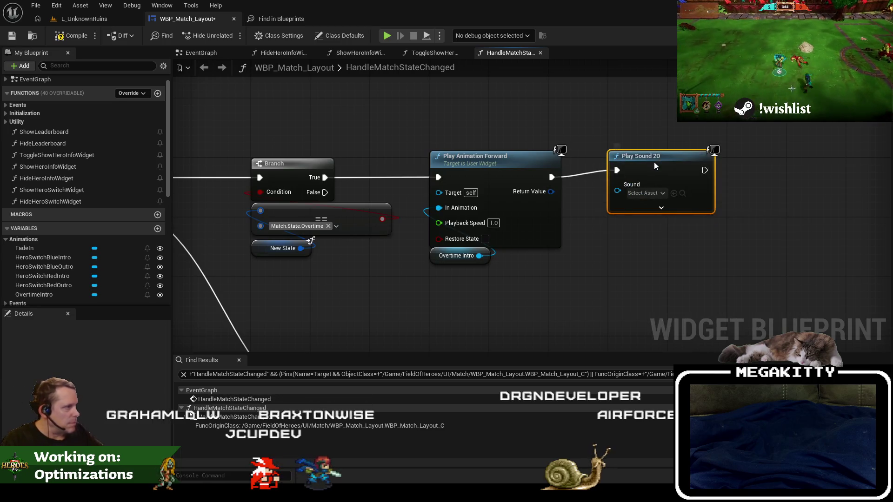
left_click(644, 201)
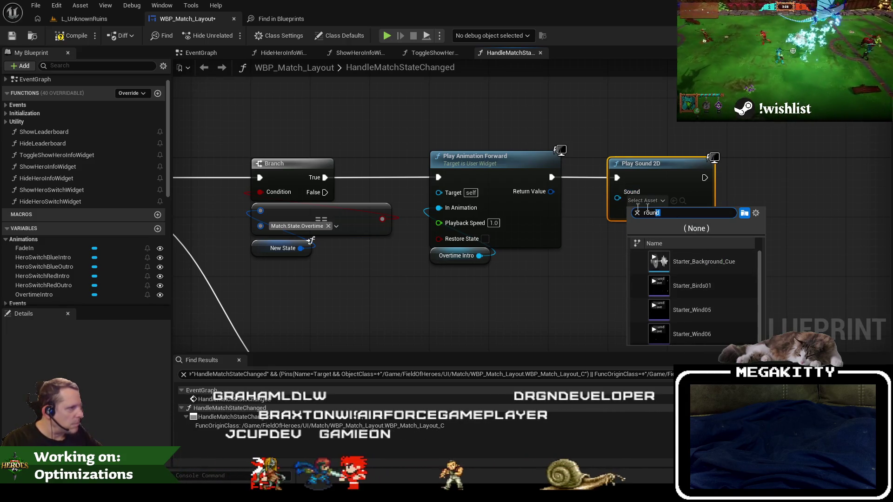
key("ctrl+a")
type("horn")
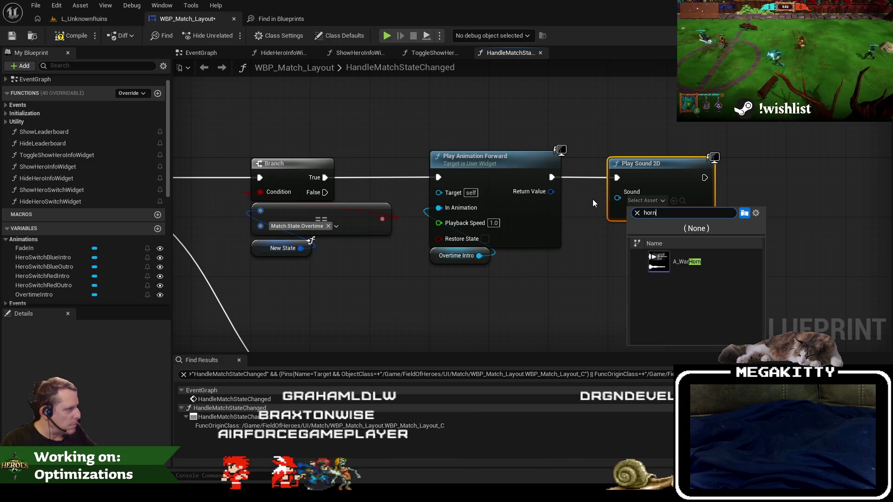
left_click(651, 260)
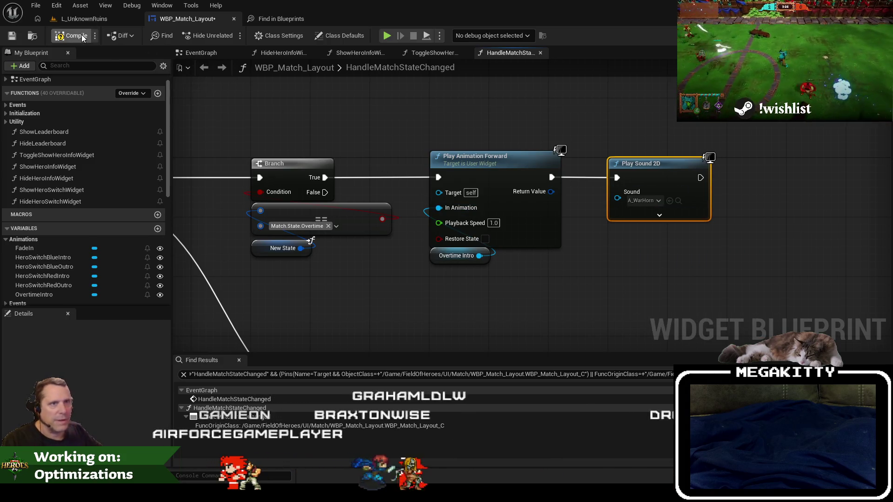
- Confirm A_WarHorn is the node's sound and go to the L_UnknownRuins level
left_click(642, 201)
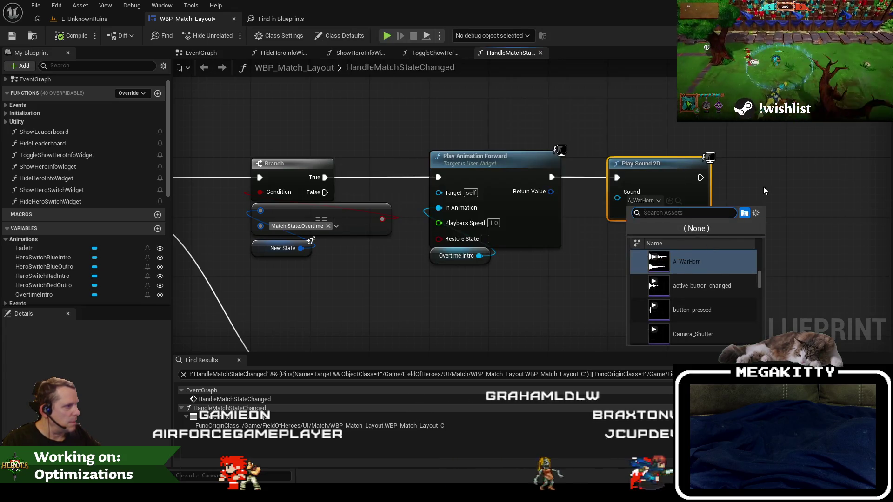
left_click(397, 161)
left_click(116, 19)
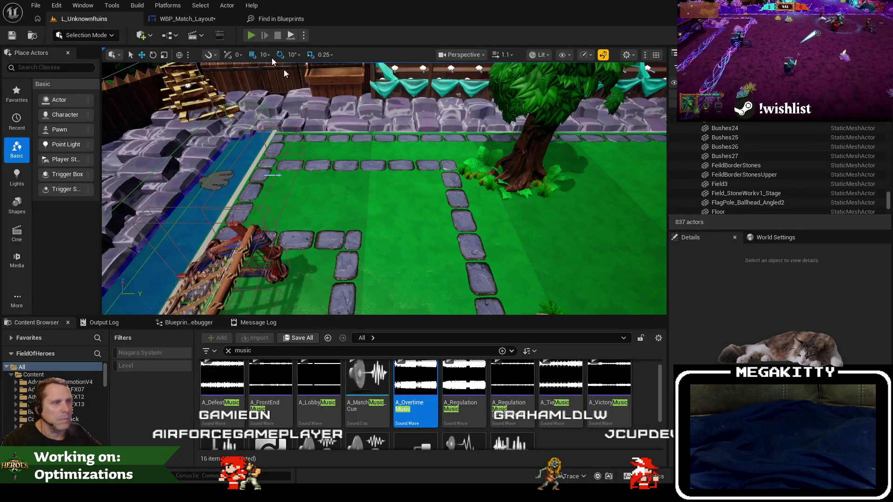
- Play the level fullscreen, ready up and run the hero until overtime, then stop
key("alt+p")
left_click(325, 205)
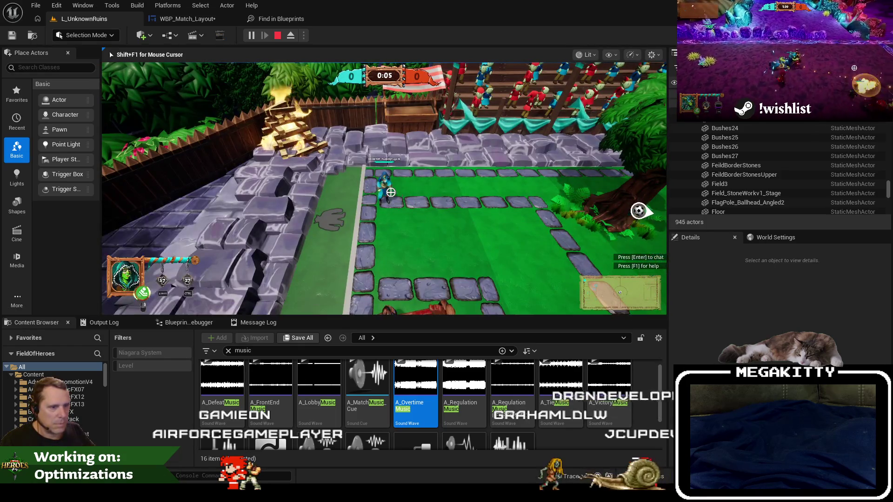
key("F11")
key("d")
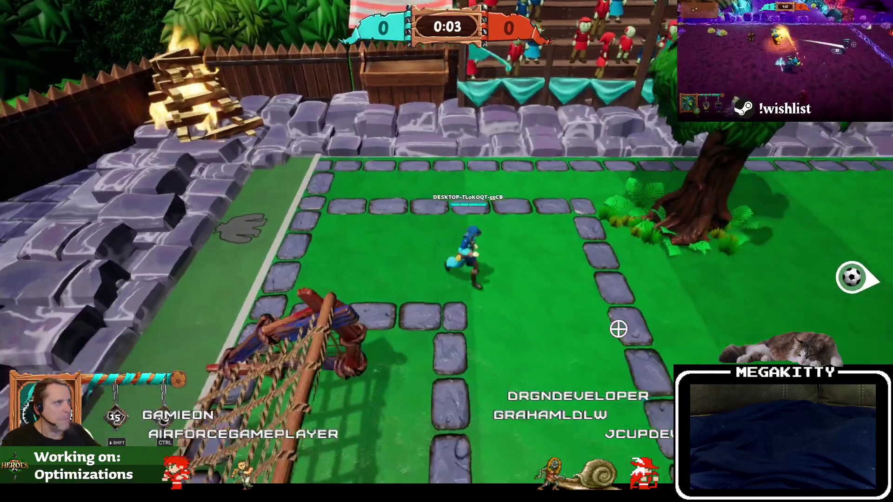
key("d")
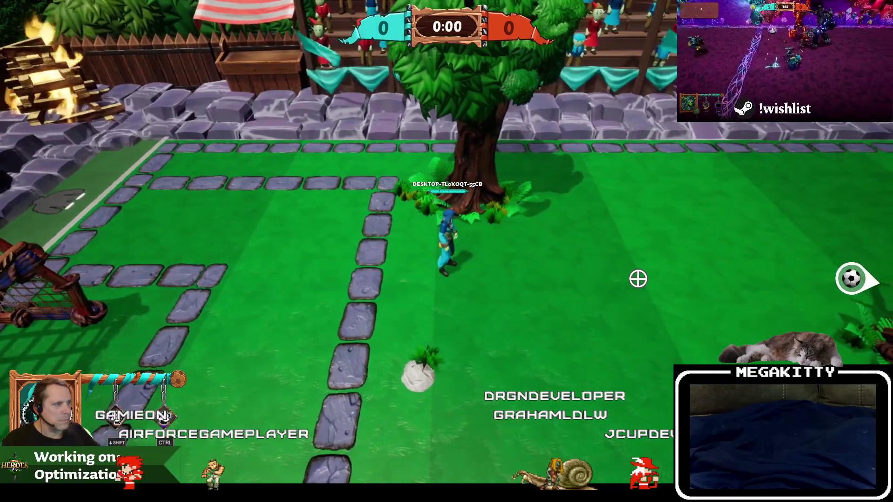
key("d")
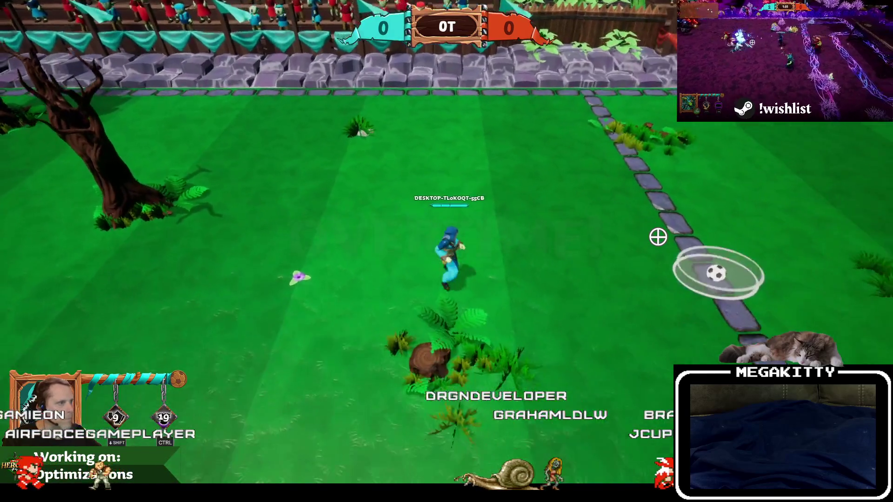
key("a")
key("Escape")
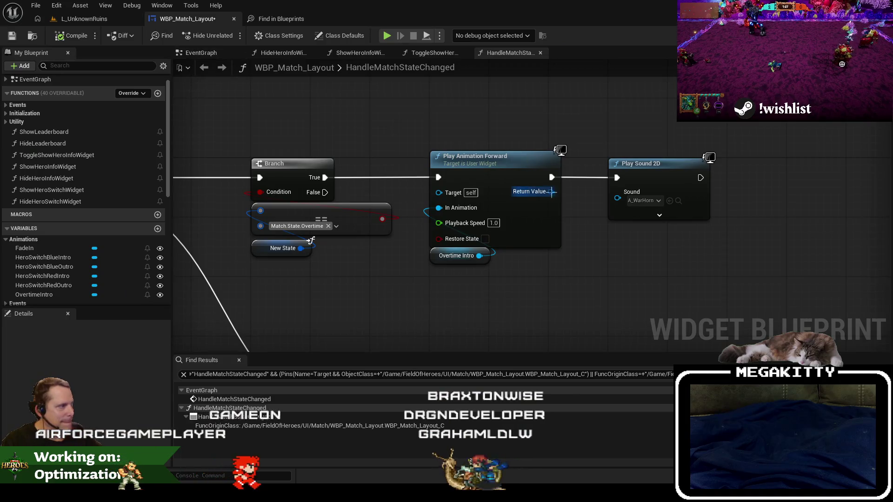
- Save WBP_Match_Layout, run a quick play session, and return to its graph
left_click(12, 37)
left_click(850, 35)
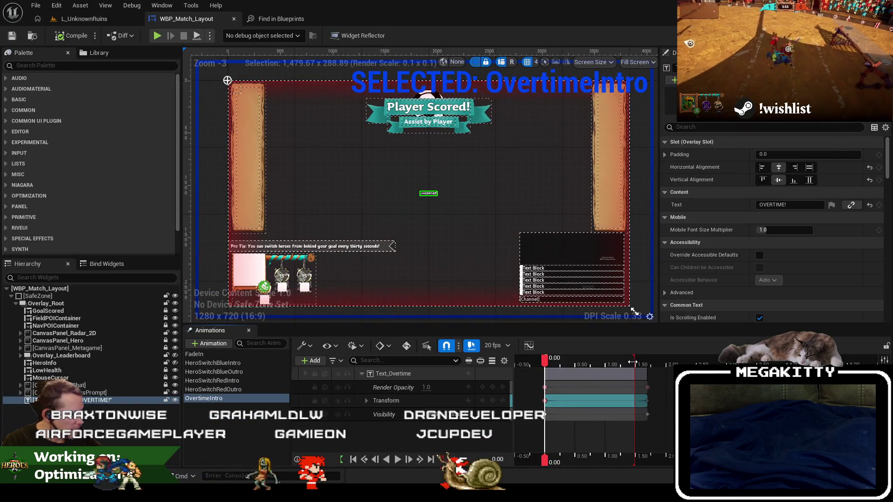
left_click(12, 36)
left_click(84, 19)
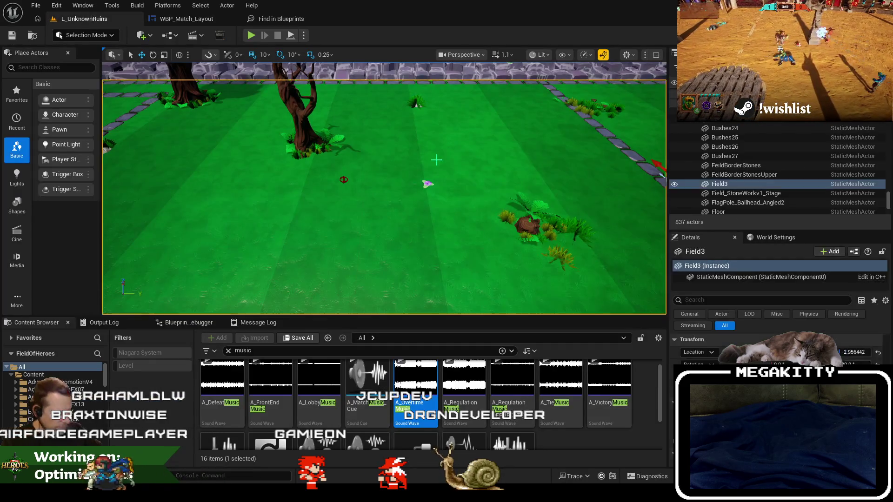
key("alt+p")
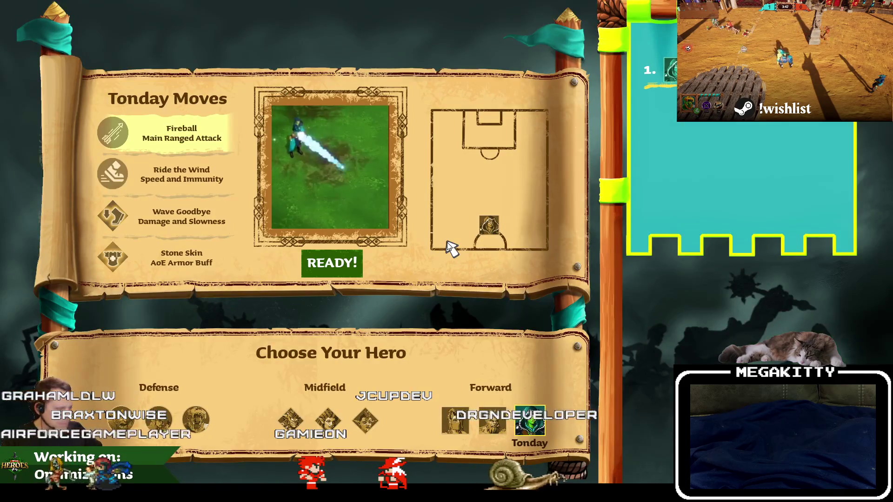
key("Escape")
left_click(200, 19)
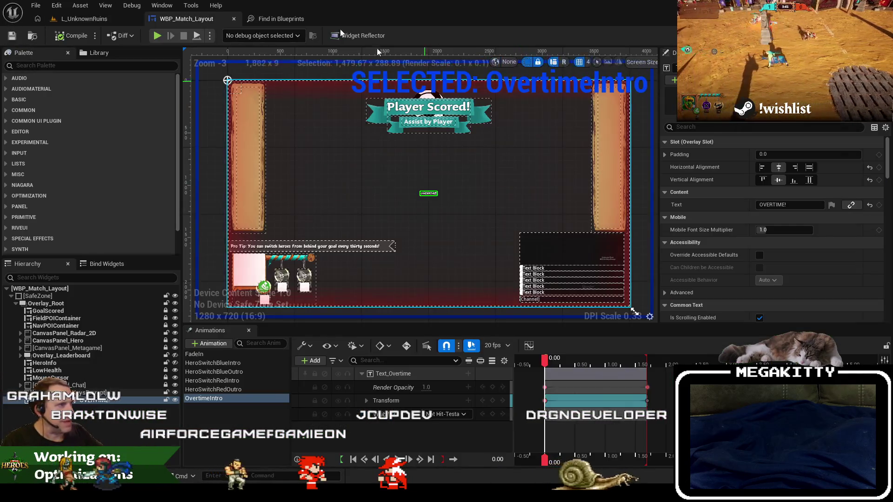
left_click(872, 35)
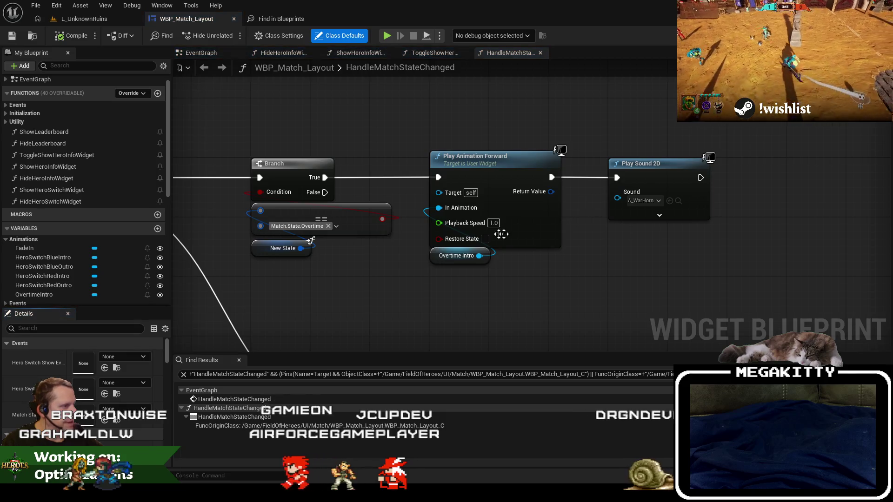
- Open the Reference Viewer for the A_WarHorn sound and focus the graph on it
left_click(678, 201)
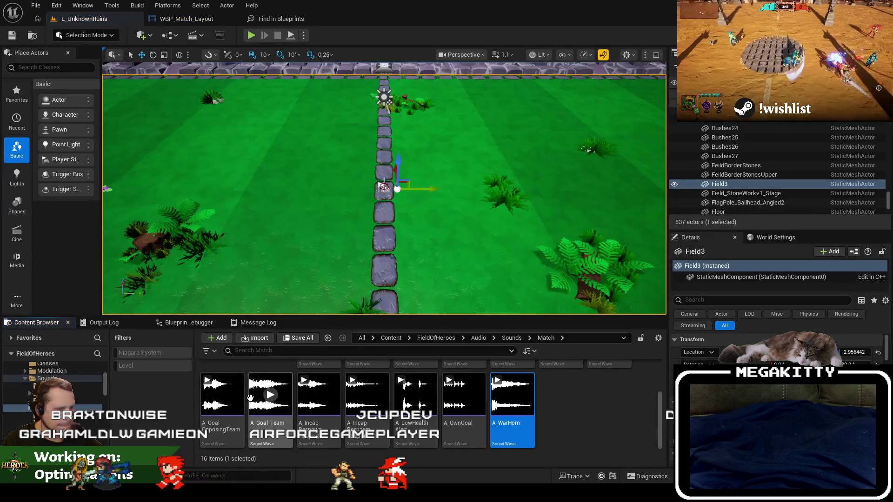
right_click(533, 408)
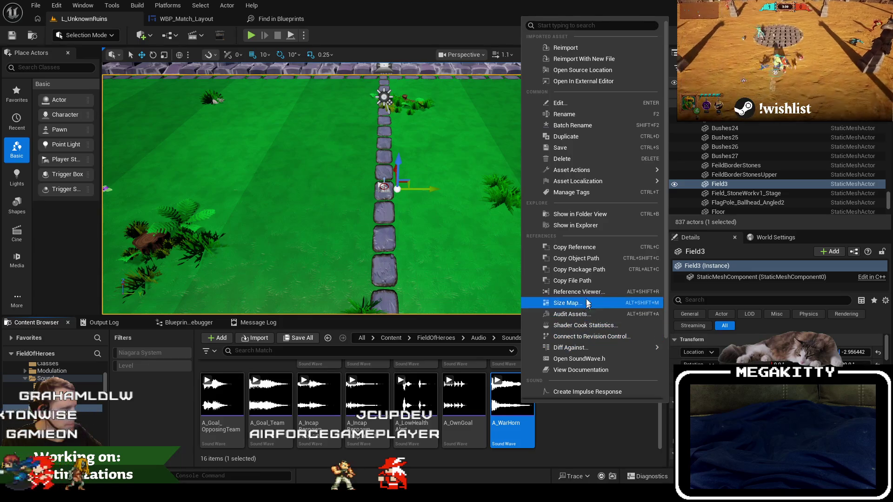
left_click(579, 292)
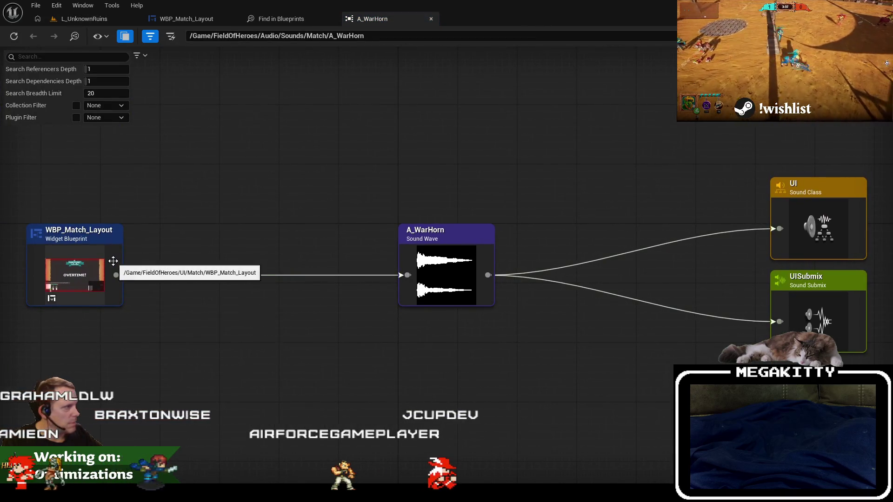
double_click(432, 233)
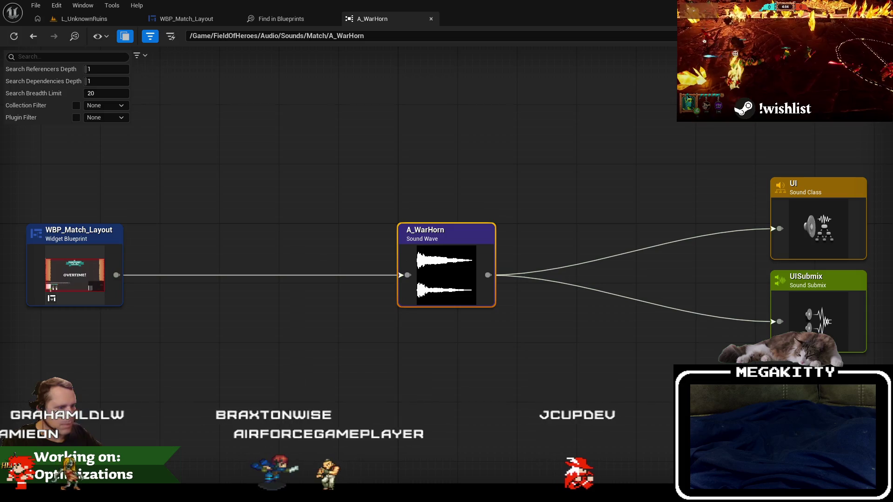
key("alt+Tab")
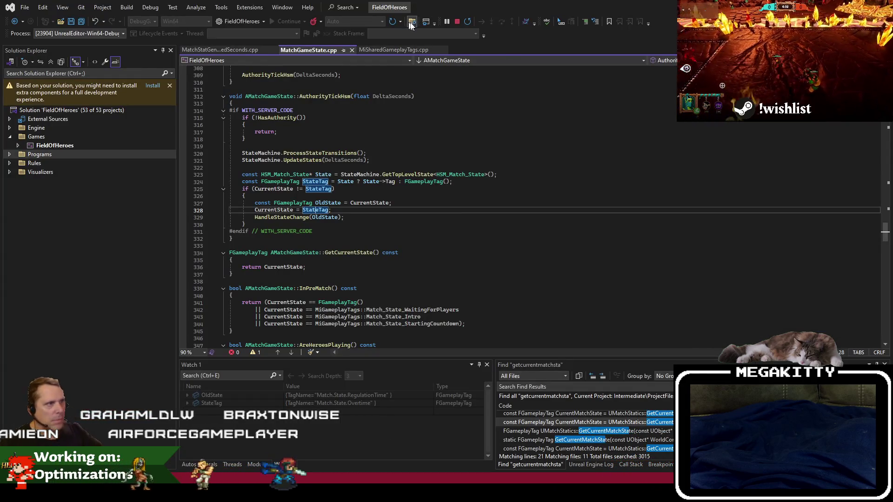
- Search all project files for 'arhorn' and open the A_WarHorn line in DefaultGame.ini
left_click(412, 21)
type("arhorn")
key("Return")
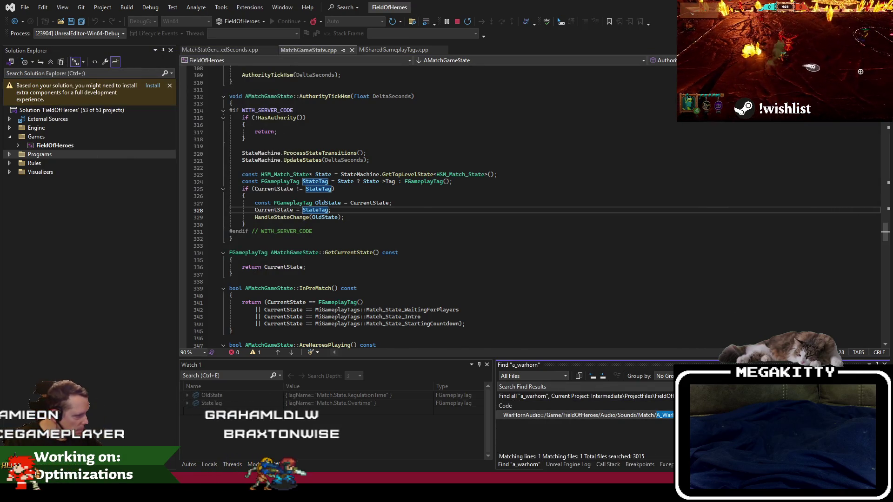
double_click(665, 414)
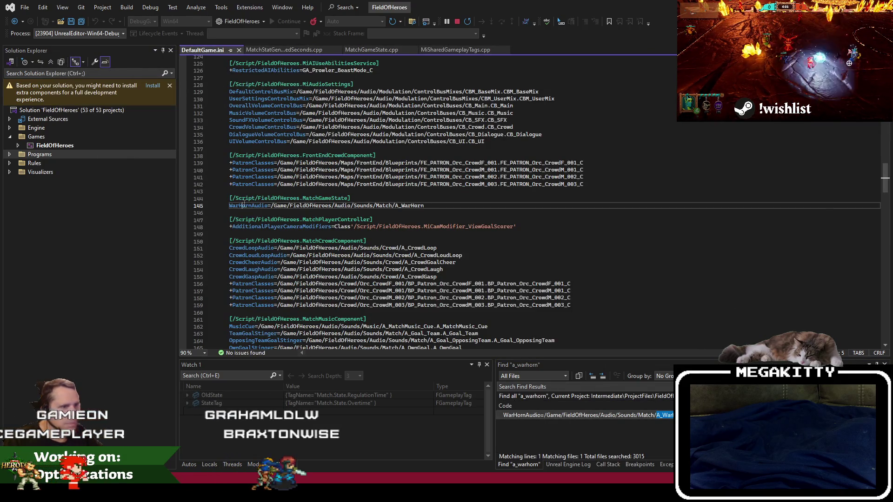
- Search files for WarHornAudio and open its usage in MatchGameState.cpp
left_click(419, 19)
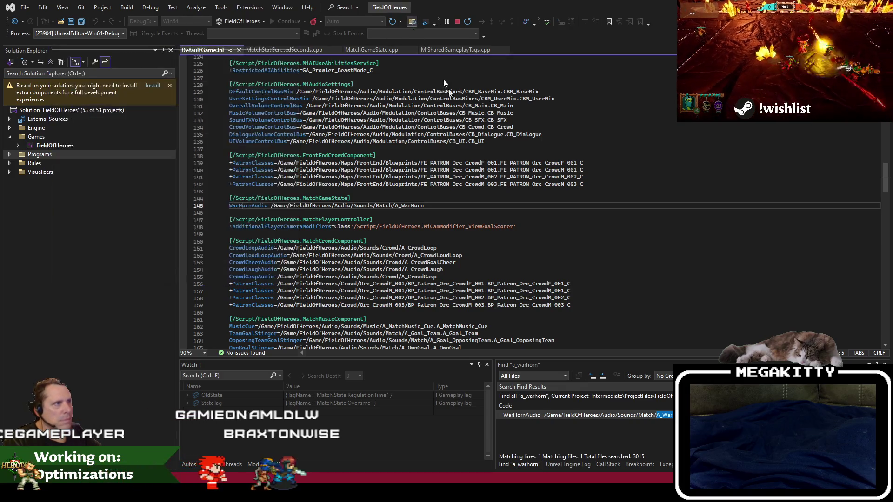
key("Return")
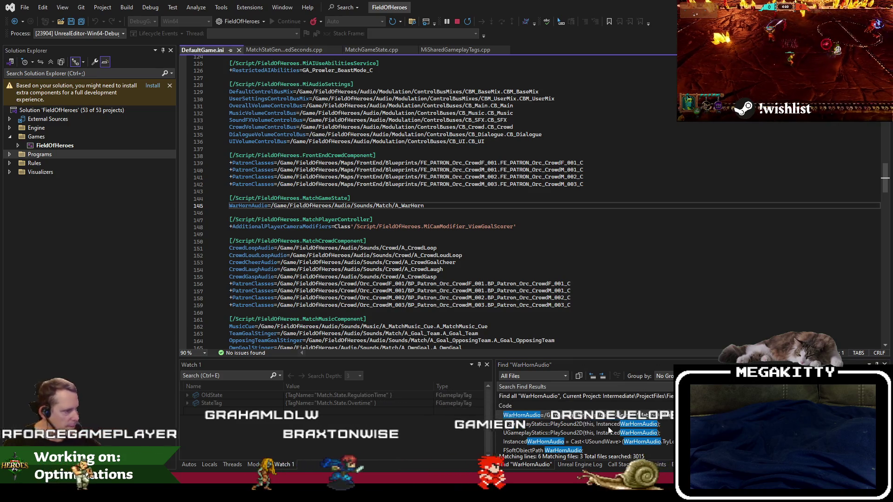
double_click(609, 424)
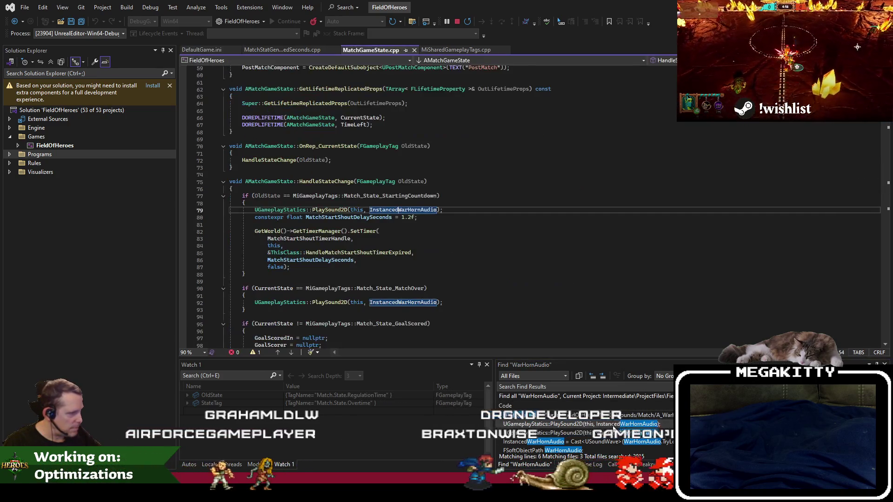
scroll(359, 283, "up", 1)
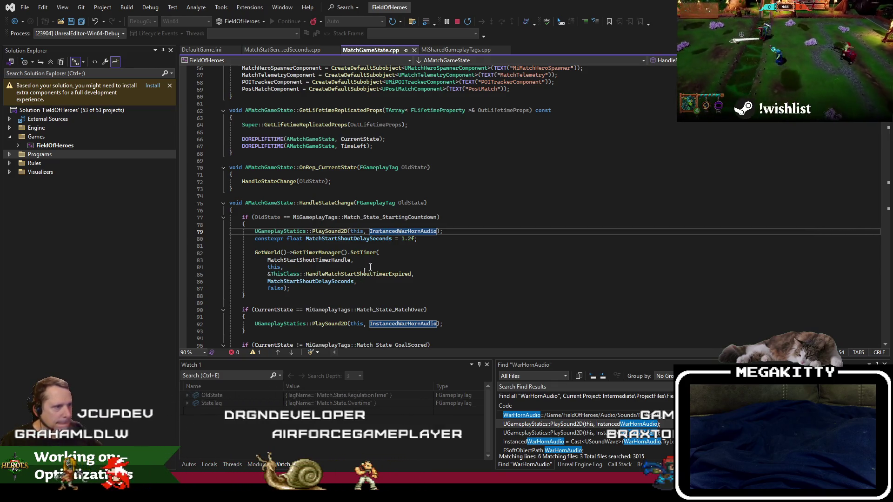
key("alt+g")
key("Escape")
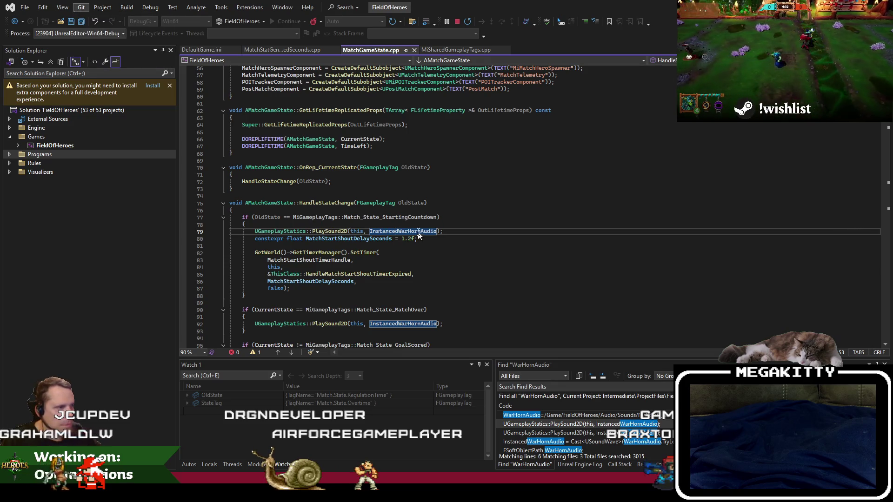
- Jump to the InstancedWarHornAudio declaration, then return to Unreal's overtime blueprint search results
key("F12")
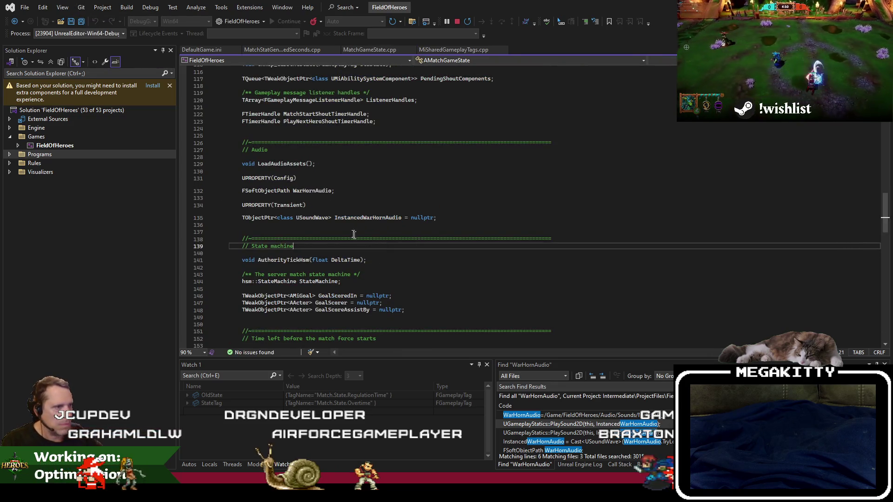
left_click(338, 226)
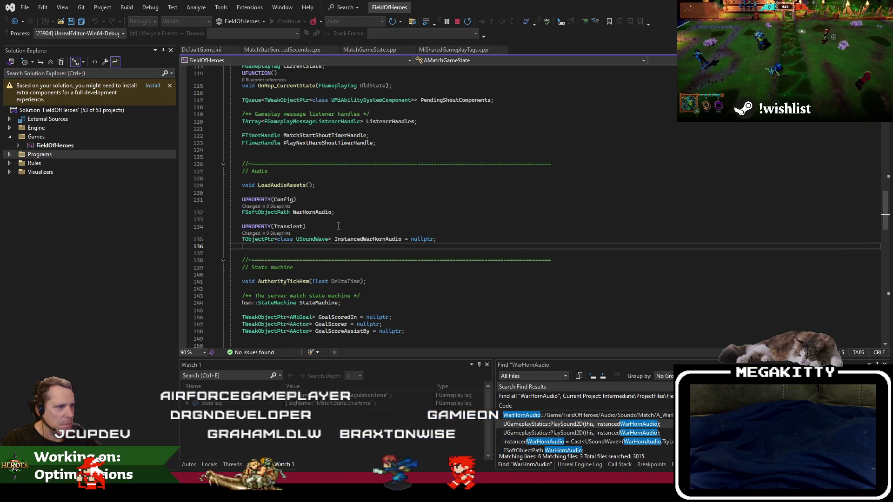
left_click(304, 226)
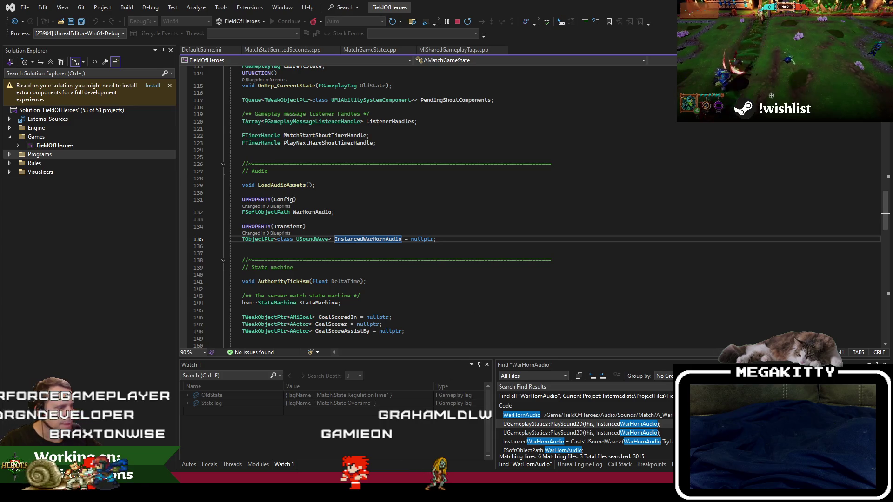
key("alt+Tab")
left_click(300, 24)
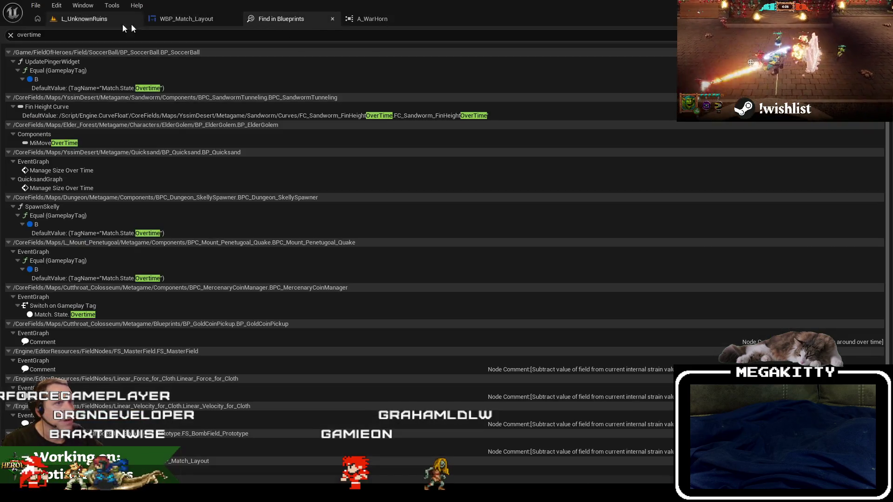
- Start a play session on L_UnknownRuins, ready up, and run past the big tree
left_click(101, 20)
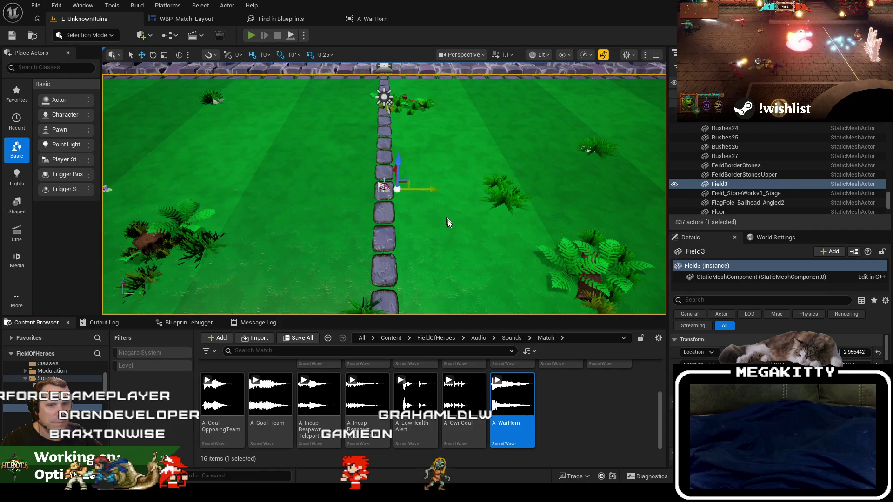
key("alt+p")
left_click(316, 200)
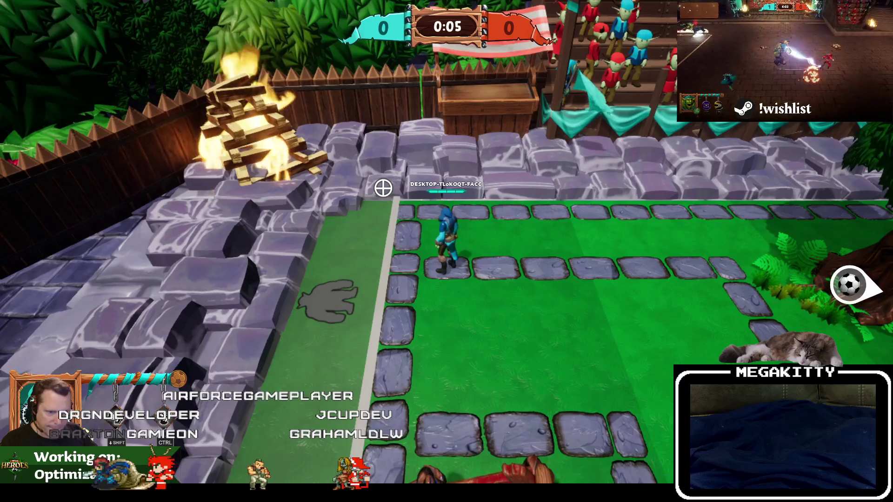
key("s")
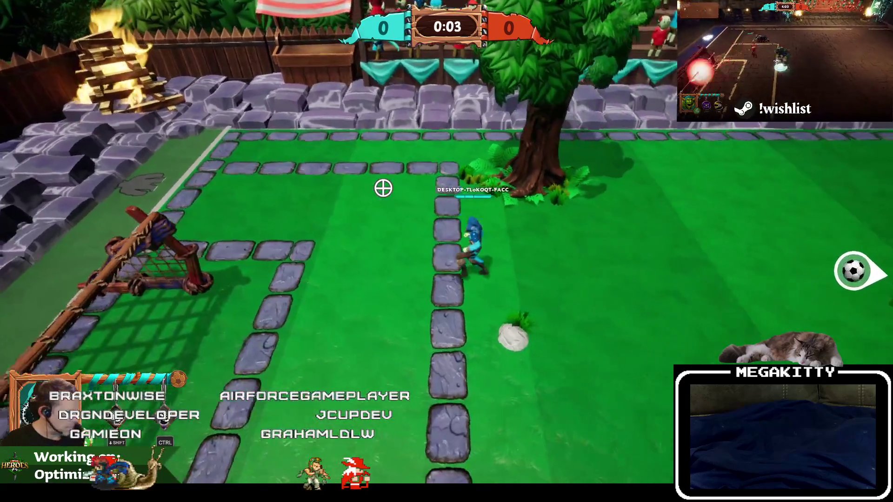
key("d")
key("w")
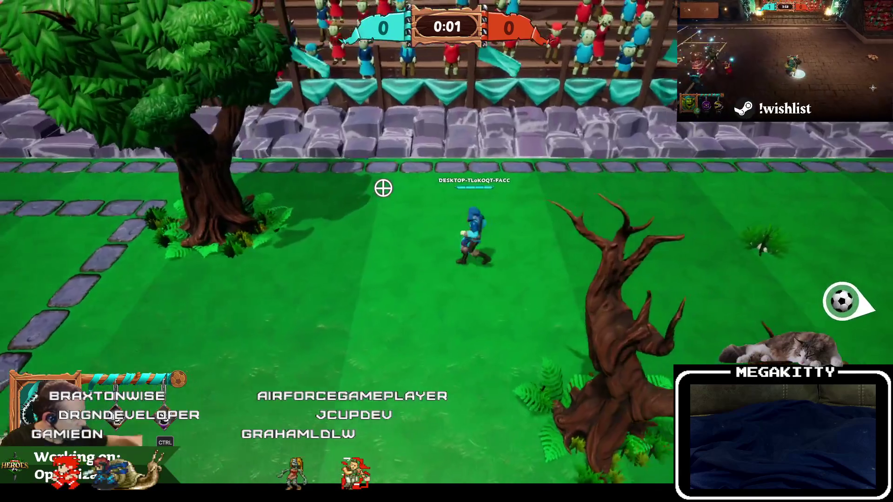
- Sprint up the stone path to the ball as overtime begins, then stop playing
key("d")
key("w")
key("shift")
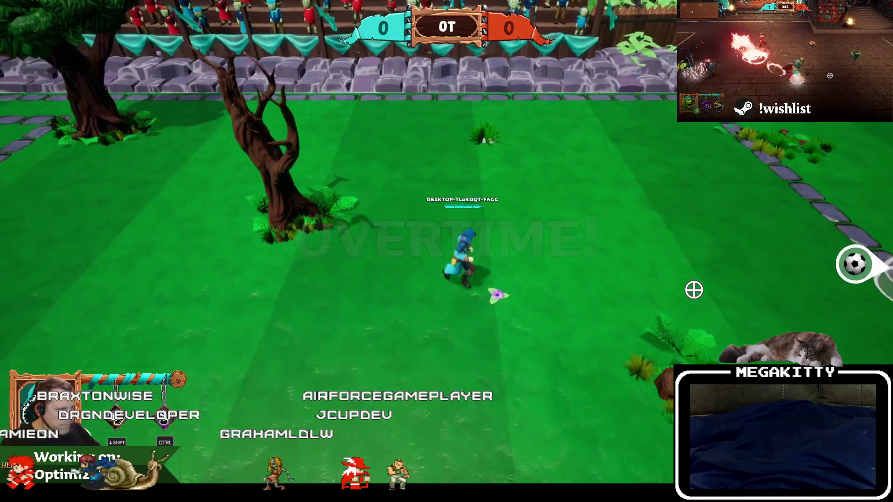
key("d")
key("w")
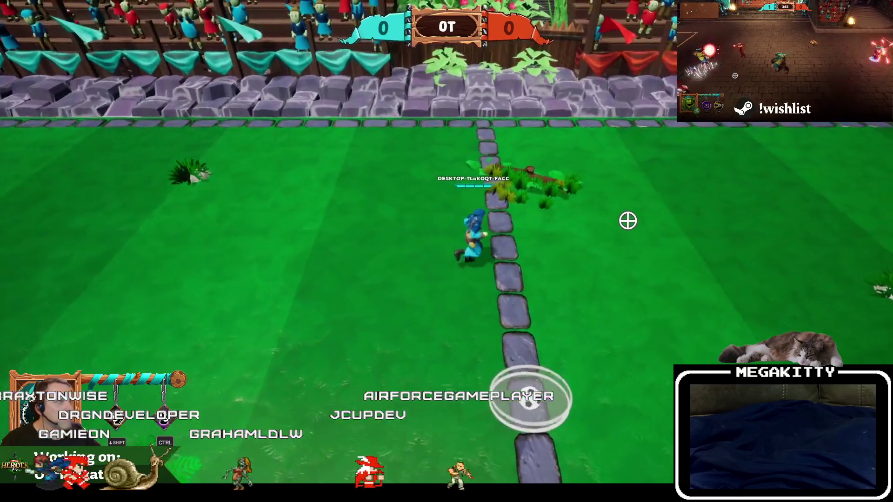
key("w")
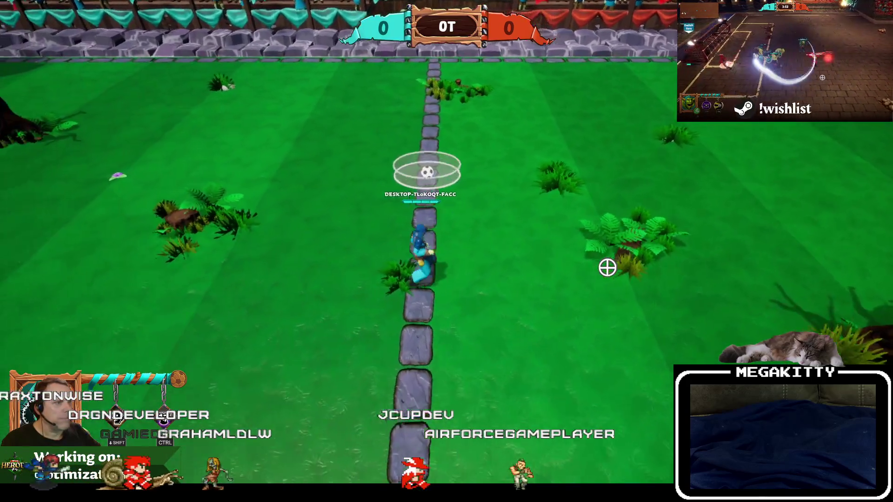
key("w")
key("d")
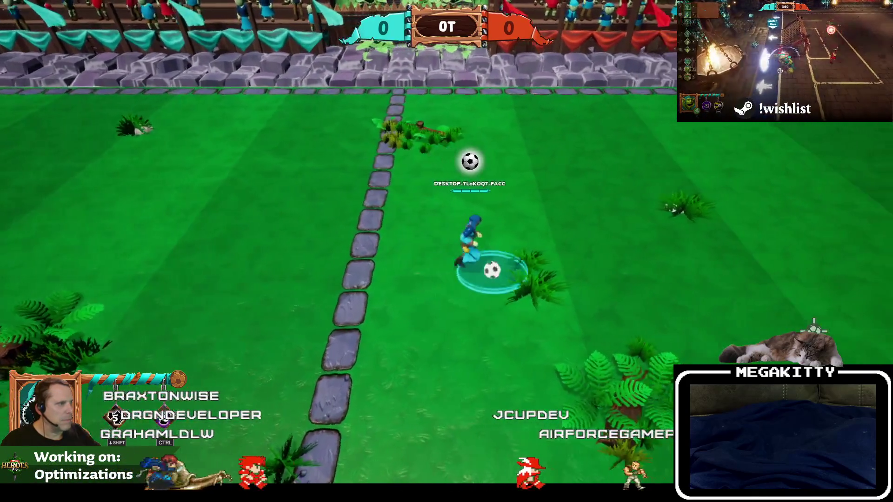
key("w")
key("Escape")
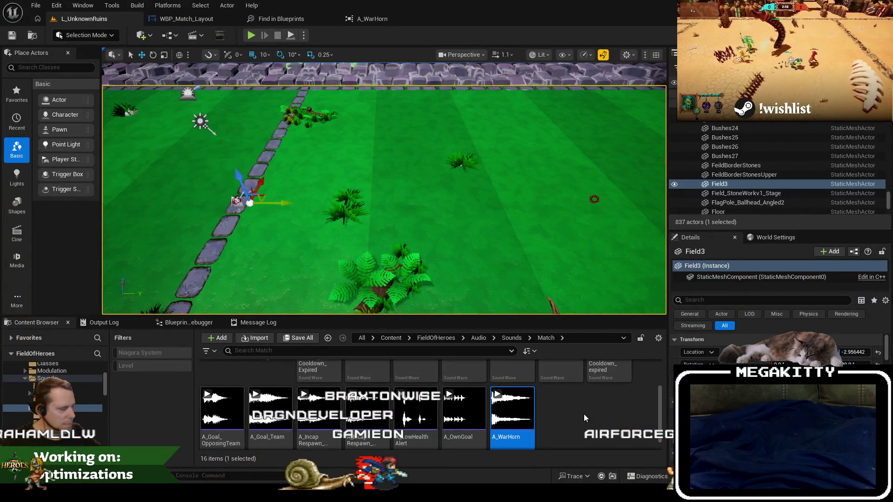
- Open WBP_Match_Layout's designer from the Overtime Intro node and zoom the canvas
left_click(199, 22)
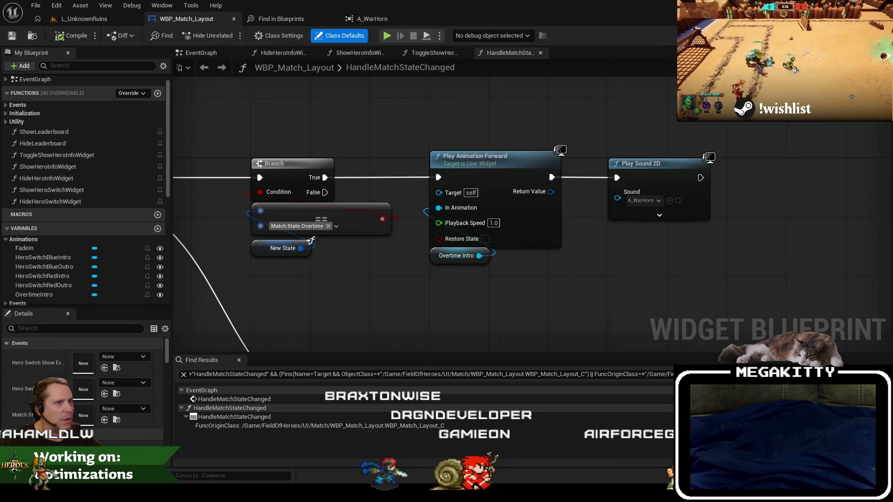
double_click(456, 255)
scroll(542, 249, "up", 4)
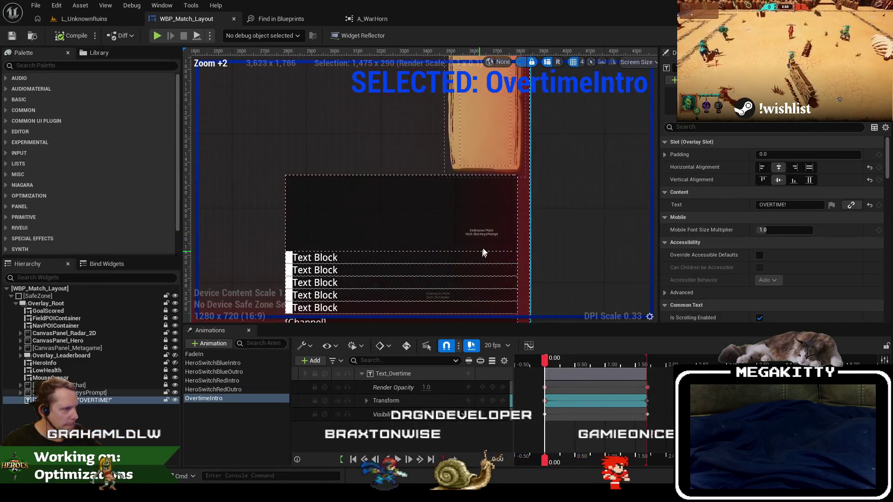
scroll(482, 253, "up", 3)
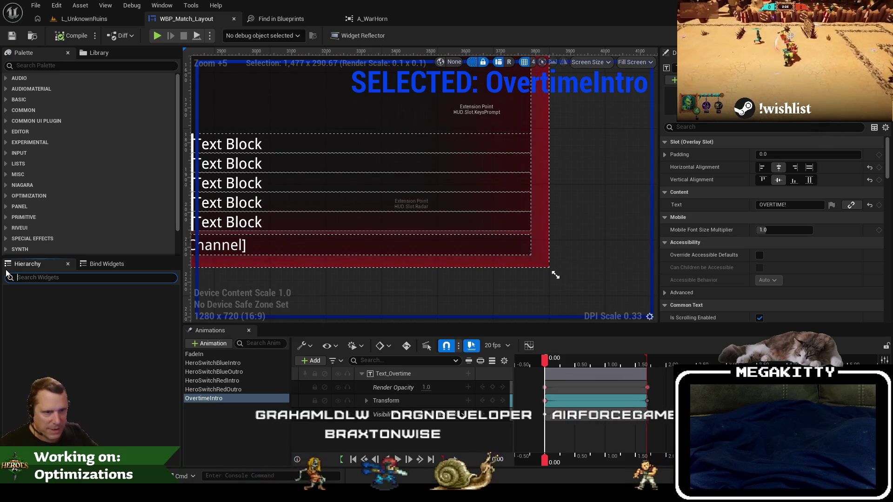
scroll(589, 253, "down", 7)
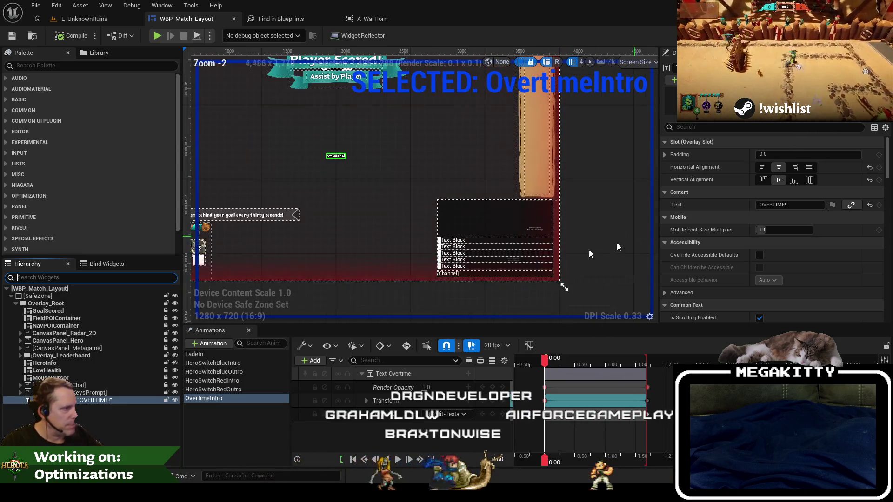
left_click(419, 281)
scroll(473, 265, "up", 5)
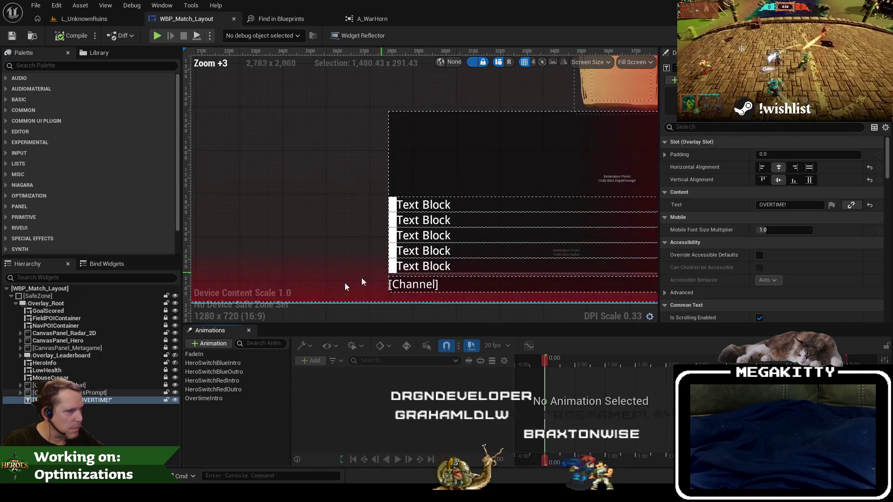
- Select the HeroInfo widget, then select and expand KeysPrompt in the Hierarchy
left_click(98, 376)
left_click(66, 363)
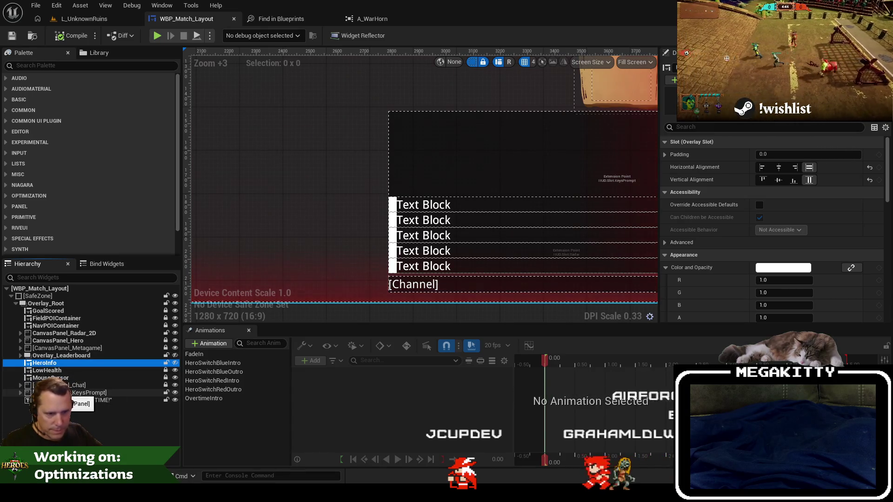
left_click(20, 393)
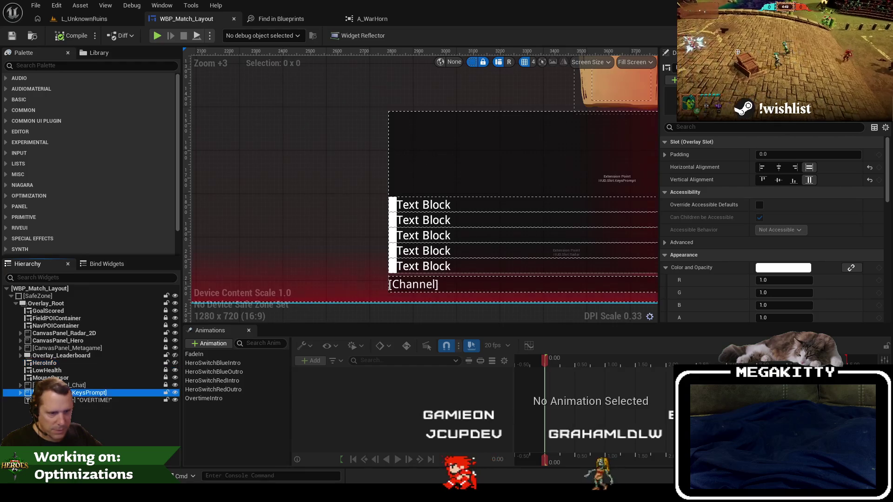
- Expand and collapse the chat widget, select PointWidget_KeysPrompt, and collapse its branch
left_click(20, 386)
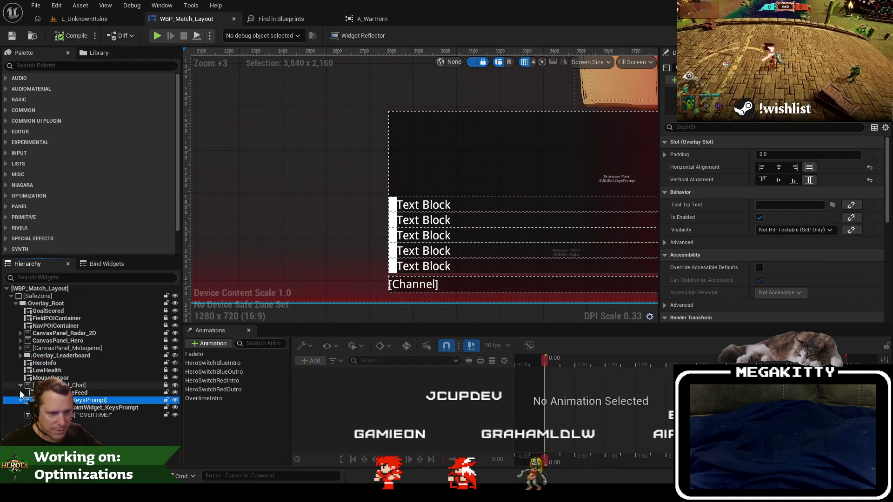
left_click(21, 386)
left_click(20, 385)
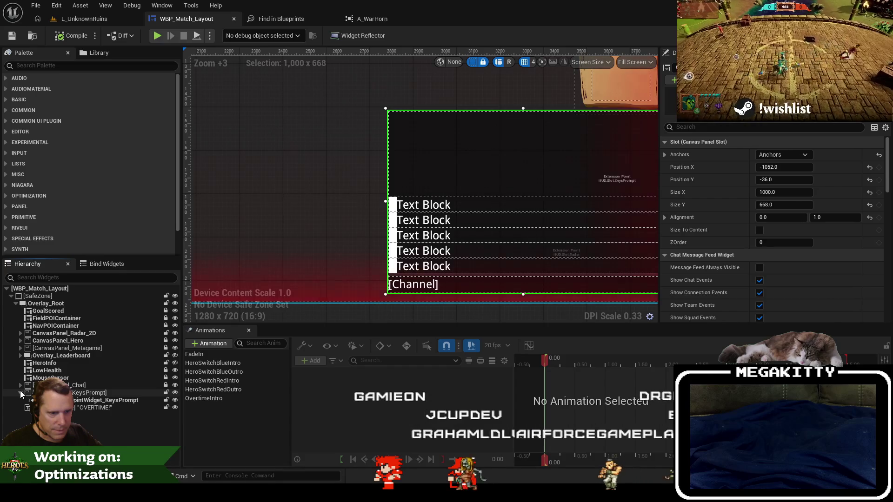
left_click(79, 401)
scroll(325, 229, "down", 2)
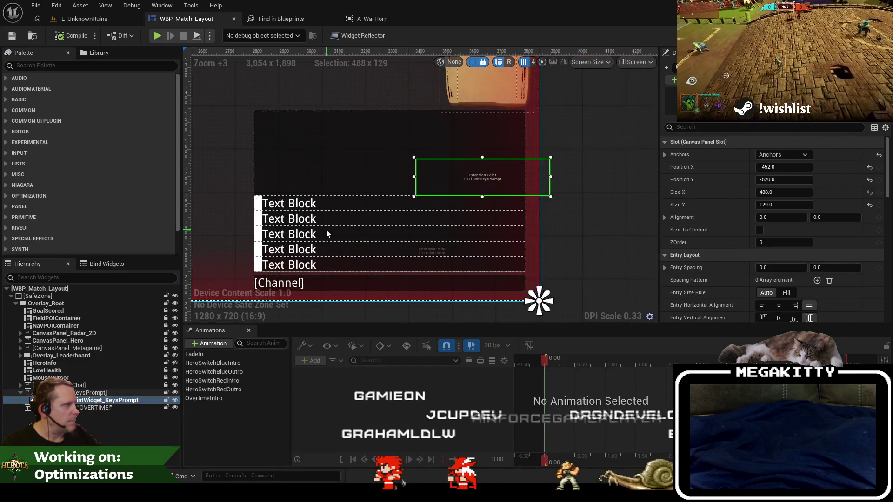
left_click(20, 392)
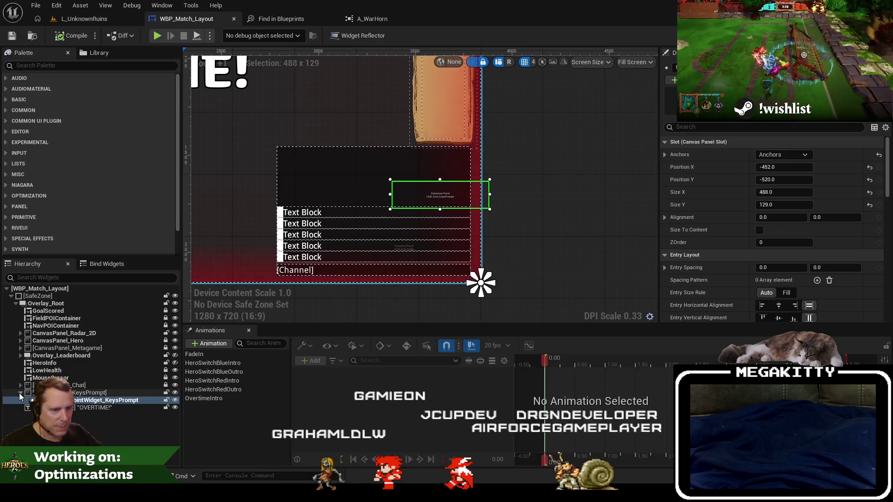
- Scroll through the Details panel, then go back to the L_UnknownRuins level
scroll(855, 241, "down", 10)
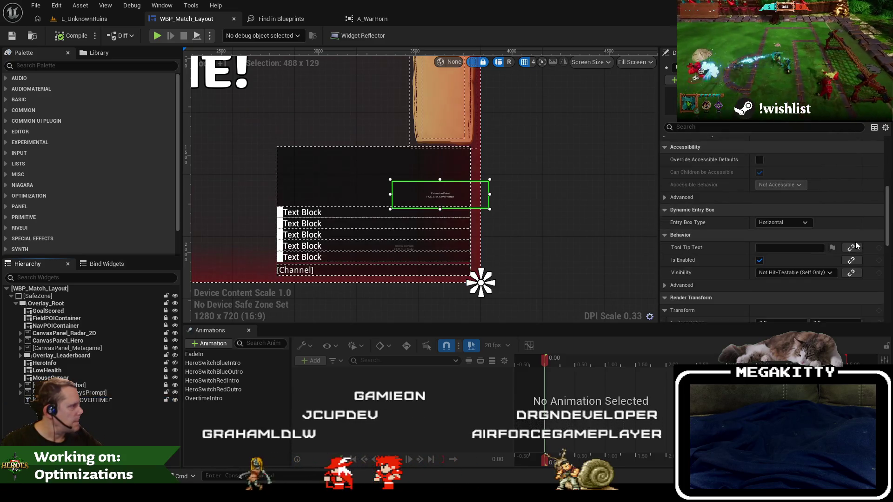
scroll(836, 239, "up", 10)
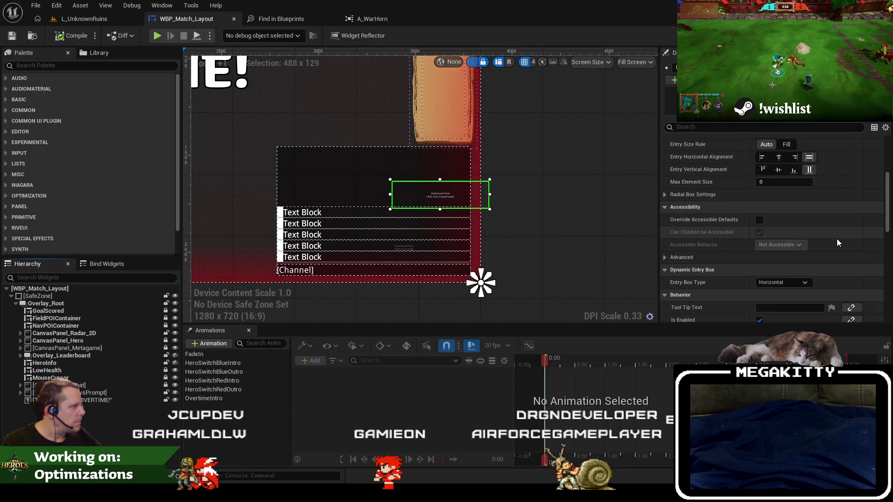
scroll(836, 238, "down", 15)
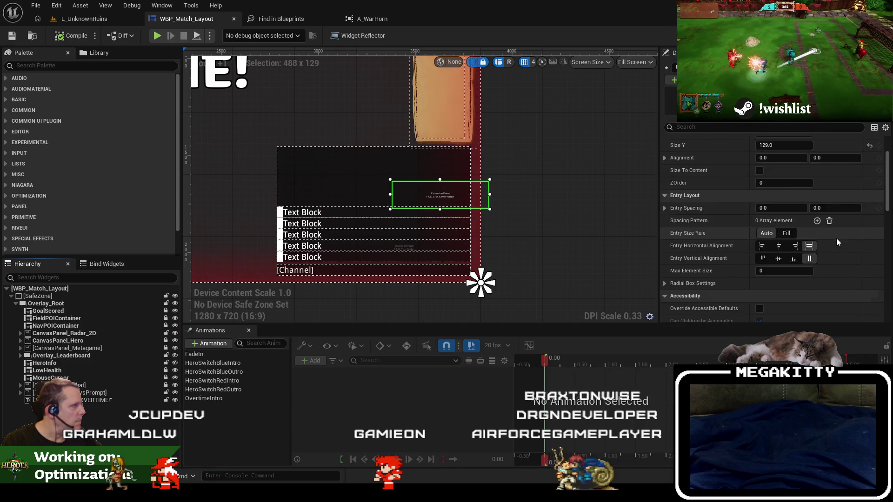
scroll(836, 239, "down", 5)
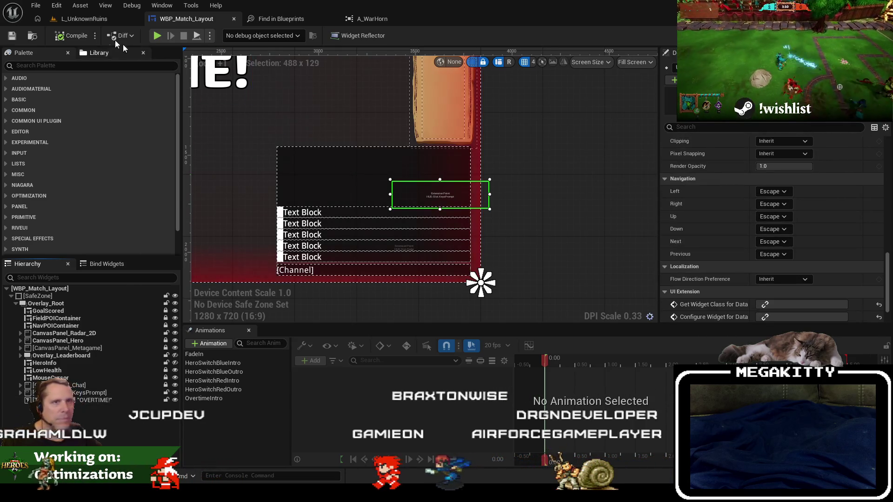
left_click(84, 19)
left_click(361, 338)
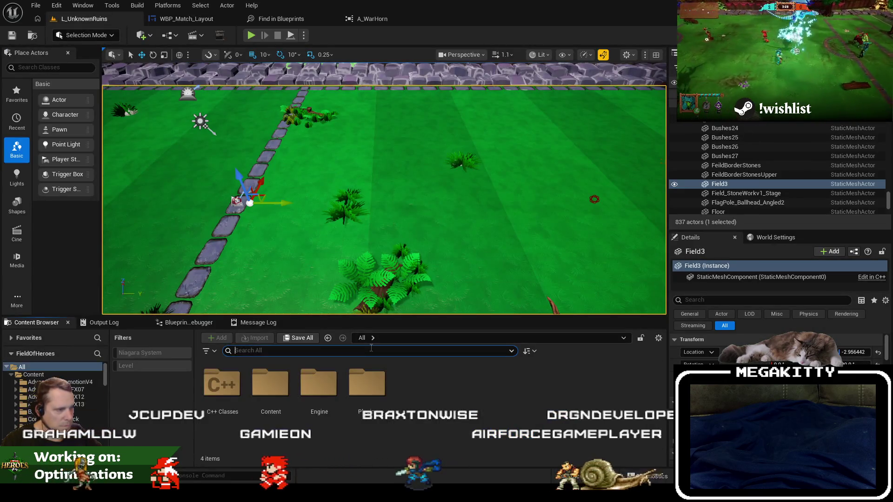
- Open WBP_Match_KeysPrompt via a 'wbp keys' search and set the chat prompt font to Sauna-Bold_Font
left_click(371, 350)
type("wbp keys")
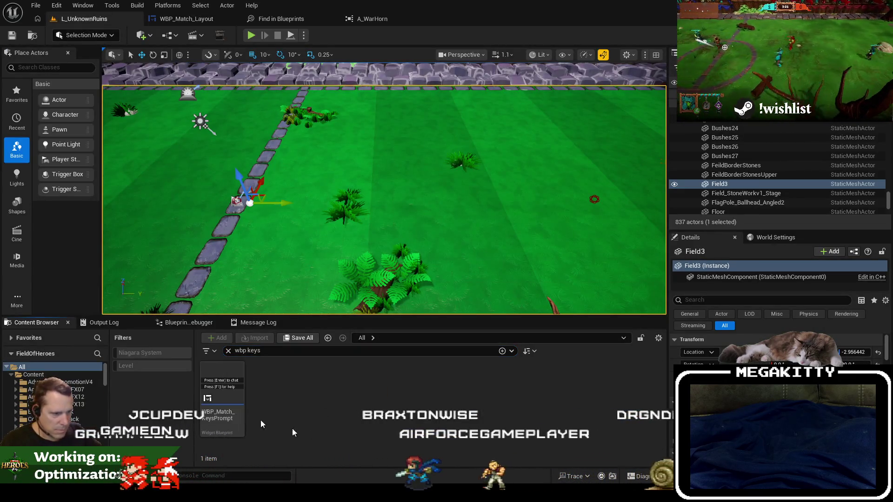
left_click(207, 389)
type("font")
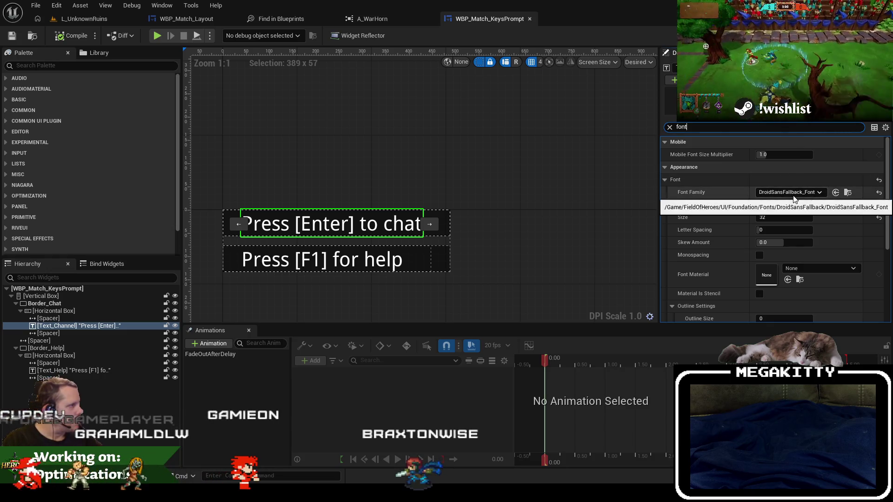
left_click(794, 193)
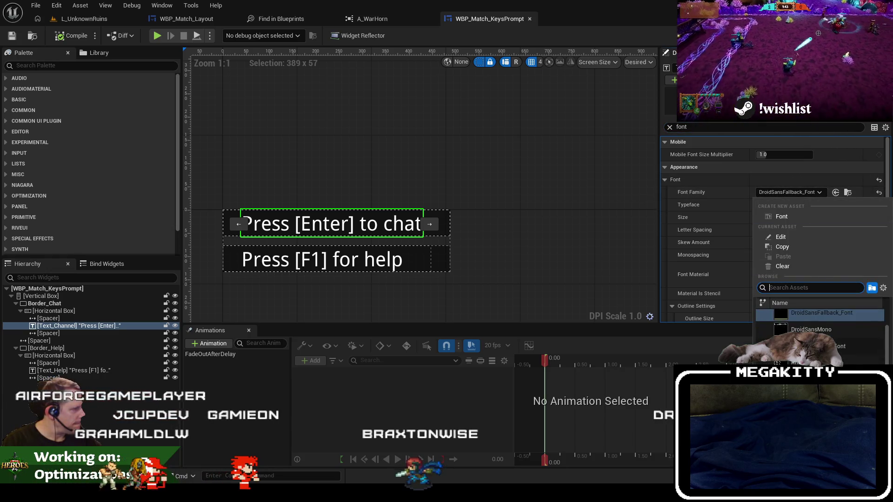
left_click(814, 346)
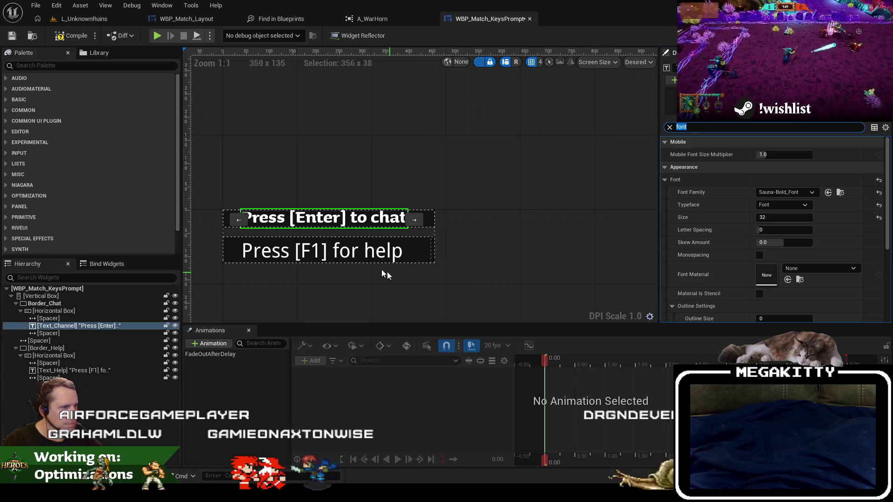
- Set the 'Press [F1] for help' text font to Sauna-Bold_Font and return to L_UnknownRuins
left_click(367, 252)
left_click(791, 192)
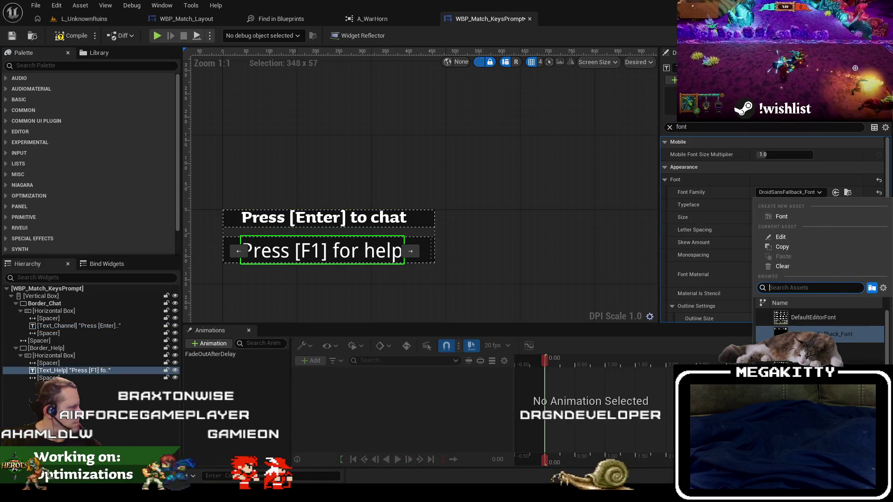
left_click(813, 346)
left_click(508, 250)
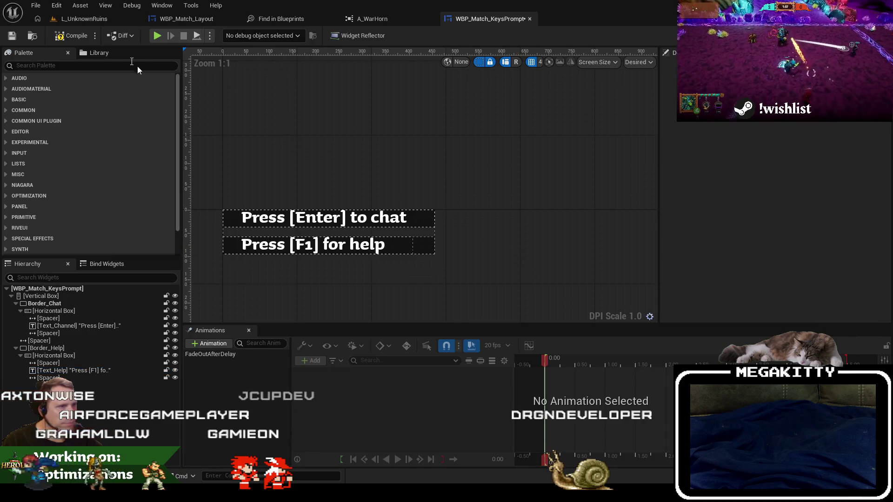
left_click(97, 17)
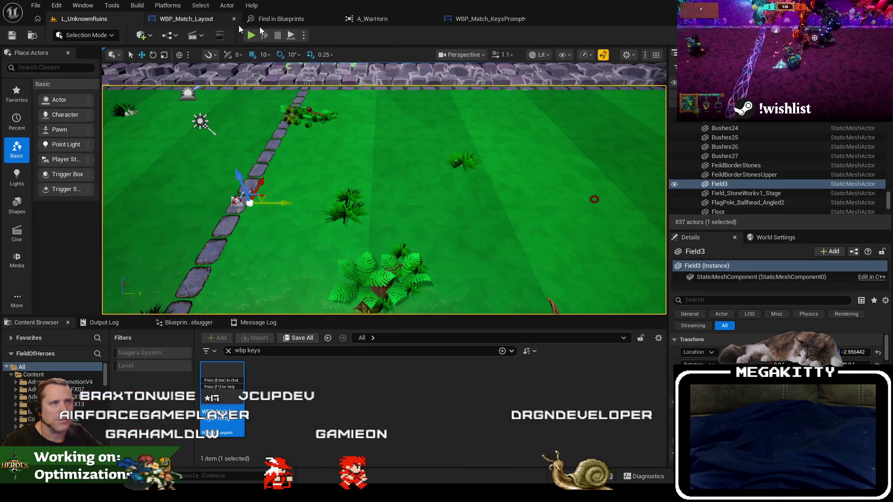
- Run a brief fullscreen playtest, then close the editor without saving widget changes
key("alt+p")
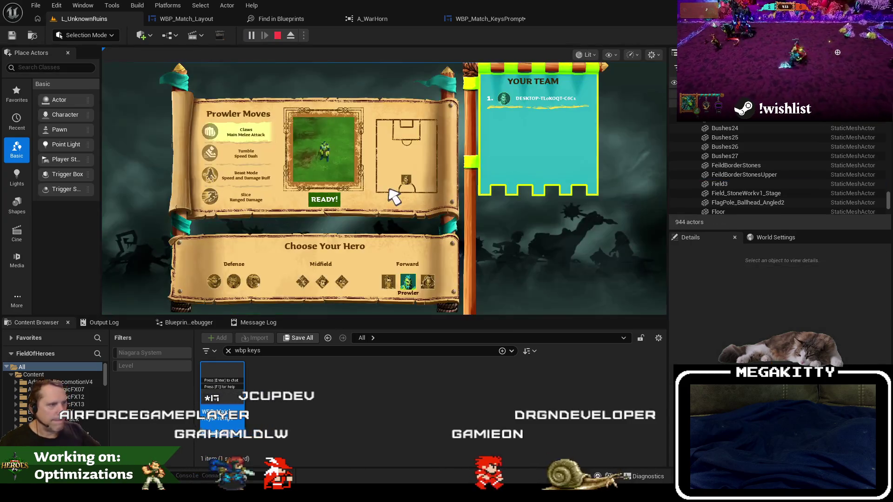
left_click(335, 200)
key("F11")
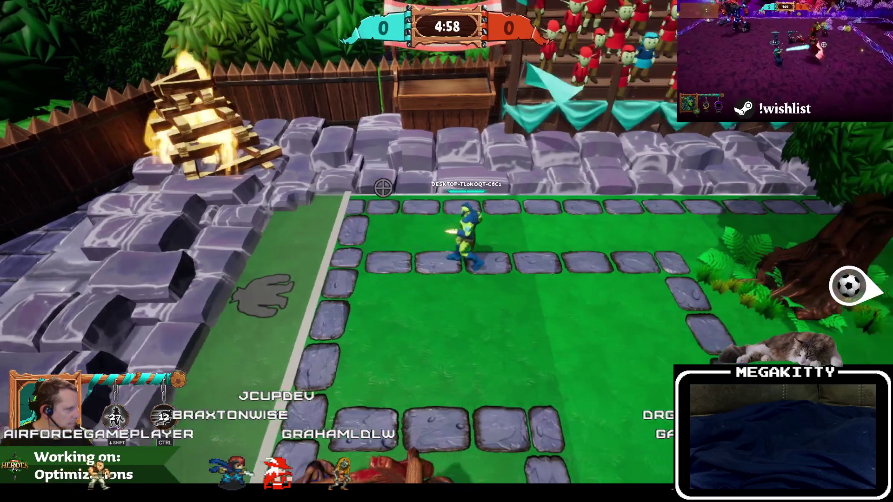
key("Escape")
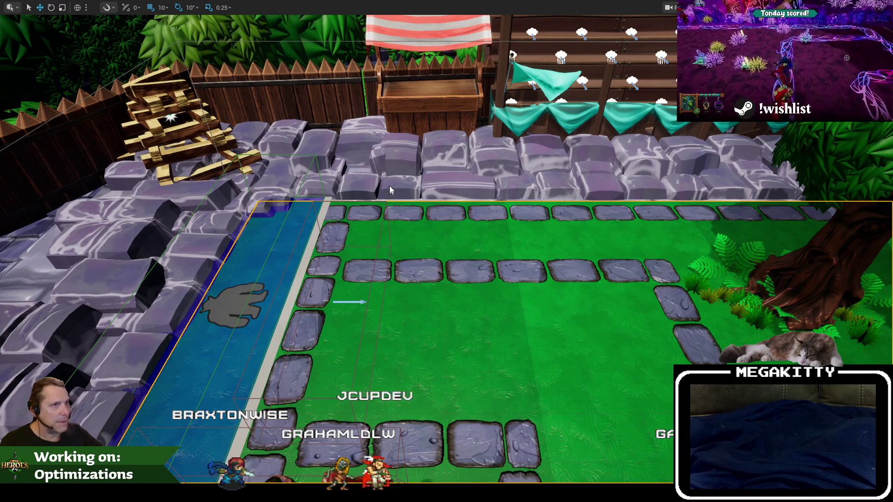
key("F11")
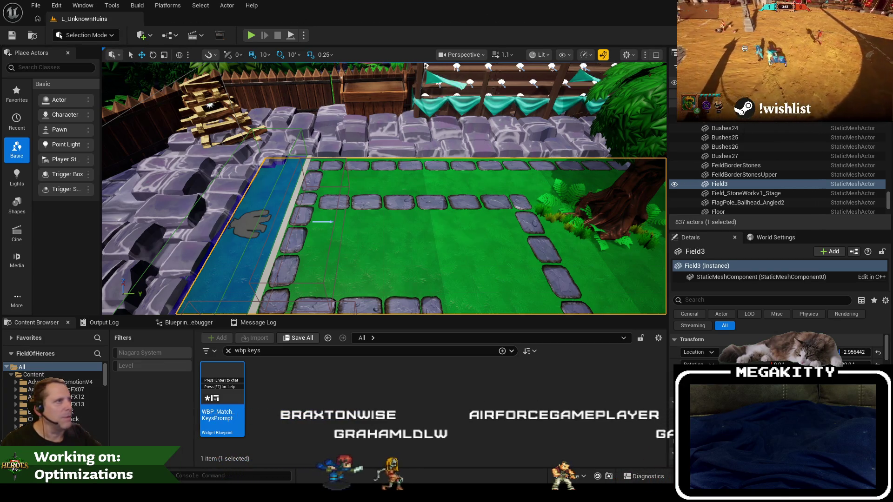
key("alt+F4")
left_click(528, 352)
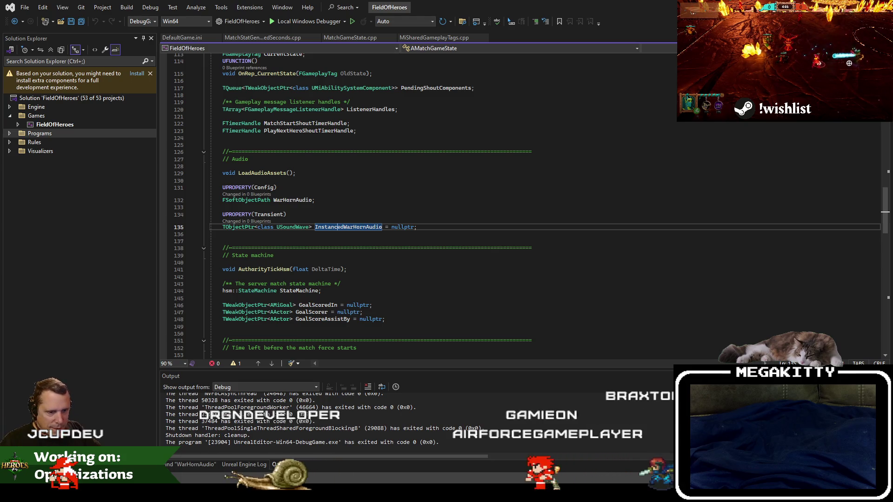
- Place the caret on lines 145 and 133 of the match game state header's audio section
mouse_move(242, 494)
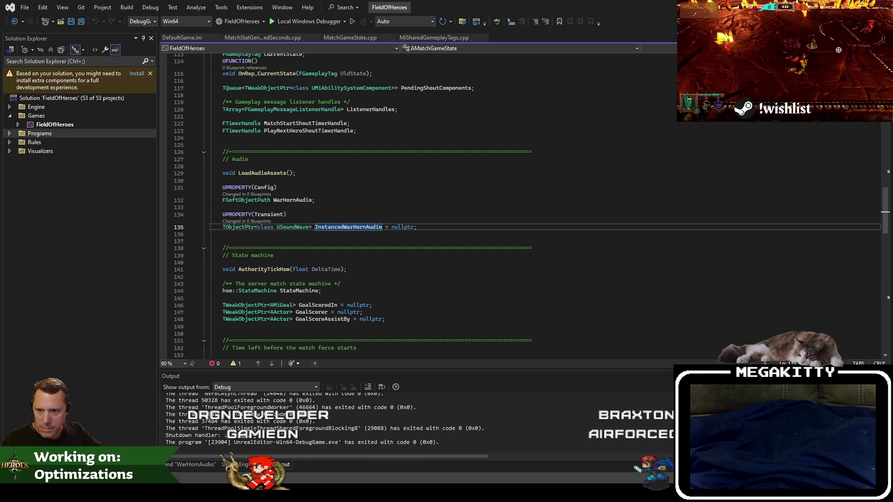
left_click(222, 298)
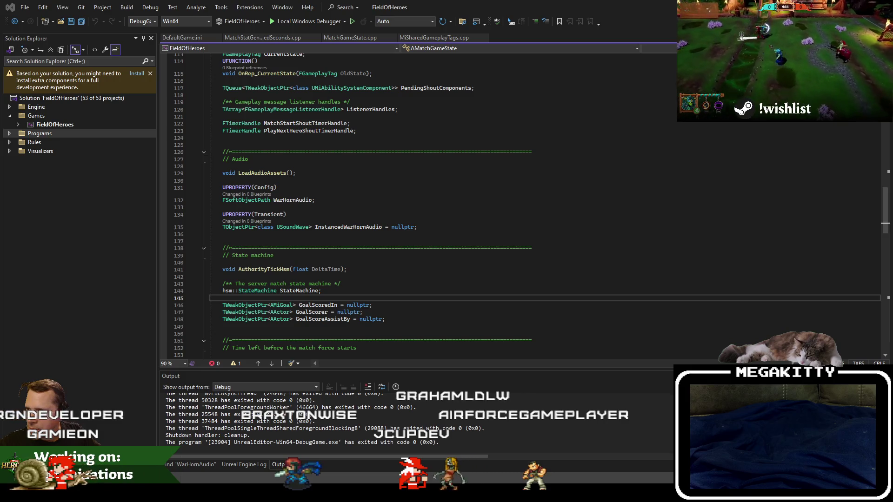
left_click(364, 209)
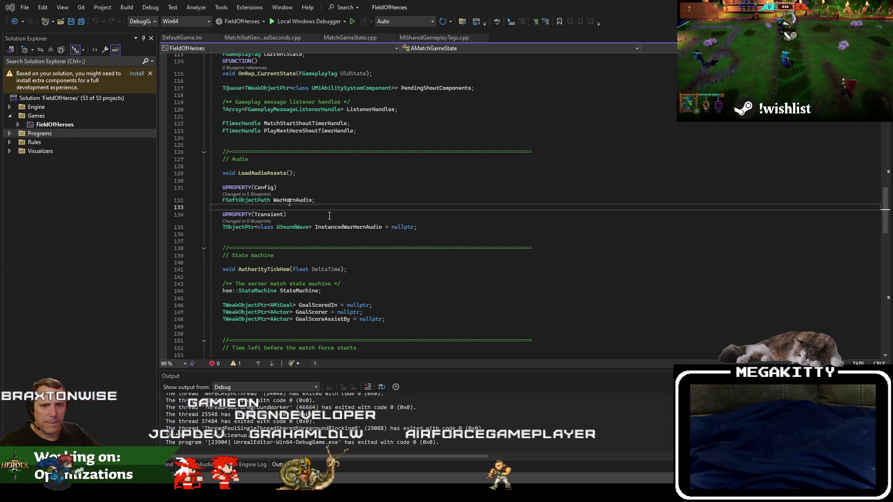
left_click(419, 248)
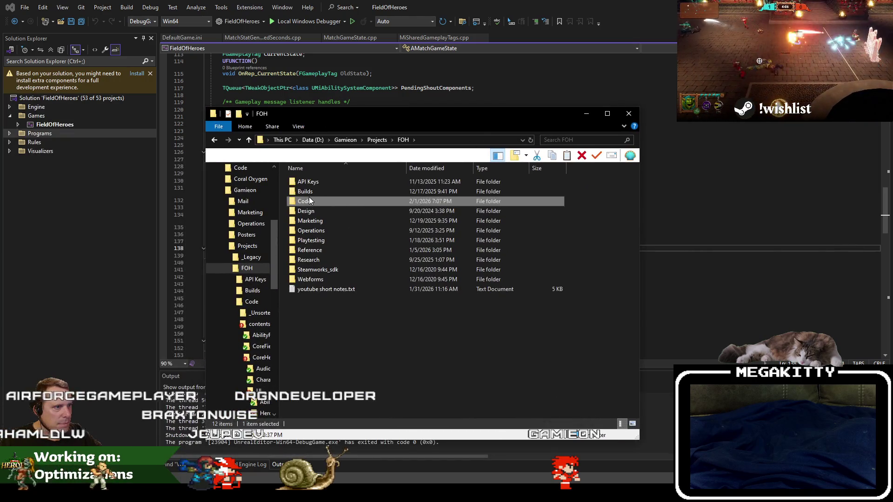
- Browse Builds > SteamPlaytest > Development > Windows and launch FieldOfHeroes.exe
double_click(313, 190)
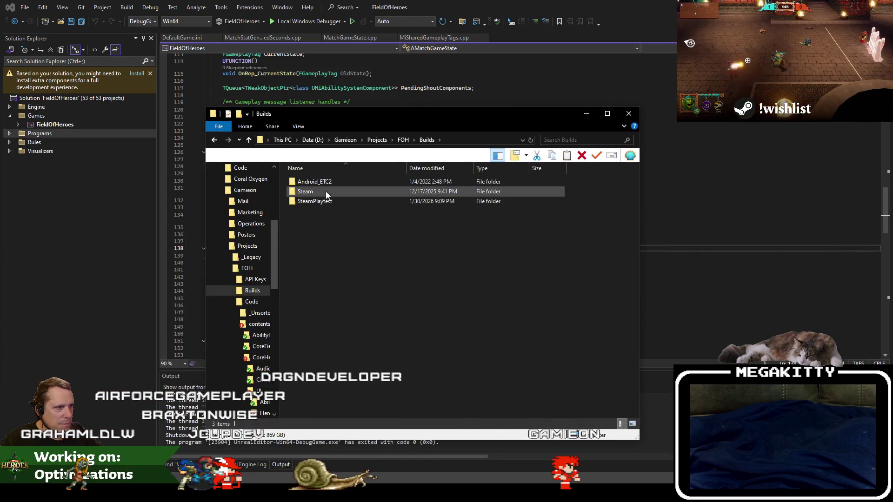
double_click(331, 201)
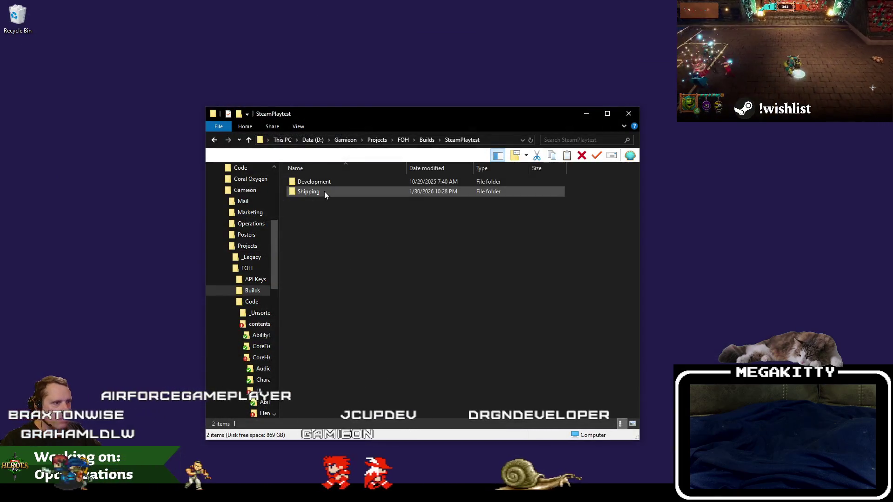
double_click(321, 182)
double_click(327, 182)
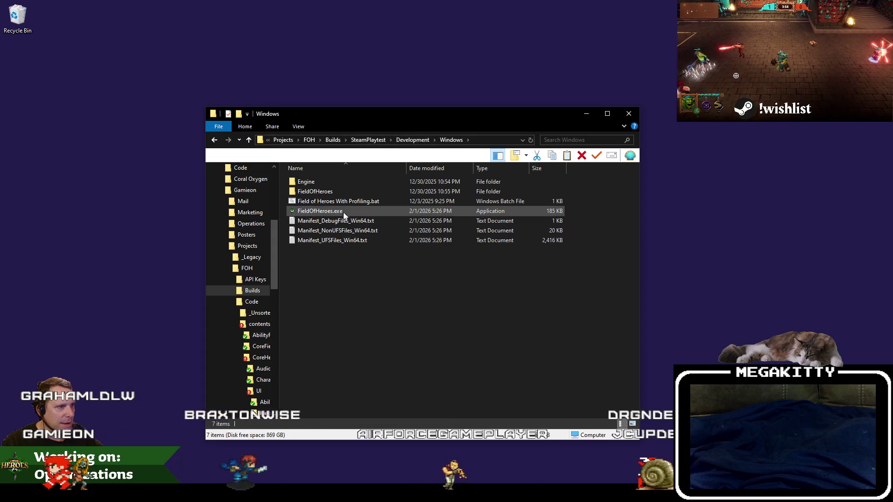
double_click(344, 212)
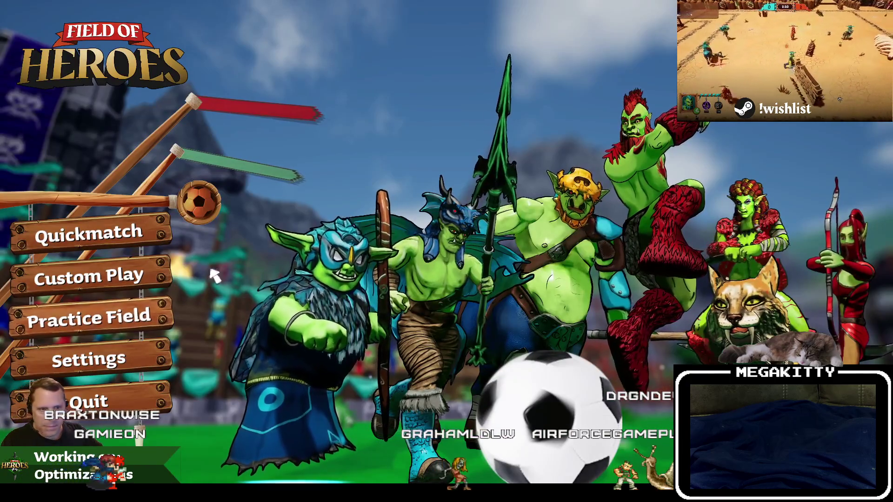
- Set the Music volume to 100% in the game's Audio settings, then back out to the main menu
left_click(130, 358)
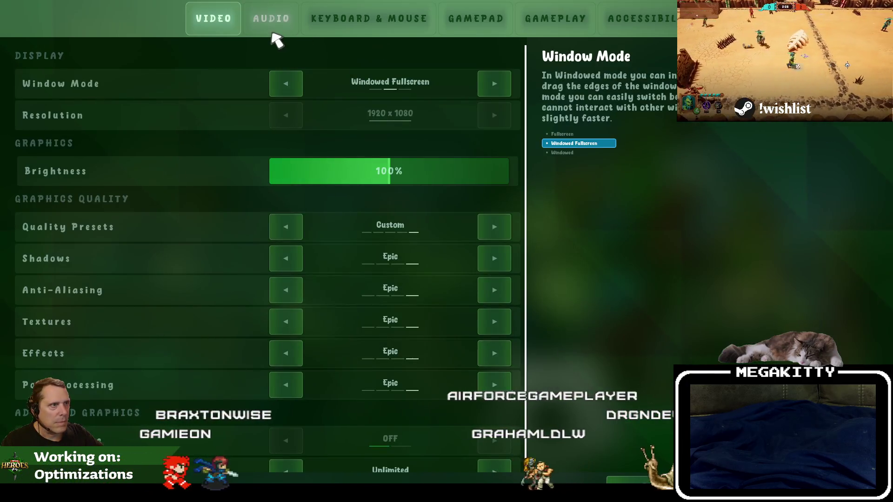
left_click(272, 25)
left_click(509, 115)
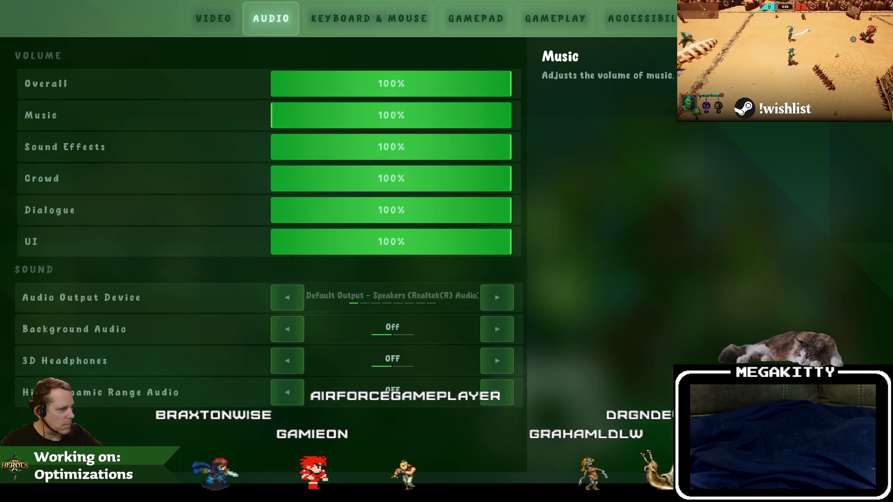
key("Escape")
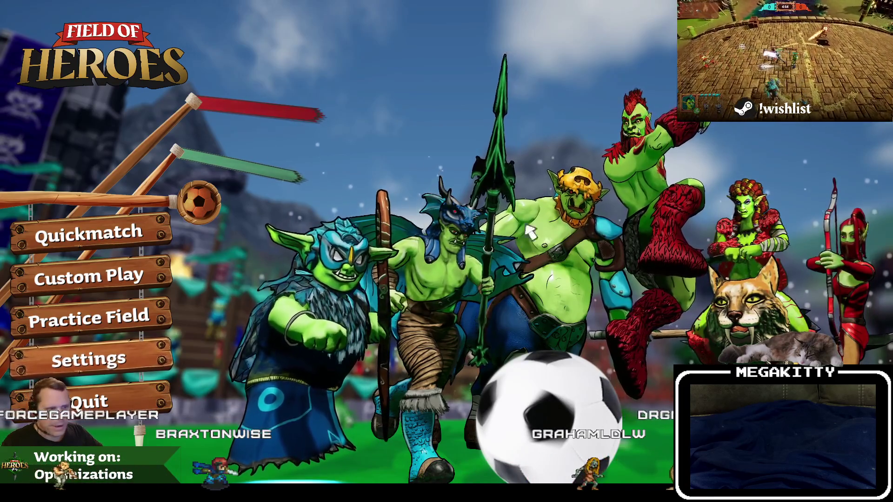
- Create an offline custom game on The Unknown Ruins and start it from the lobby
left_click(150, 276)
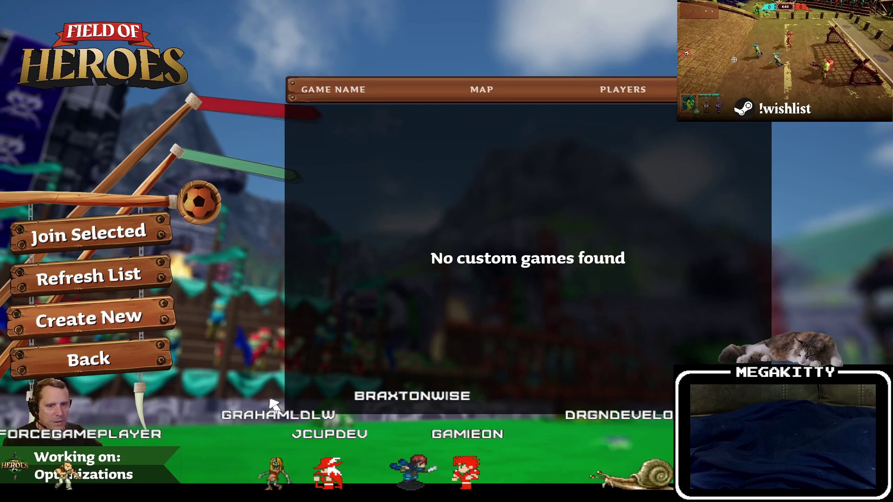
left_click(153, 332)
left_click(144, 319)
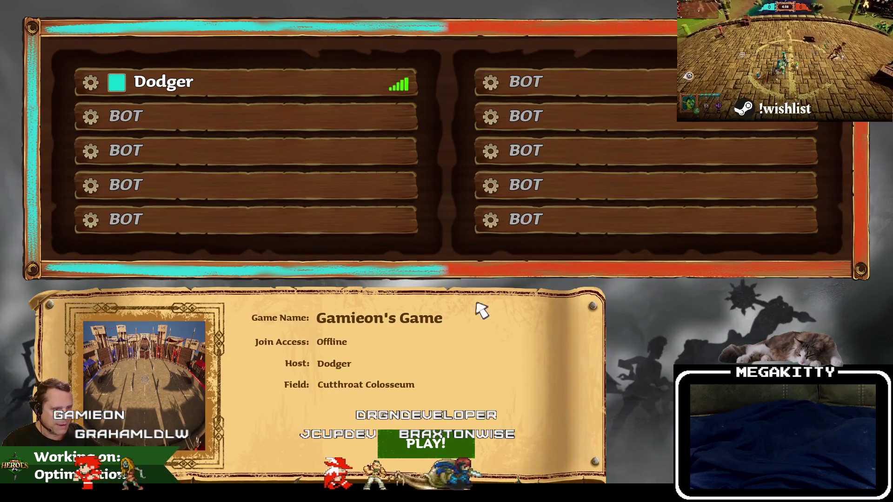
left_click(190, 365)
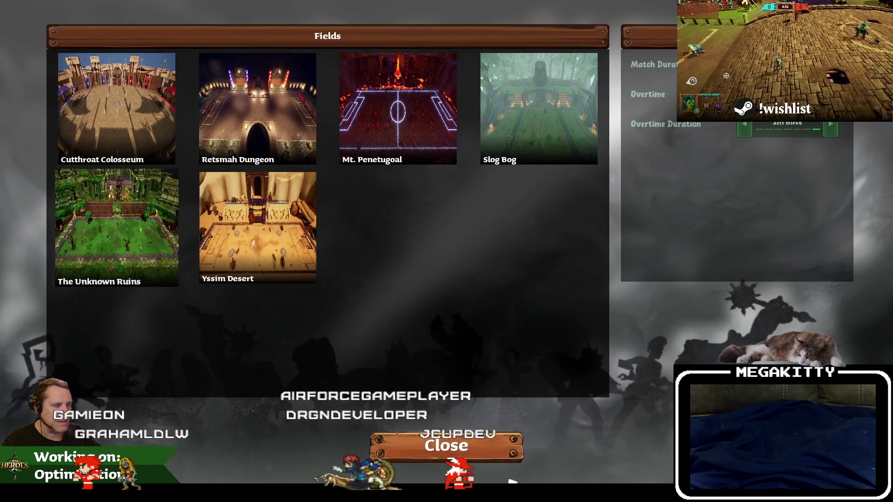
left_click(458, 447)
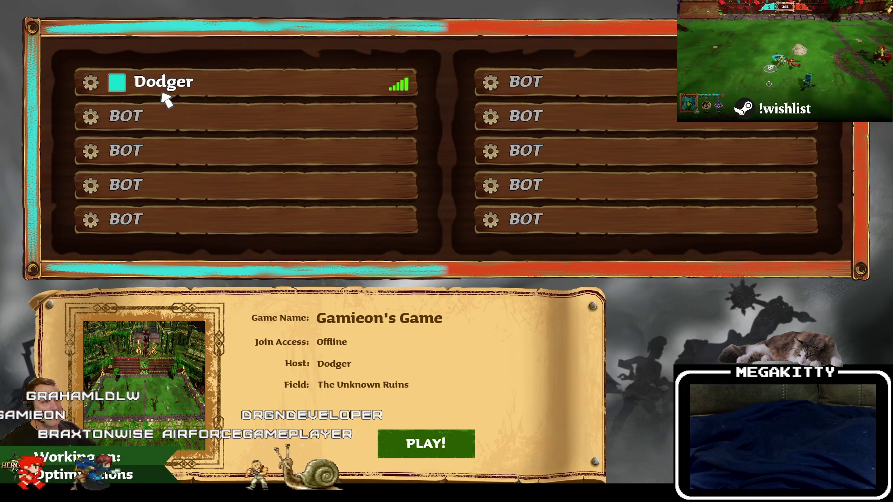
left_click(446, 444)
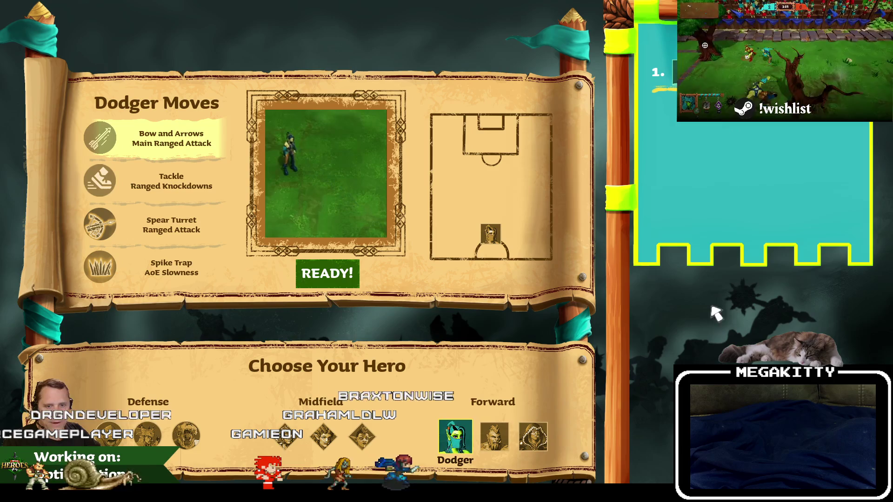
- Confirm Dodger as the hero and run him right toward midfield
left_click(346, 272)
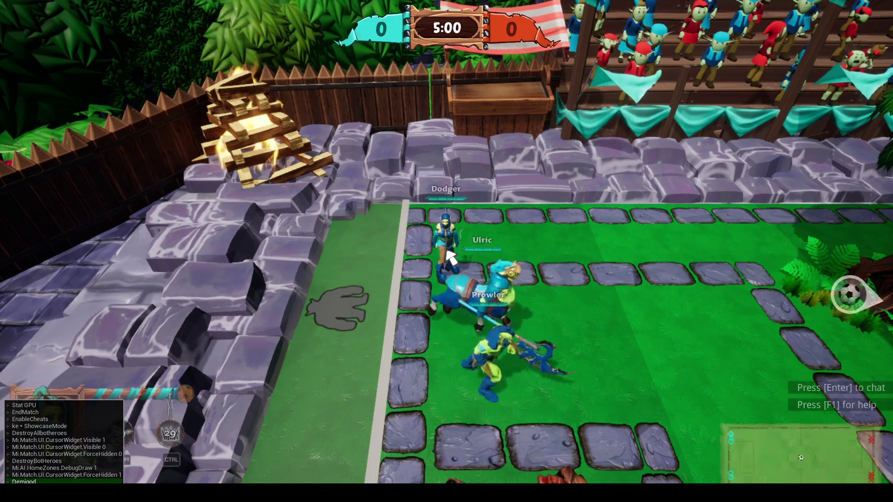
key("d")
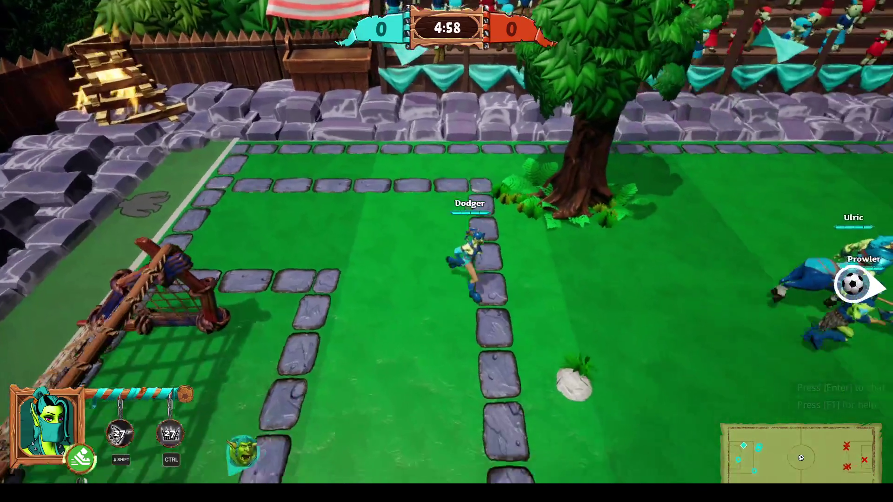
key("d")
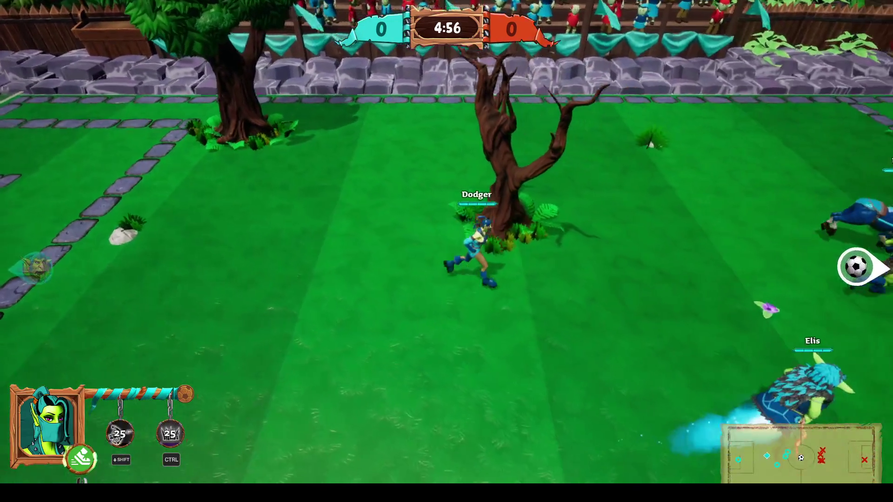
key("d")
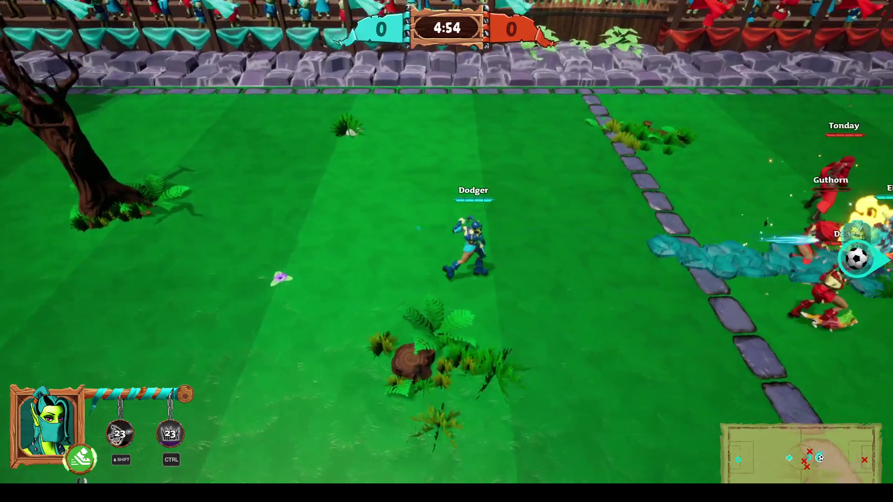
key("d")
- Steer Dodger up to slide-tackle the red Dodger, push toward the opposing goal, then turn back left
key("w")
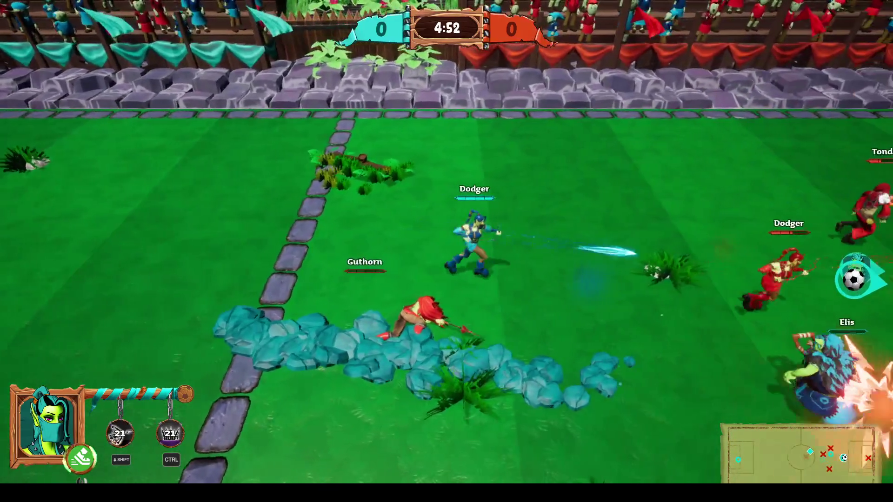
key("d")
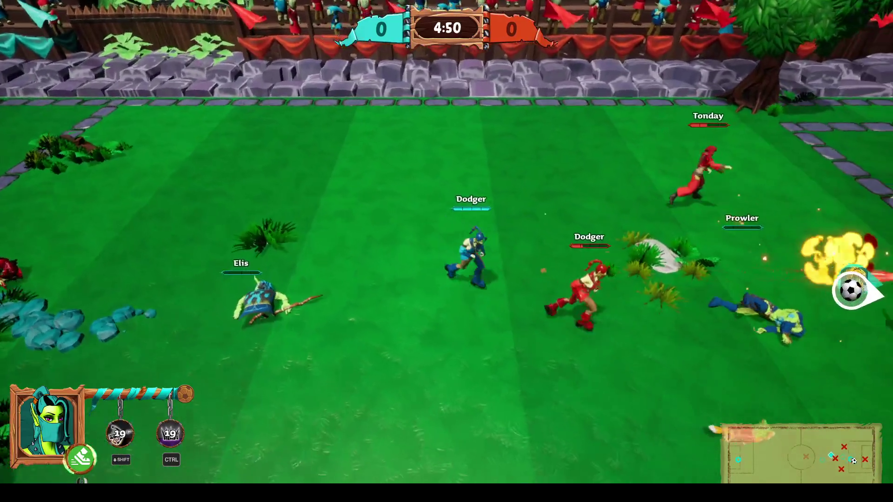
key("space")
key("d")
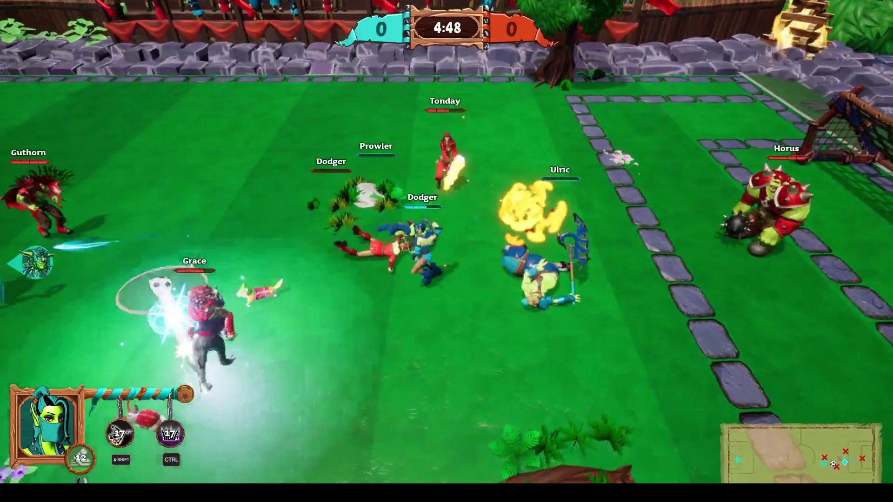
key("a")
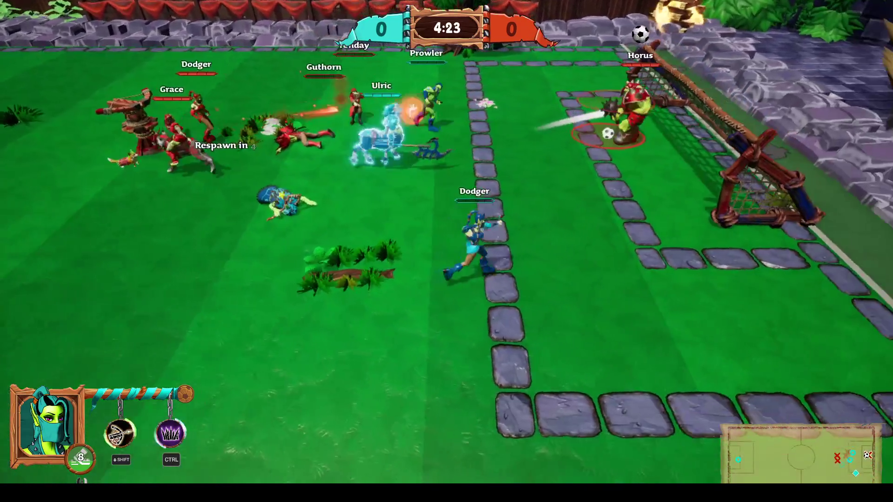
- Run Dodger back toward midfield, trigger his special ability, and head left toward Ulric
key("a")
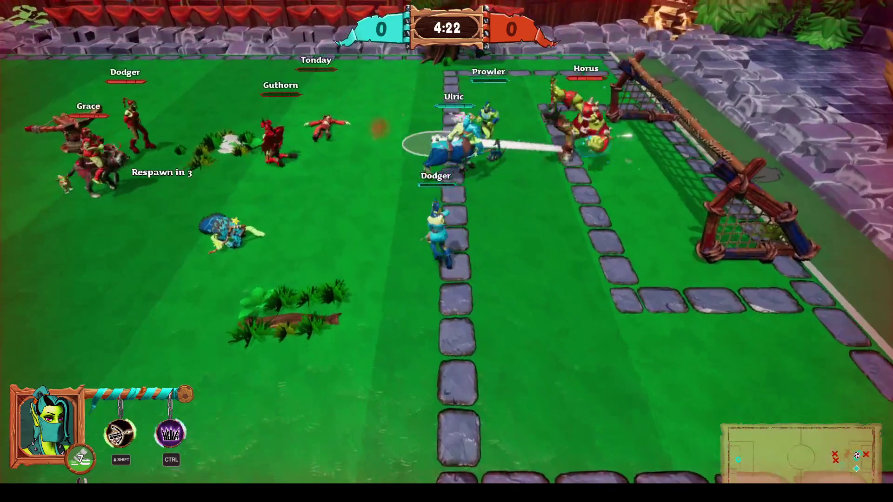
key("shift")
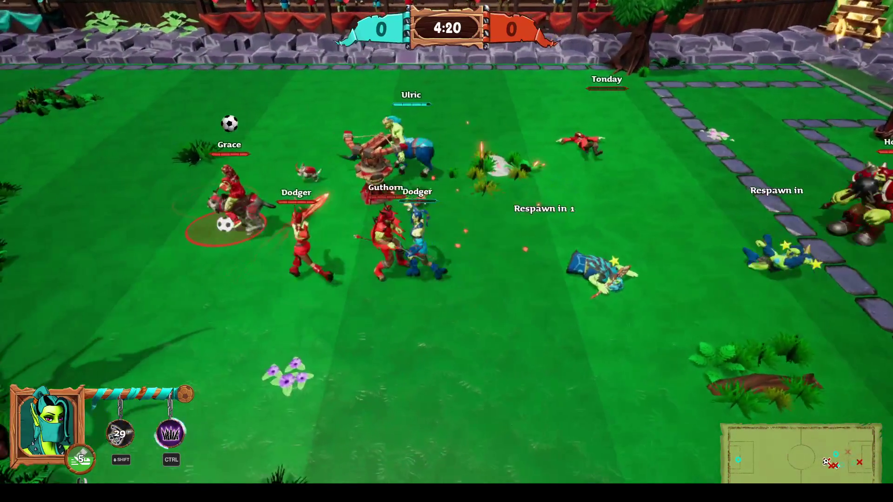
key("a")
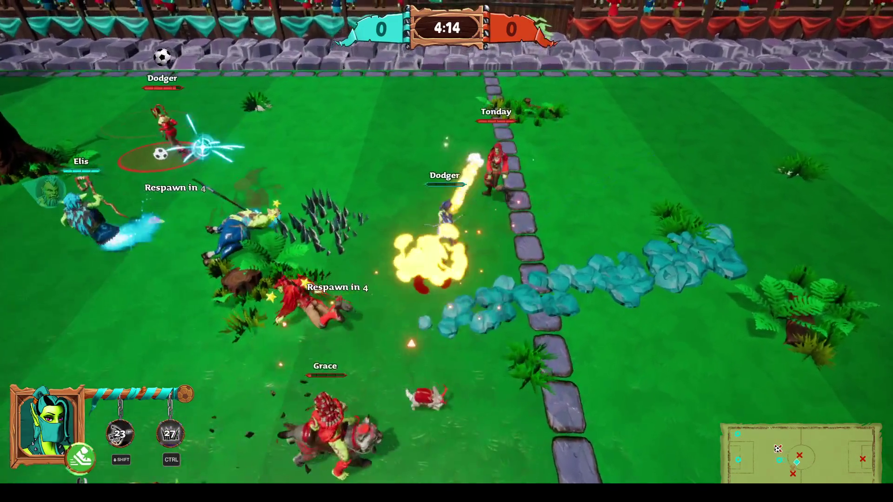
key("a")
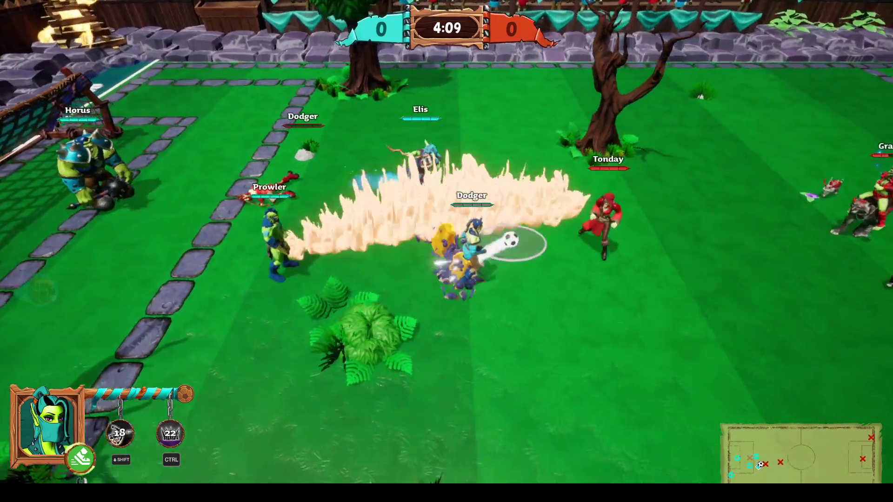
- Chase the ball up to the top wall, tackle up the field, then run toward Grace
key("d")
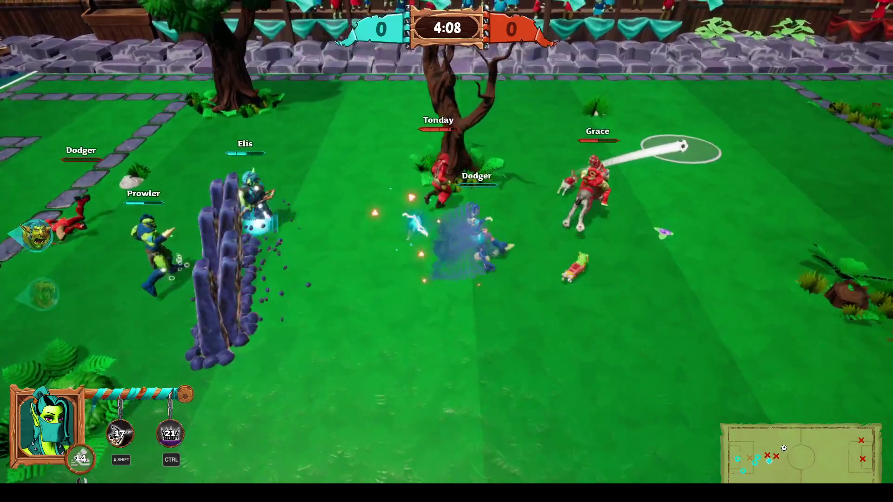
key("w")
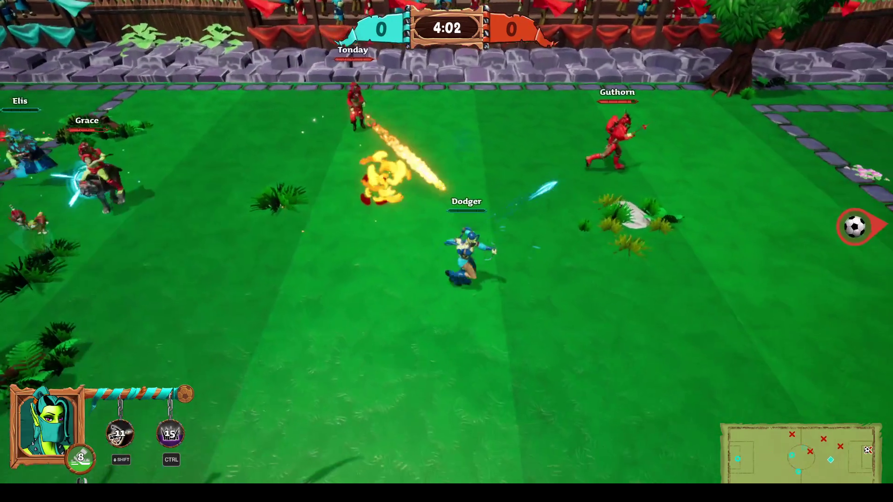
key("w")
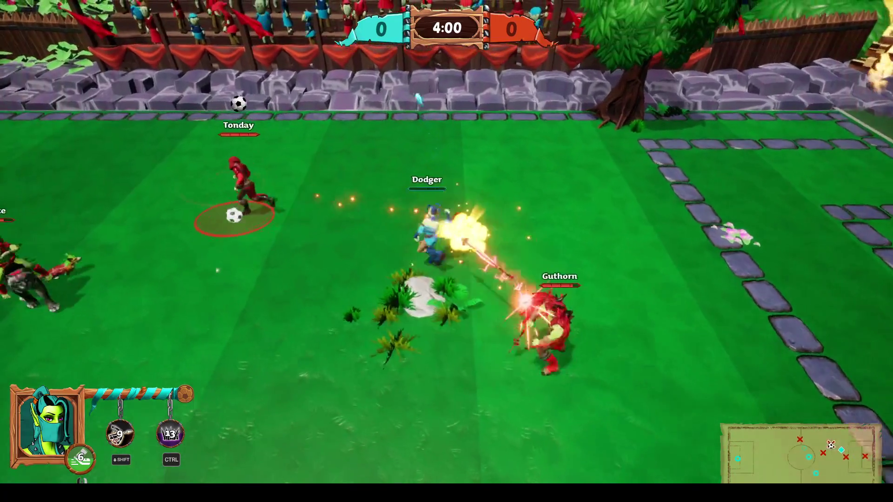
key("a")
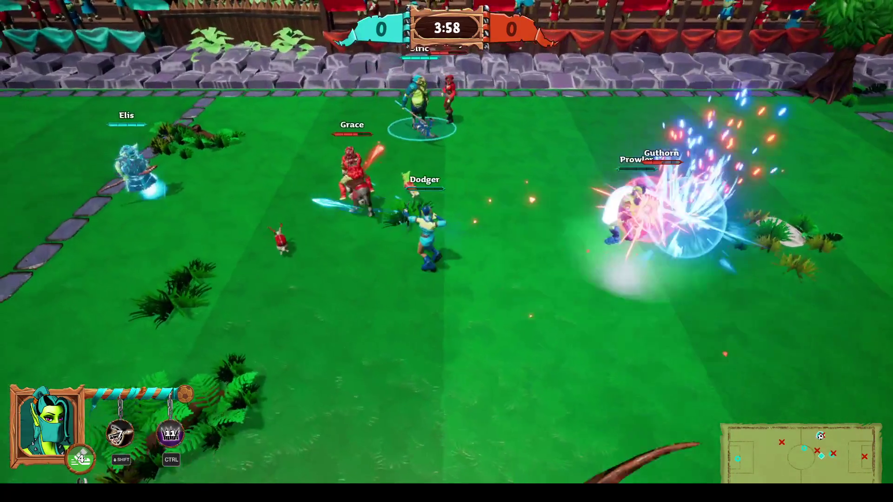
- Attack the nearby opponents near the stone midline, then fire Dodger's special ability toward the goal
key("d")
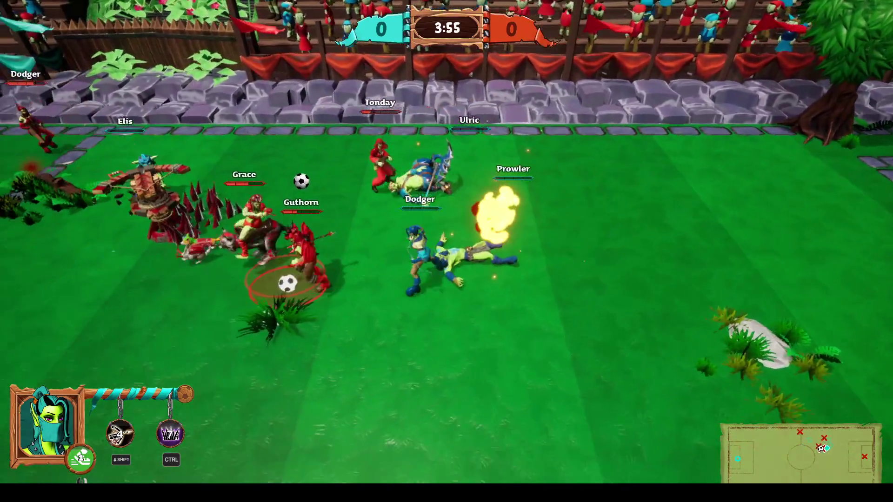
key("w")
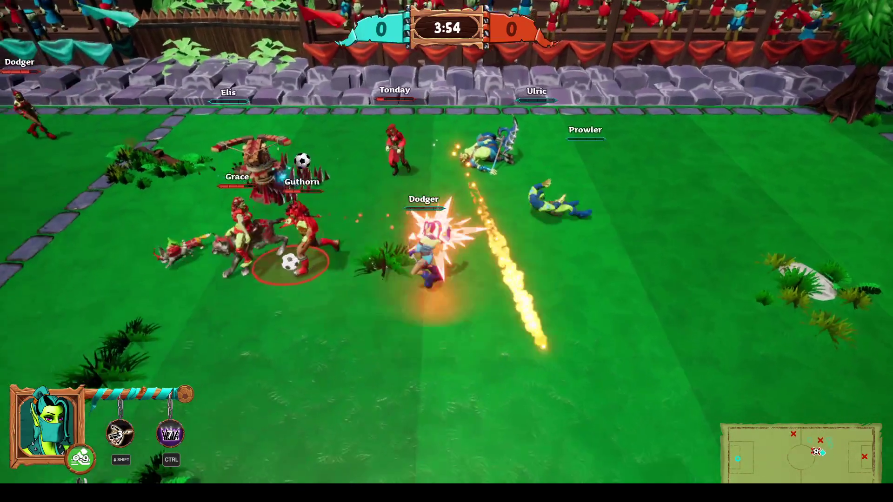
key("w")
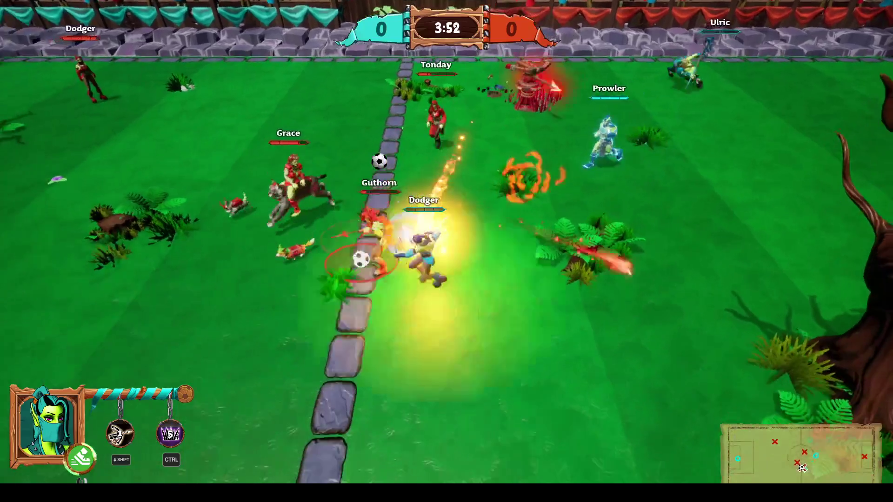
key("a")
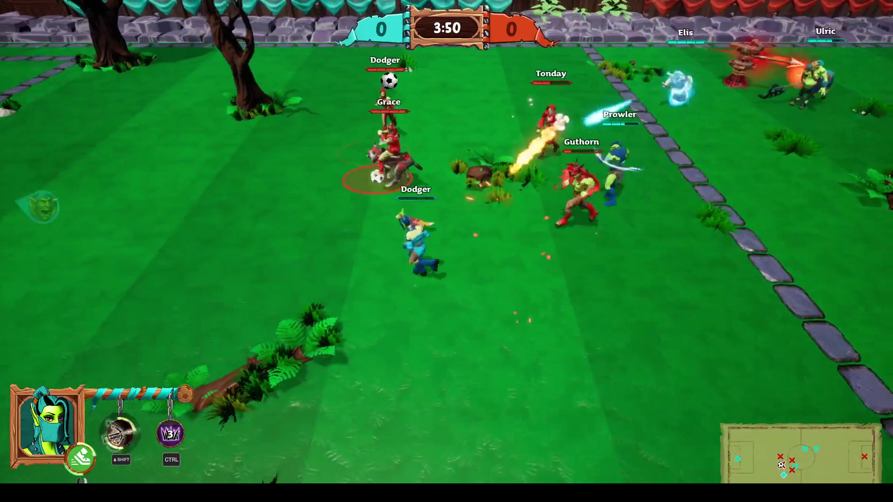
key("shift")
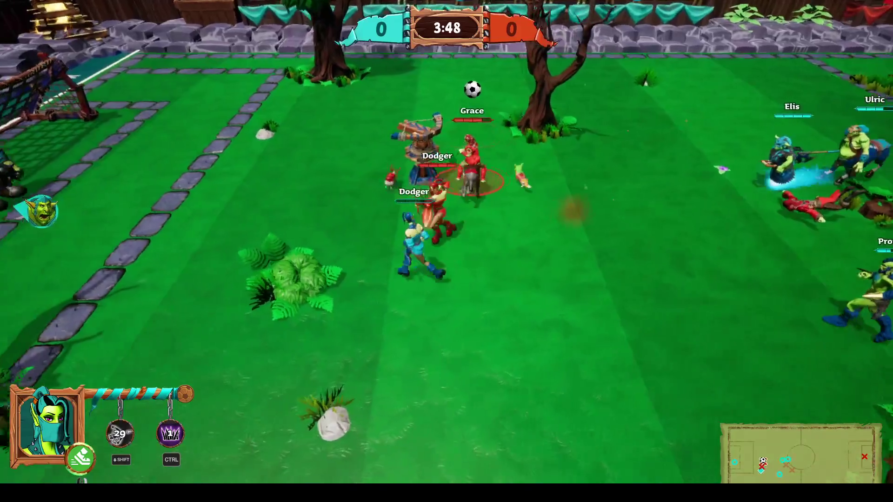
- Run Dodger right toward the tower and Prowler, sprint after the ball into the melee
key("d")
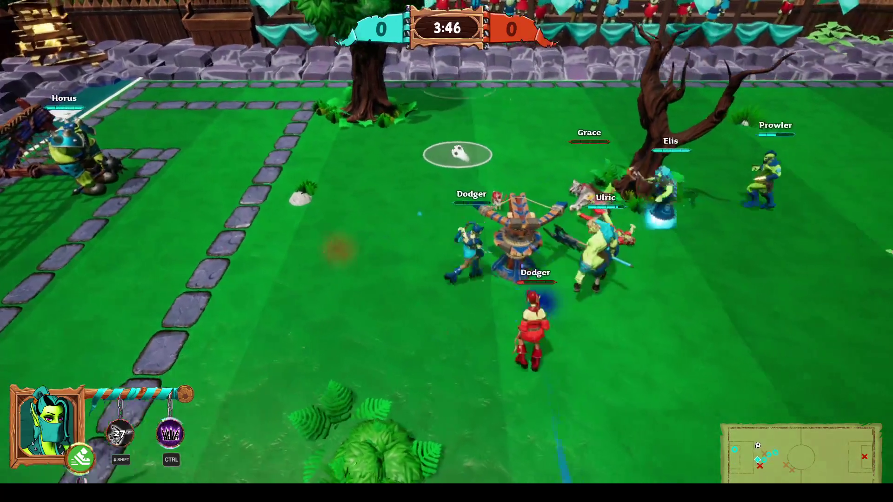
key("d")
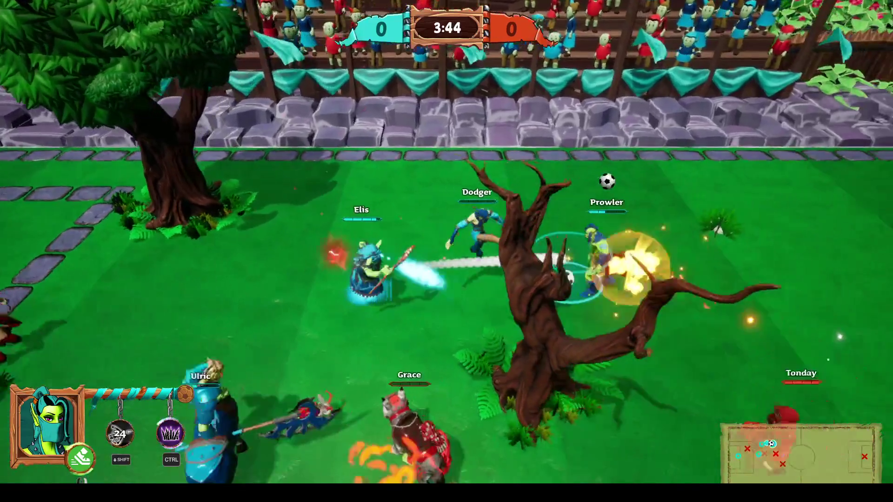
key("d")
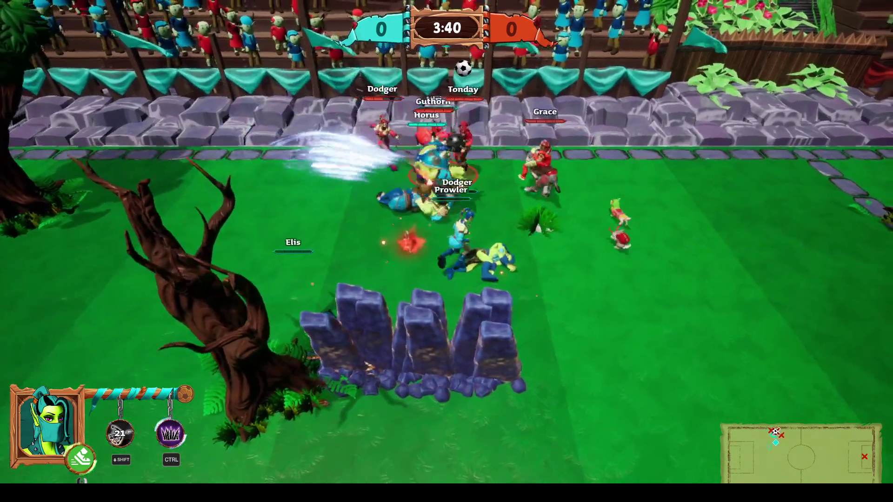
key("space")
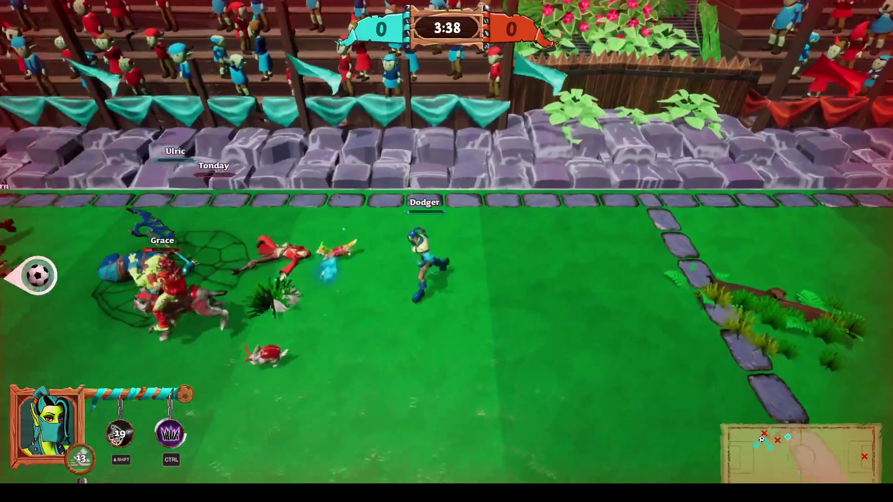
key("a")
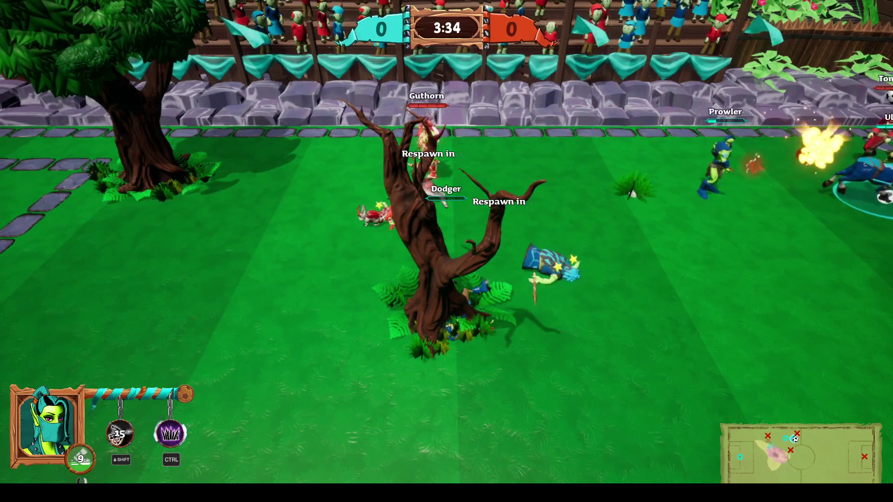
- Attack Guthorn in the scrum and drop a spike trap near centre field
key("d")
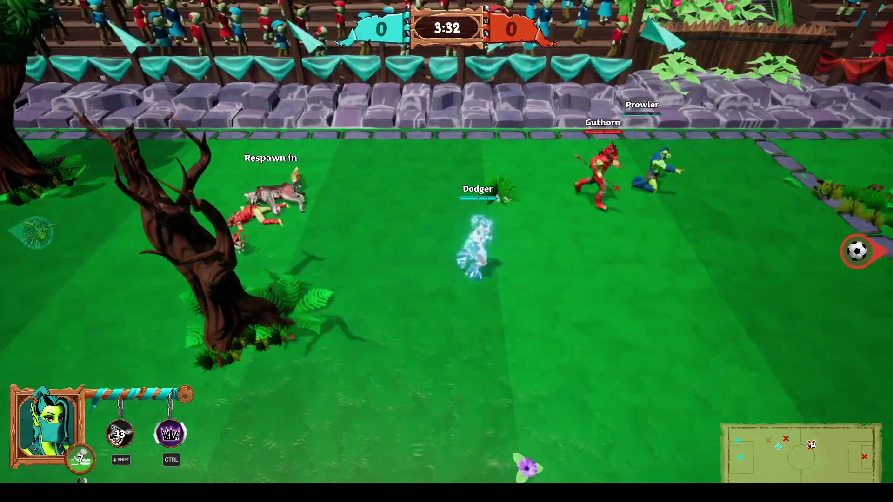
key("w")
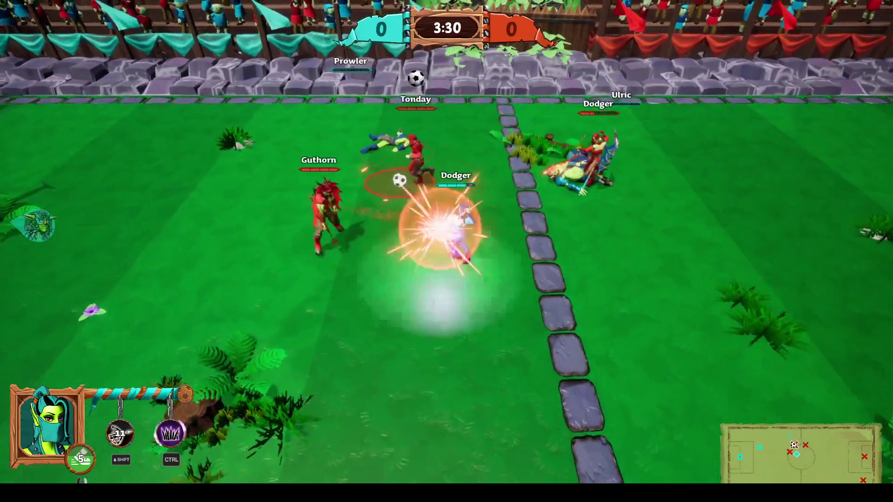
key("d")
key("ctrl")
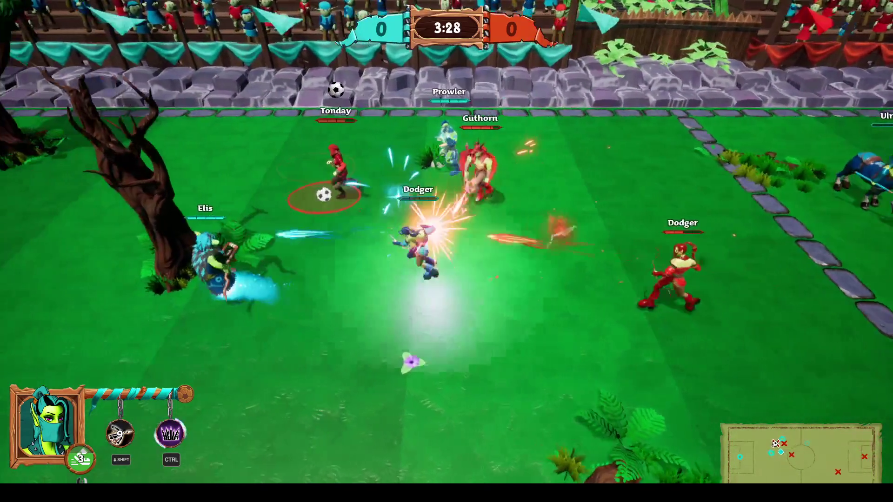
key("a")
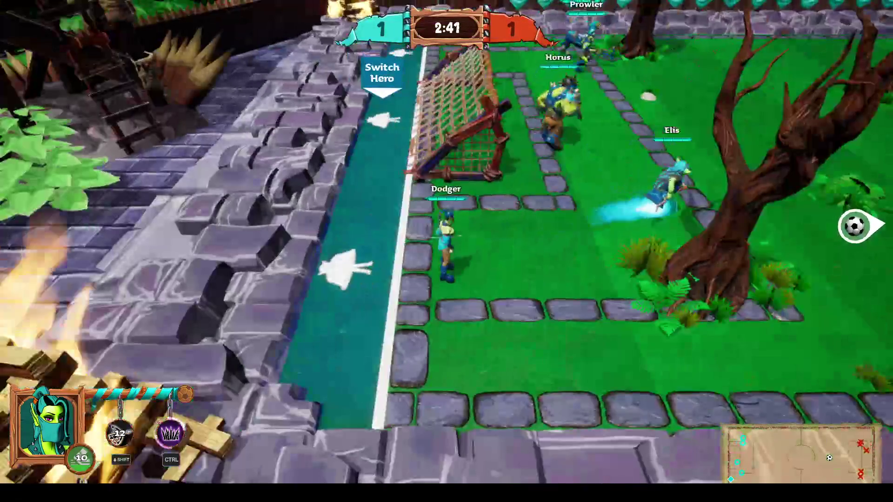
- Pause and review the scoreboard, then end the match as a 1–1 tie from the console
key("Escape")
key("Escape")
key("Tab")
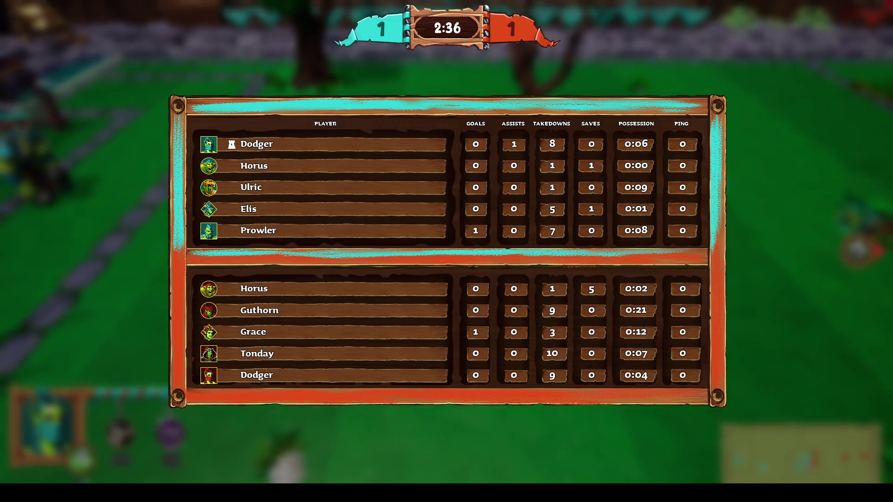
key("Tab")
key("grave")
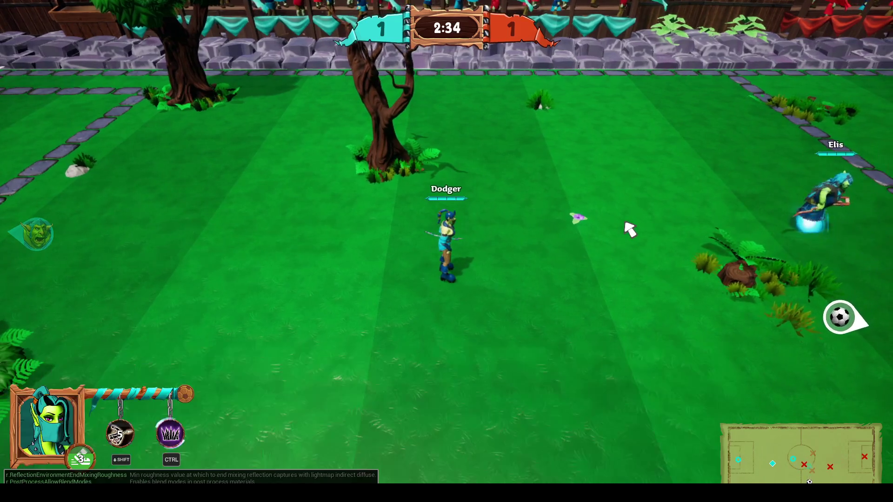
key("Return")
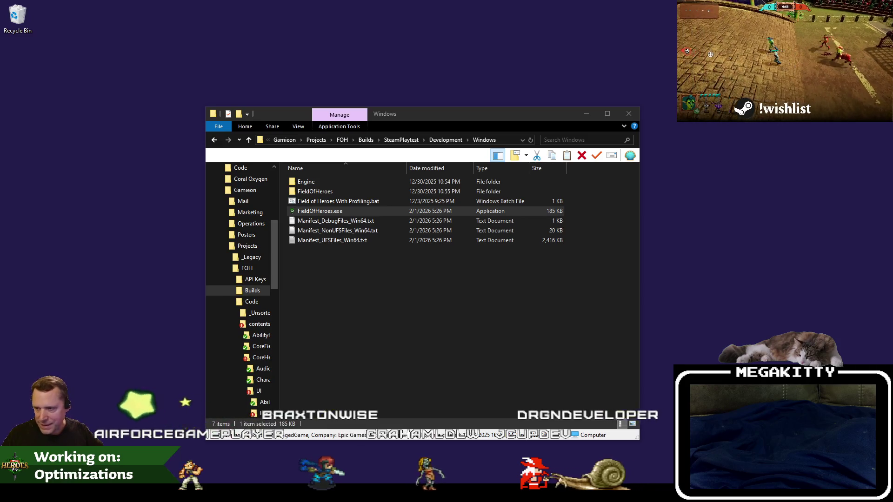
- Deselect FieldOfHeroes.exe in the Windows build folder and switch to the Jira browser window
left_click(436, 368)
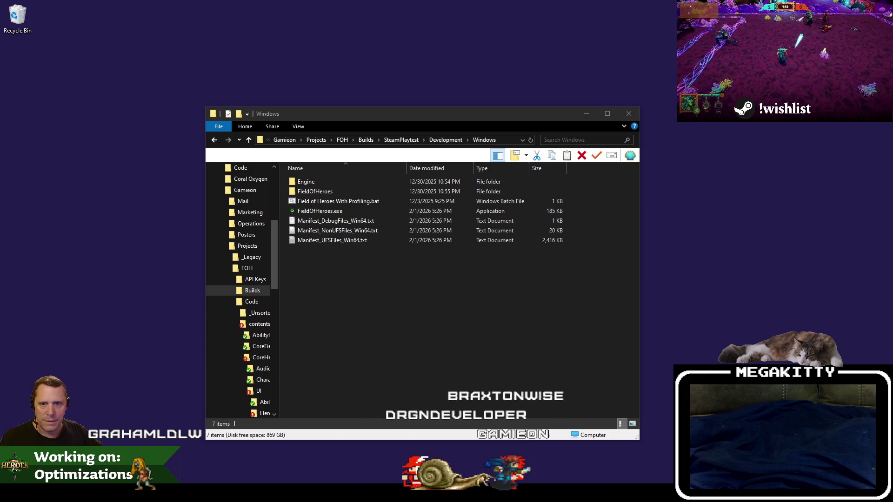
key("alt+Tab")
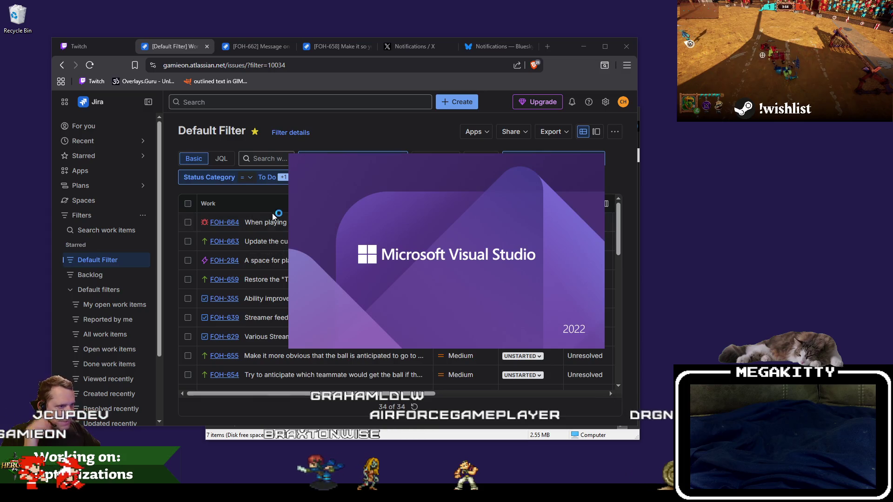
- Open the FieldOfHeroes solution from the recent list and focus MatchGameState.cpp around line 71
left_click(319, 195)
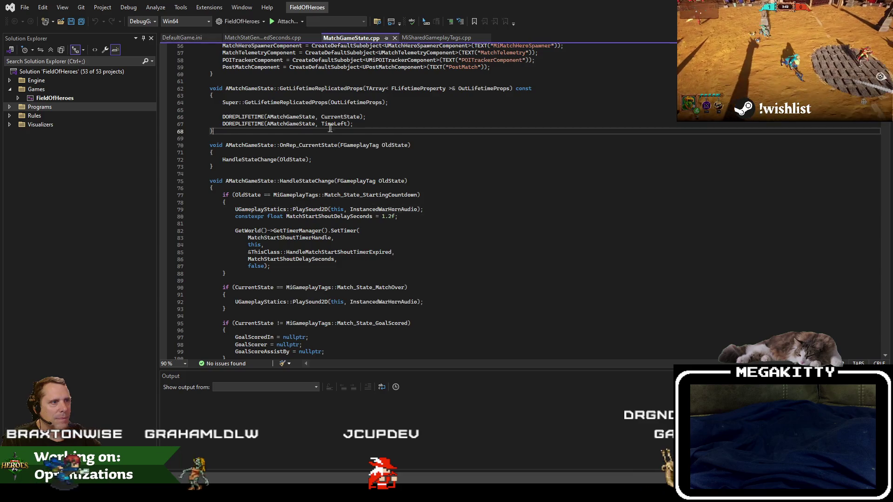
left_click(355, 164)
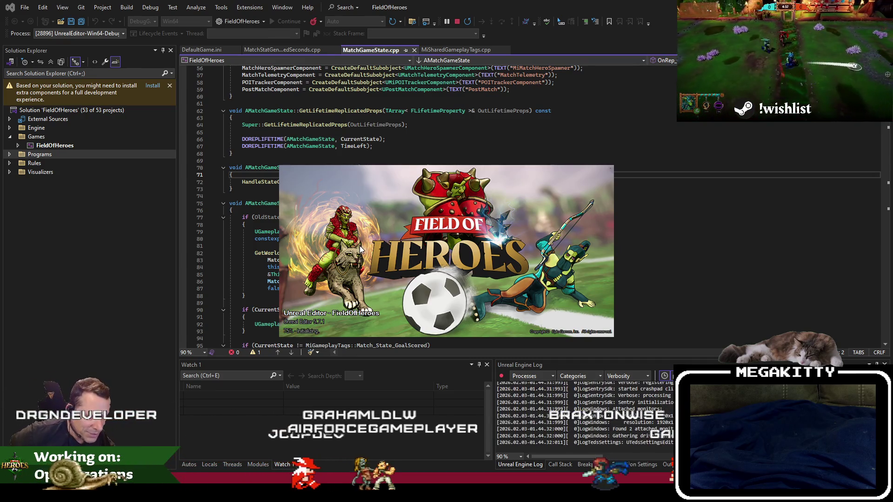
- Switch between the Jira page and the editor until the loaded L_UnknownRuins level editor is in front
key("alt+Tab")
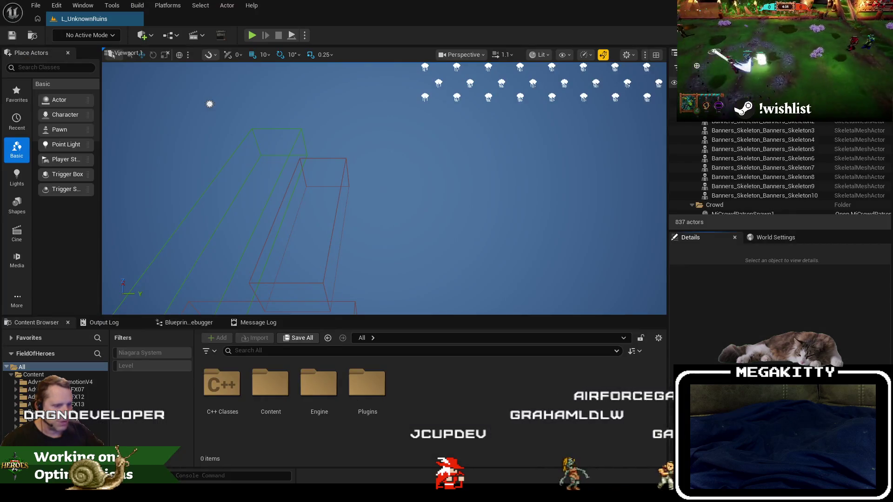
key("alt+Tab")
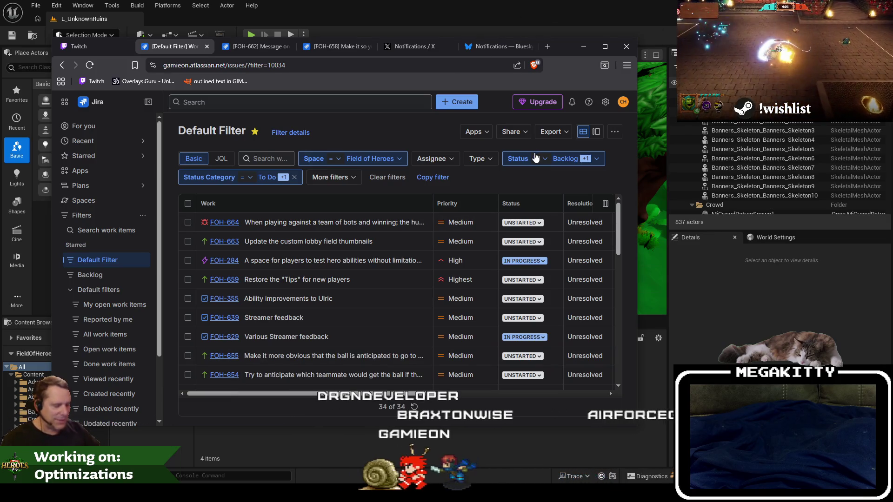
key("alt+Tab")
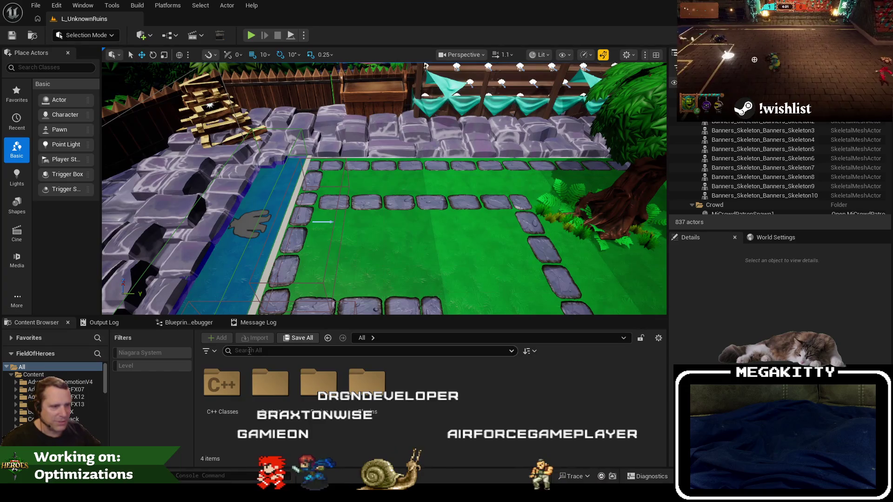
- Search the Content Browser for 'l_snow' with only levels shown, then browse into Plugins
type("l_snow")
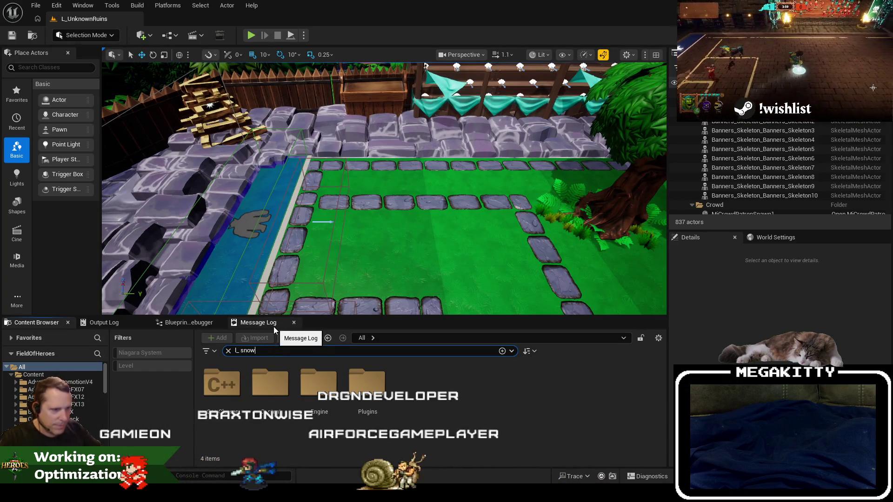
type("y")
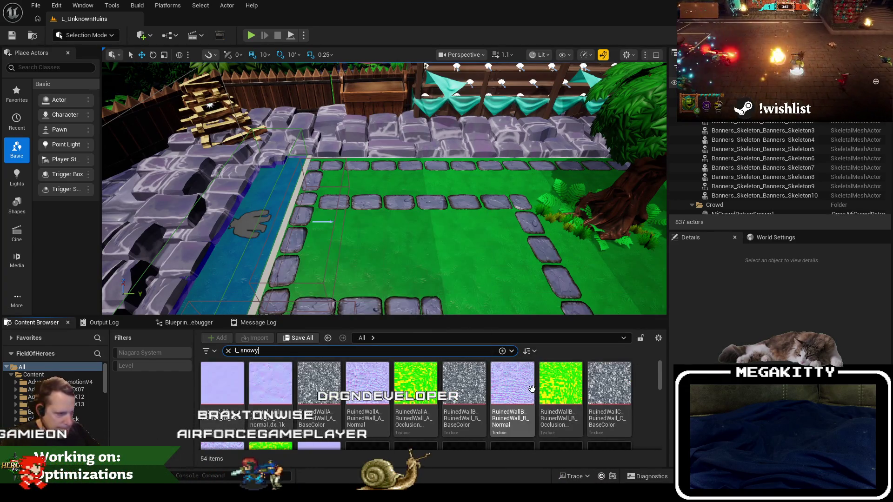
left_click(139, 365)
key("BackSpace")
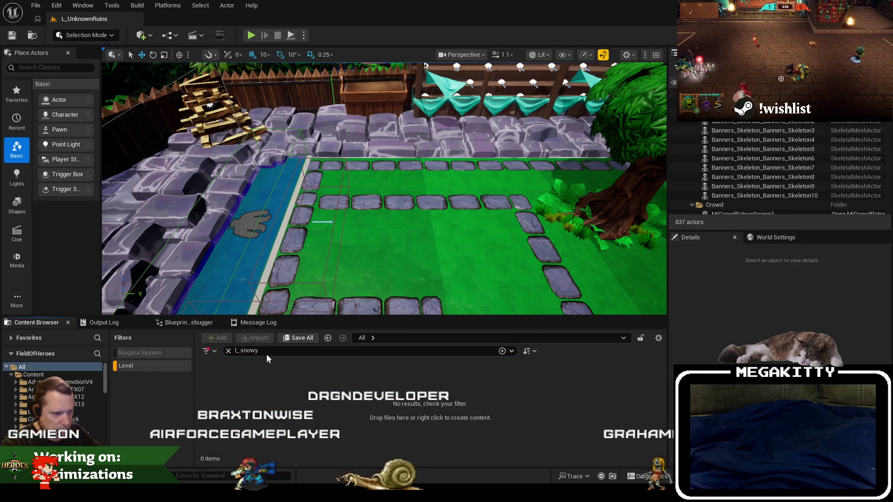
scroll(61, 395, "down", 10)
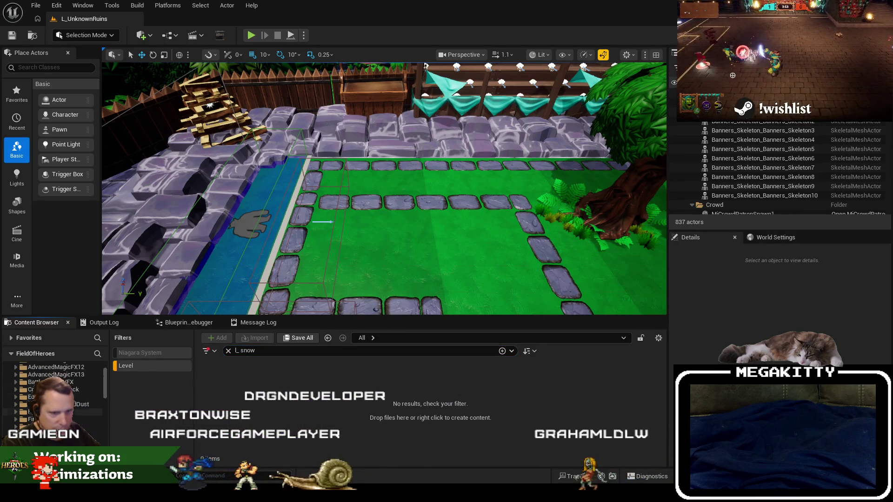
left_click(56, 437)
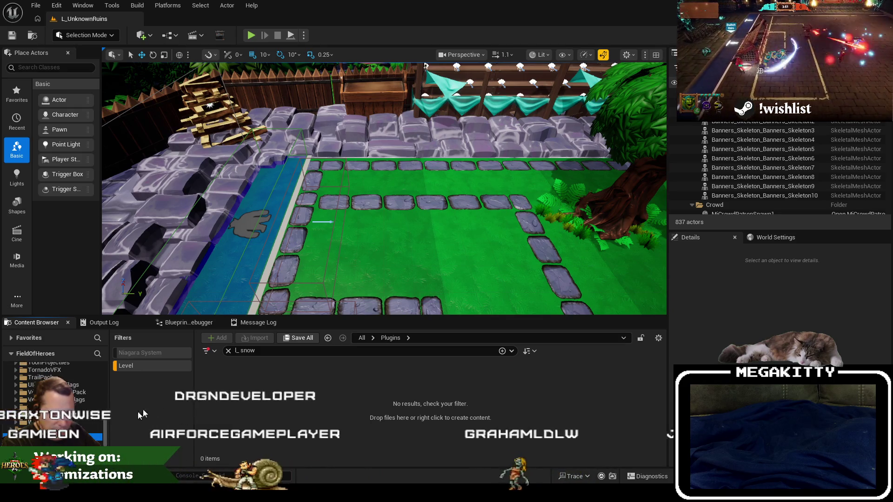
- In the CoreFields Content favorite, search 'snow' and open the SnowyRuins level
left_click(11, 338)
left_click(42, 351)
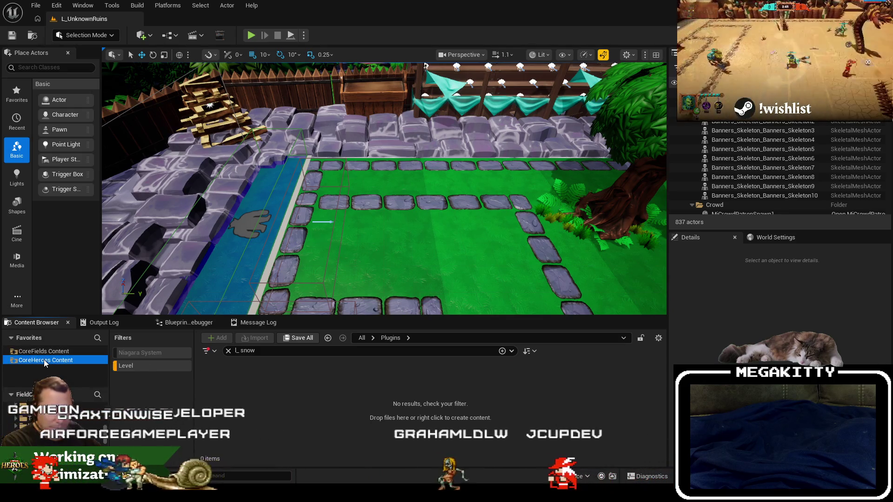
left_click(239, 351)
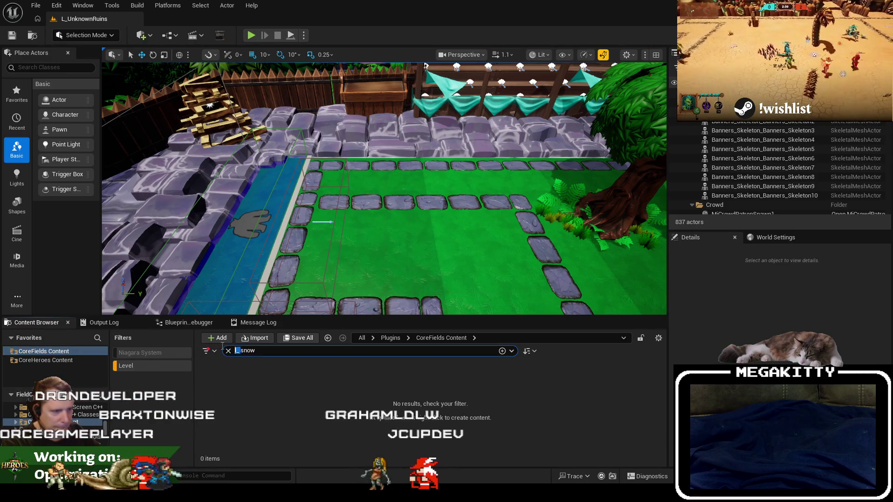
key("BackSpace")
key("BackSpace")
double_click(239, 386)
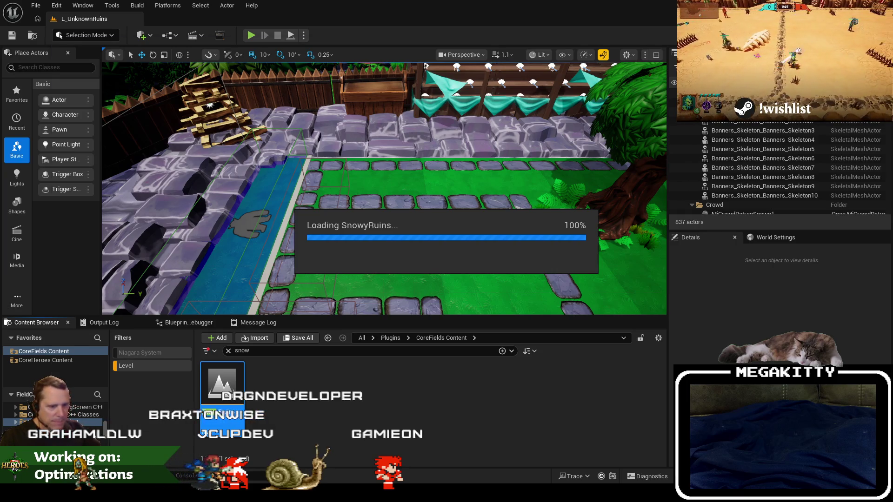
- Collapse the Lighting Sunny folder to expose NewPlayer, then zoom the camera back over the ruins
key("alt+Tab")
key("alt+Tab")
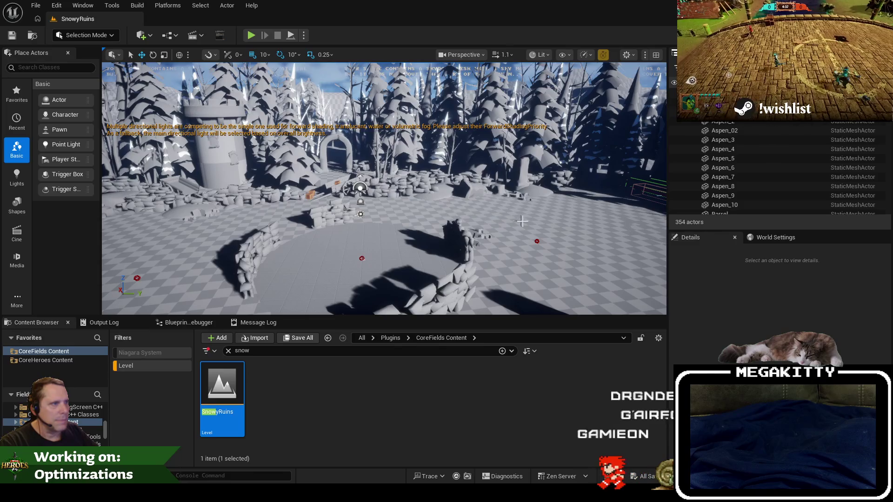
scroll(538, 225, "up", 3)
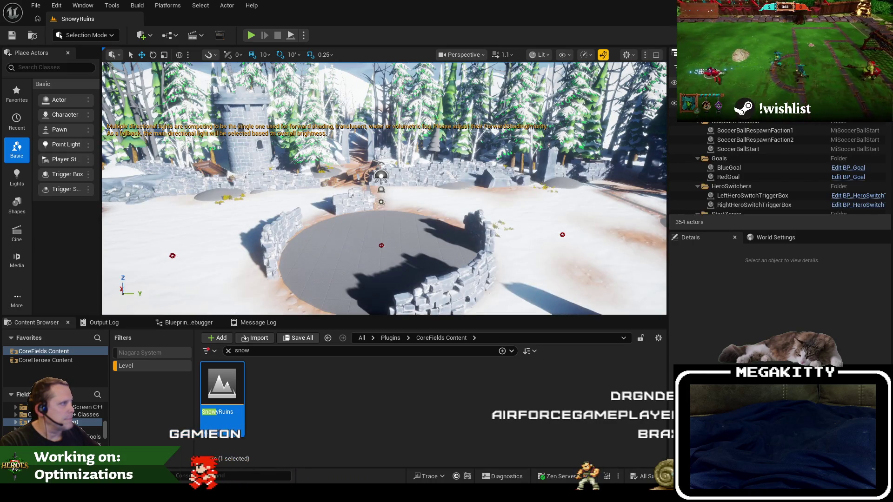
scroll(693, 122, "down", 2)
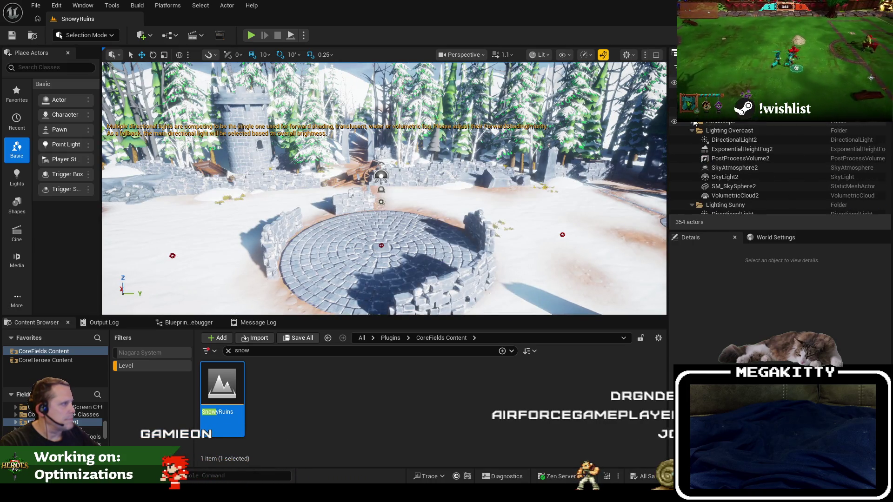
scroll(698, 134, "down", 2)
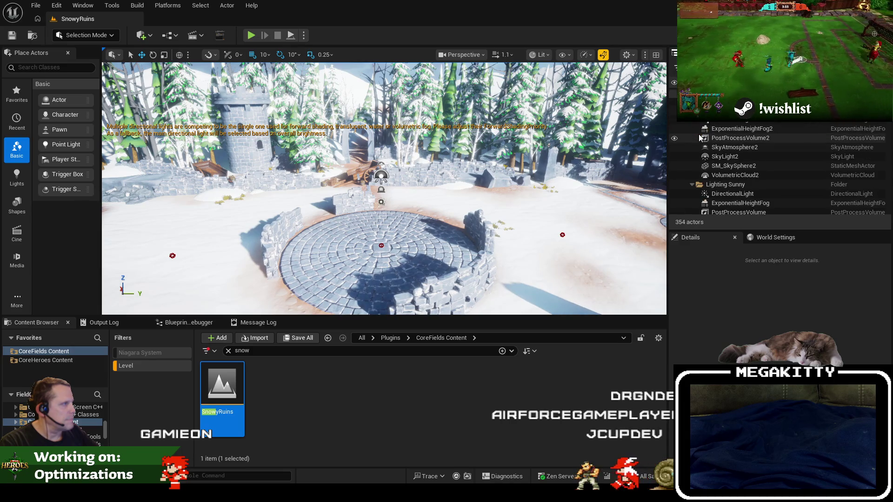
left_click(692, 185)
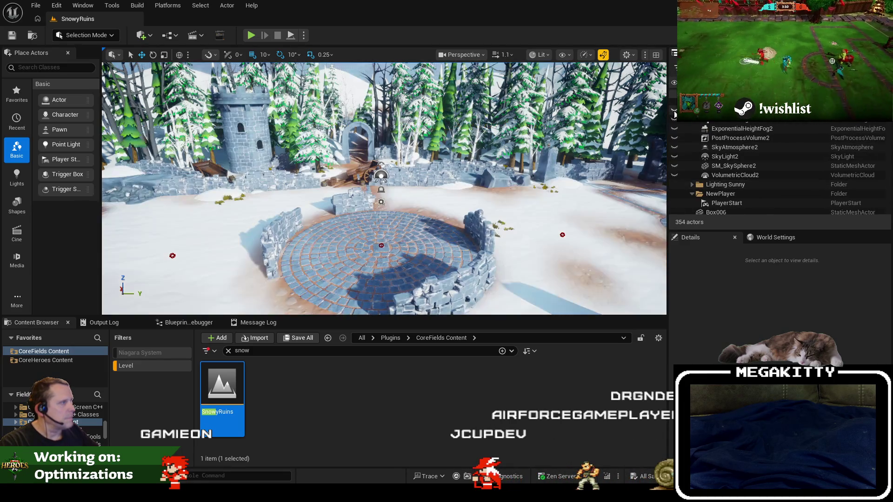
scroll(438, 216, "down", 10)
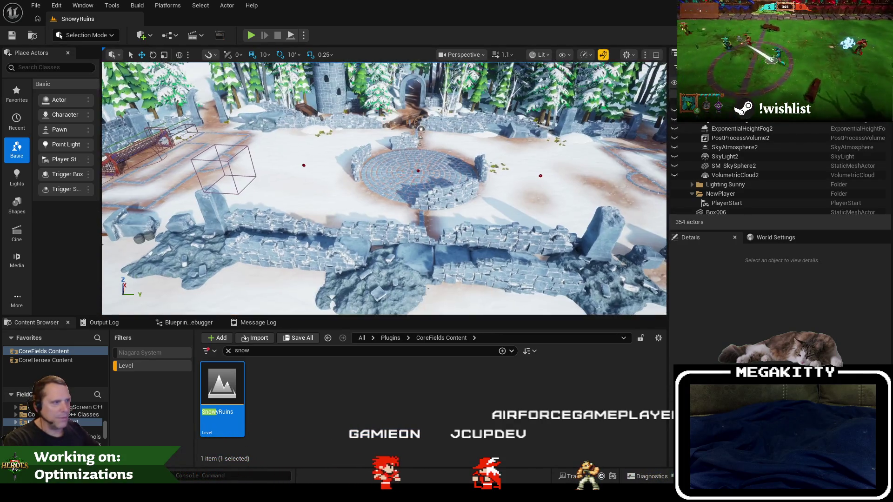
key("F11")
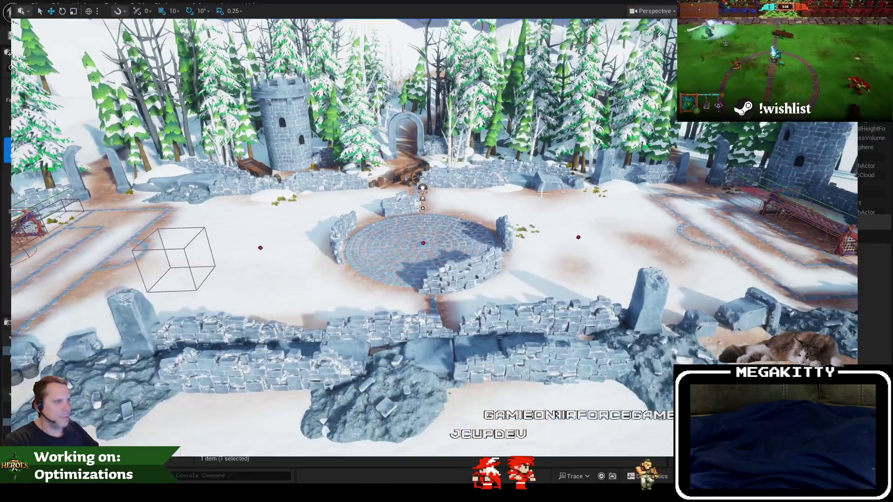
- Leave fullscreen and browse the Select, settings, Show, Performance and Perspective viewport menus
key("F11")
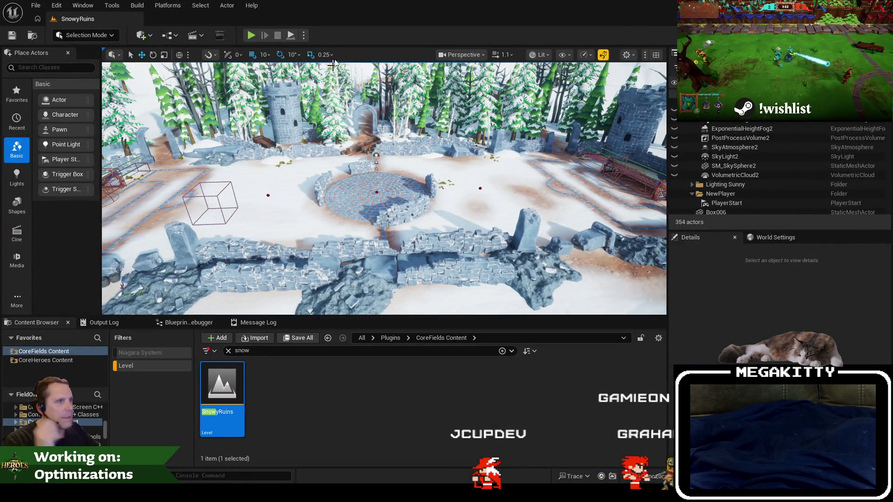
left_click(200, 6)
left_click(372, 27)
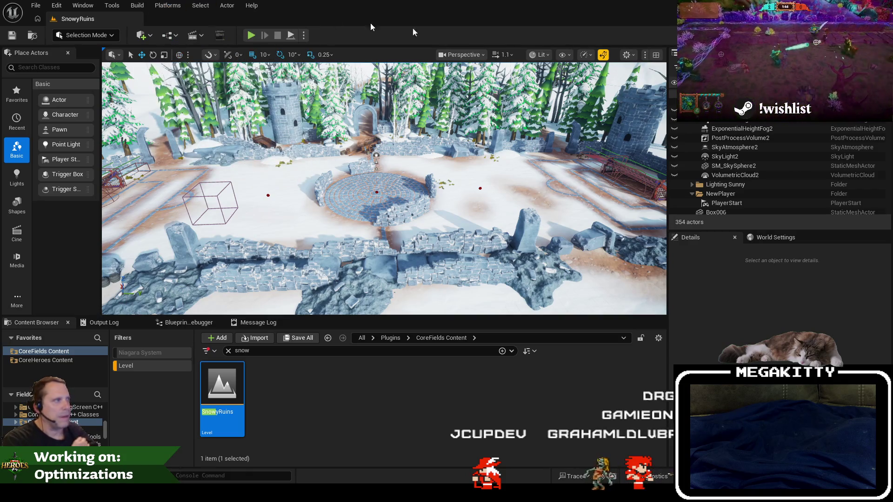
left_click(628, 55)
left_click(628, 55)
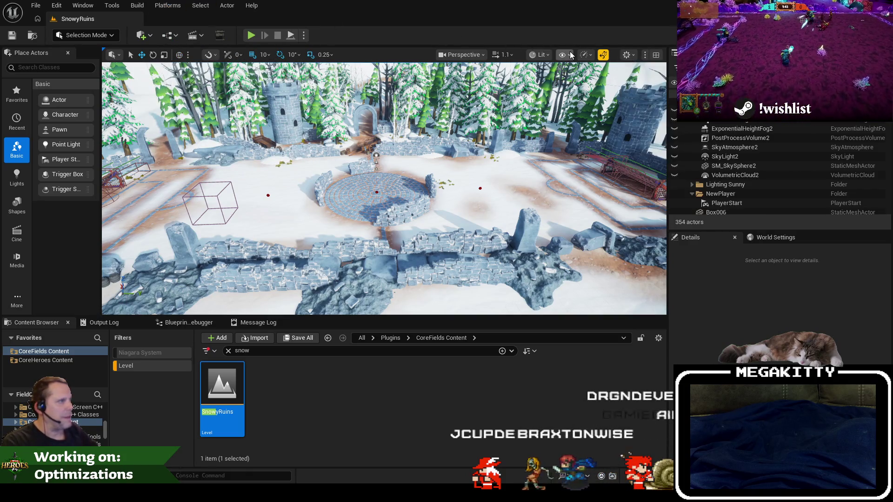
left_click(564, 54)
left_click(564, 55)
left_click(591, 54)
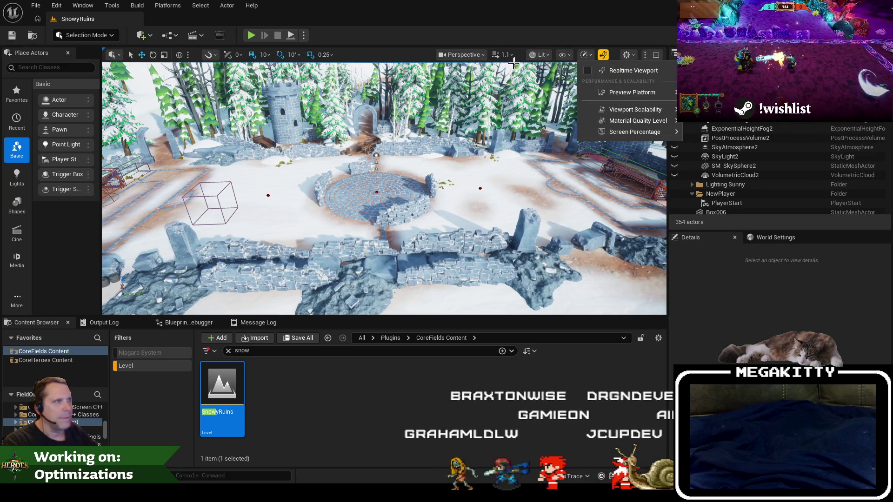
left_click(467, 56)
left_click(441, 319)
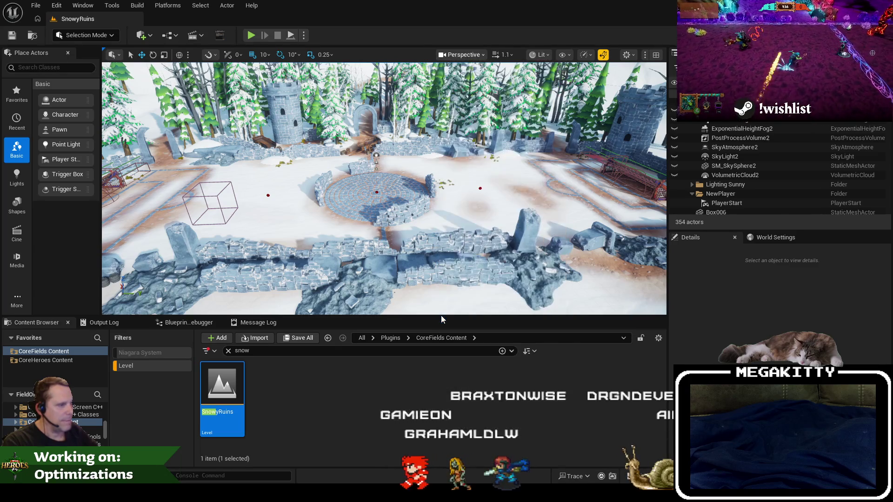
- Go back to fullscreen (F11), zoom out over the arena, and bring up Landscape_01's context menu
scroll(384, 186, "up", 5)
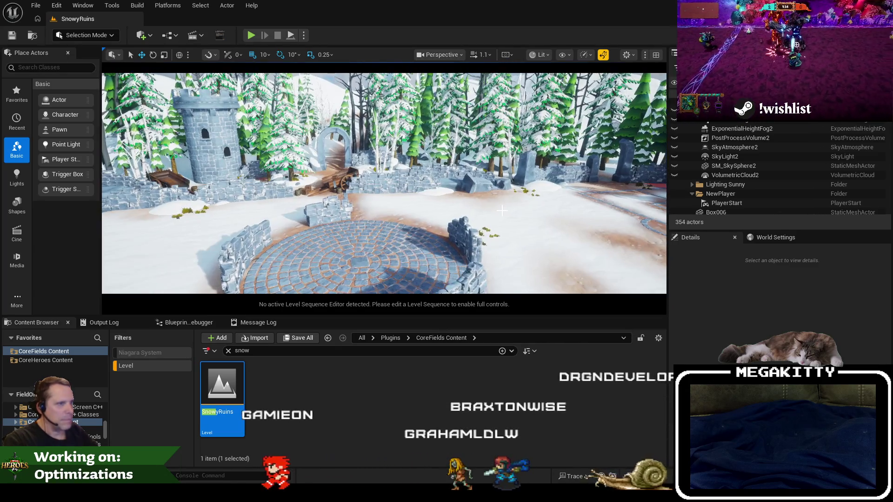
key("F11")
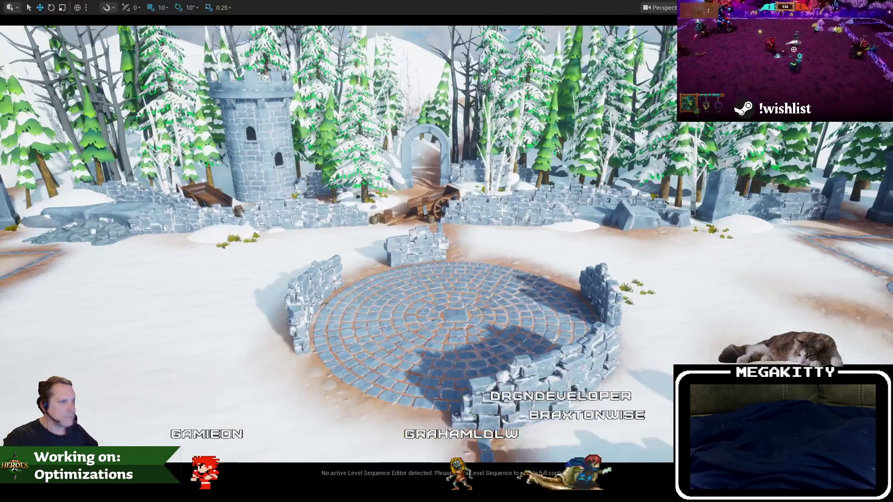
scroll(500, 212, "down", 10)
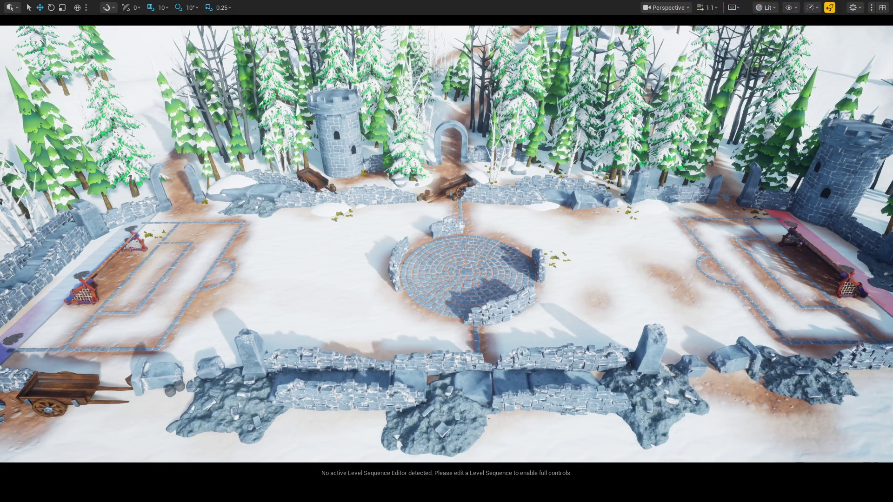
right_click(685, 244)
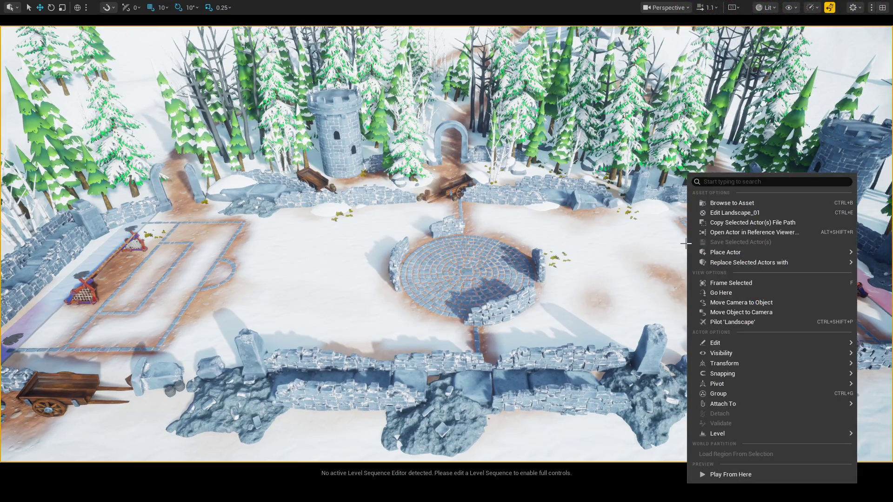
- Pull the camera back, tilt it, then zoom in toward the birches and stone wall beside the arch
left_click_drag(674, 247, 674, 302)
mouse_move(722, 256)
left_mouse_down()
mouse_move(721, 270)
mouse_move(722, 255)
left_mouse_up()
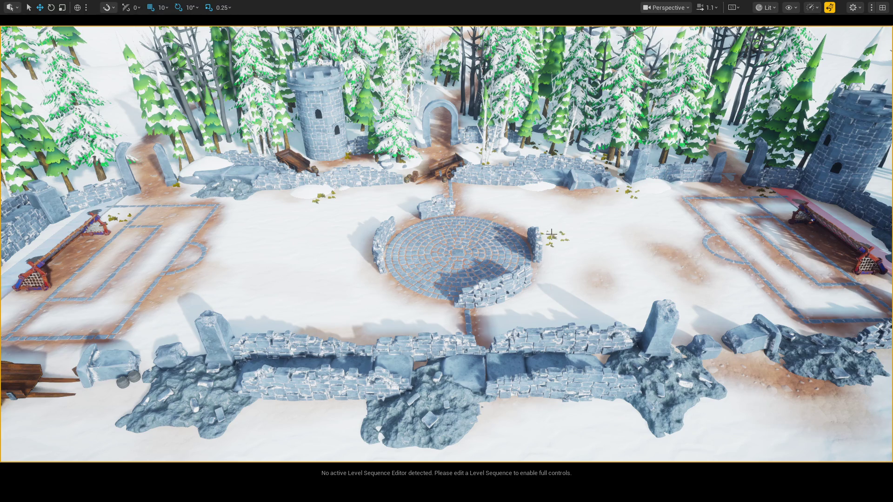
scroll(605, 232, "up", 2)
scroll(605, 232, "up", 1)
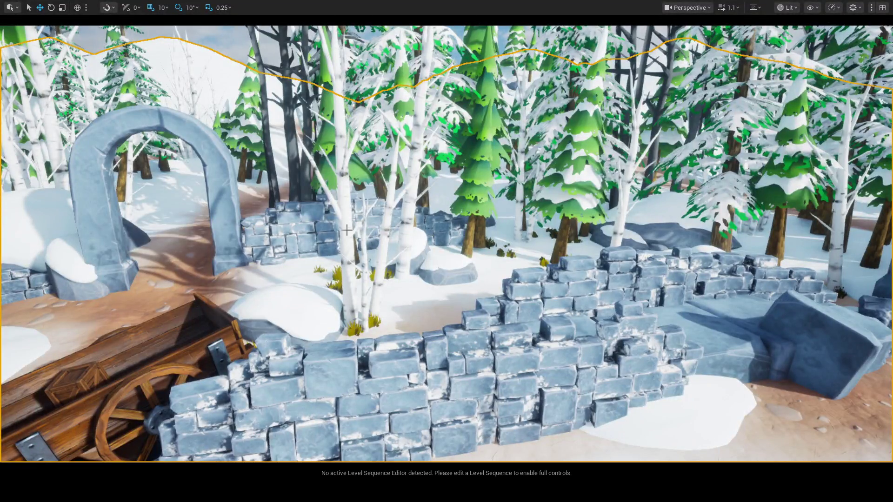
- Select the Aspen_01 birch cluster, check the Show and Performance menus, then exit fullscreen into the Outliner search
left_click(347, 230)
left_click(810, 8)
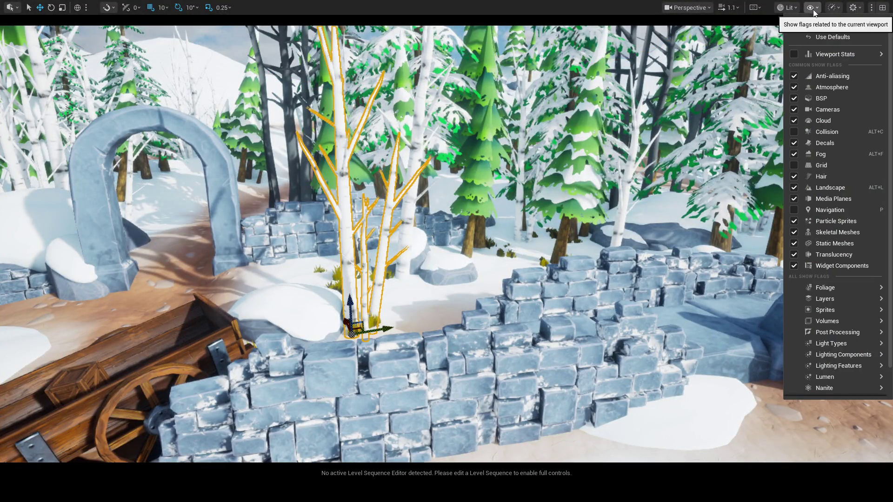
left_click(828, 11)
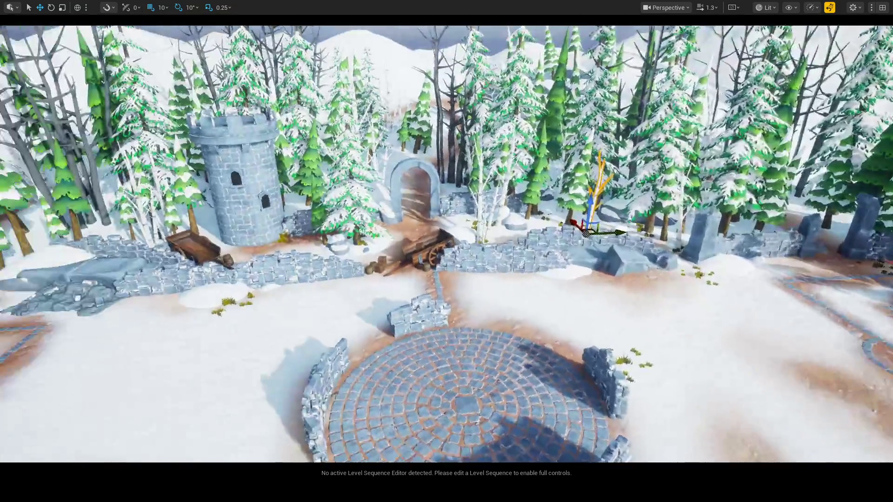
key("F11")
left_click(741, 66)
- Filter the Outliner by 'cr', then clear the filter so all 354 actors are listed
type("cr")
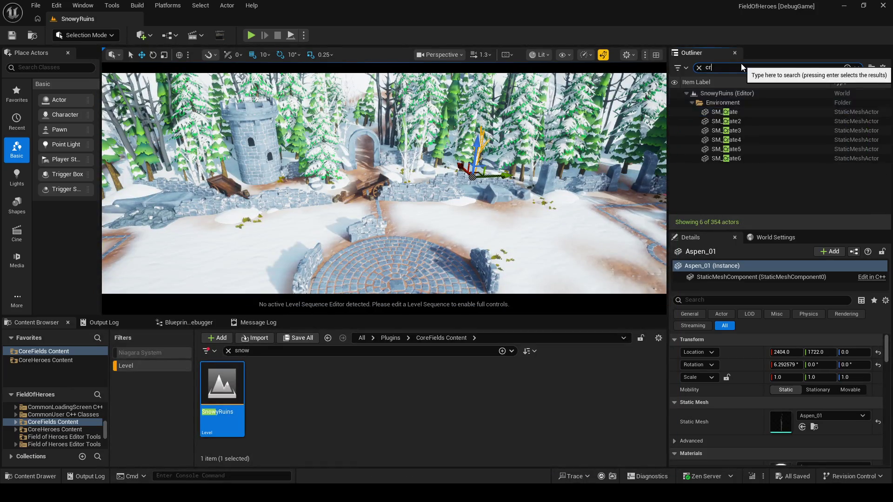
key("BackSpace")
key("BackSpace")
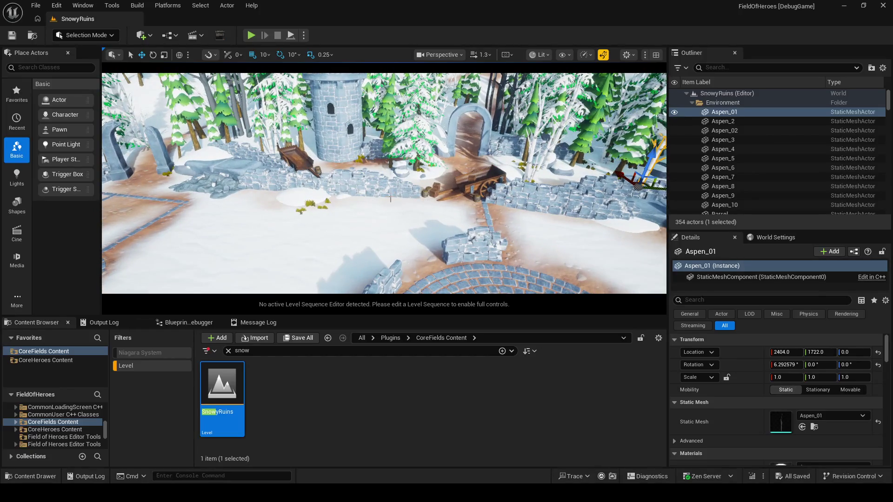
scroll(384, 183, "up", 1)
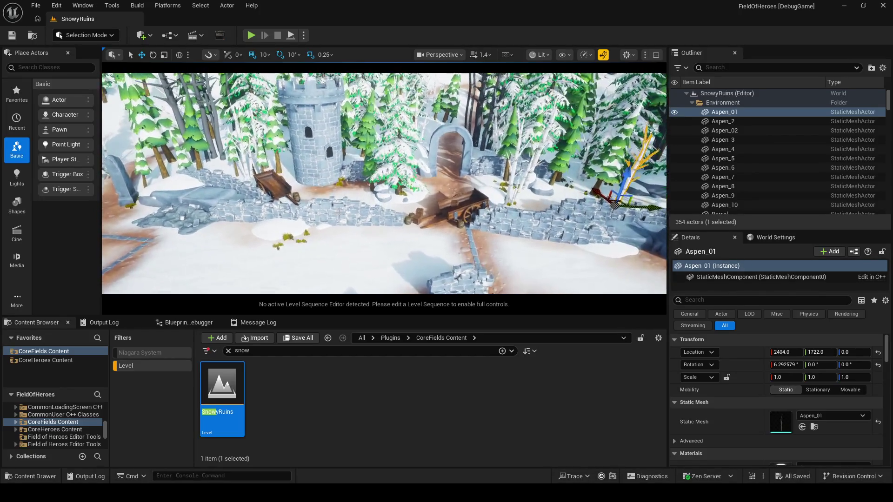
scroll(339, 208, "up", 2)
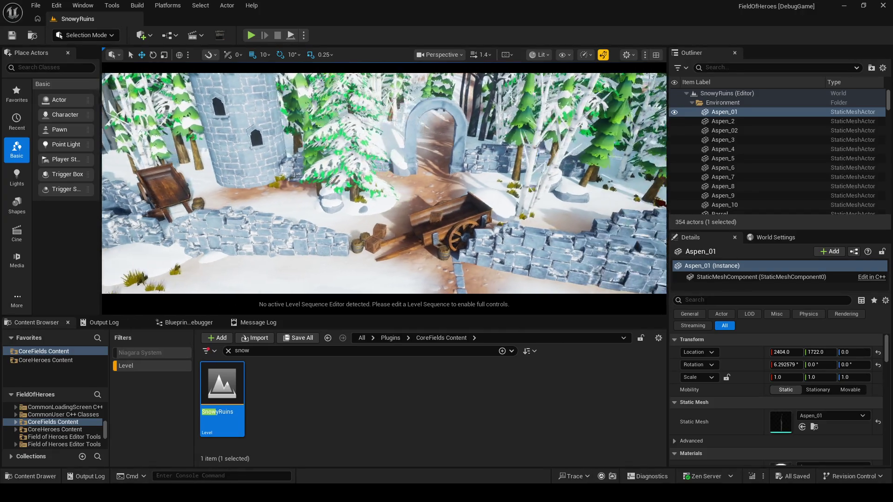
- Orbit around Aspen_01 to the cart and select the crate on it, then the WoodenCart
left_click_drag(628, 212, 495, 227)
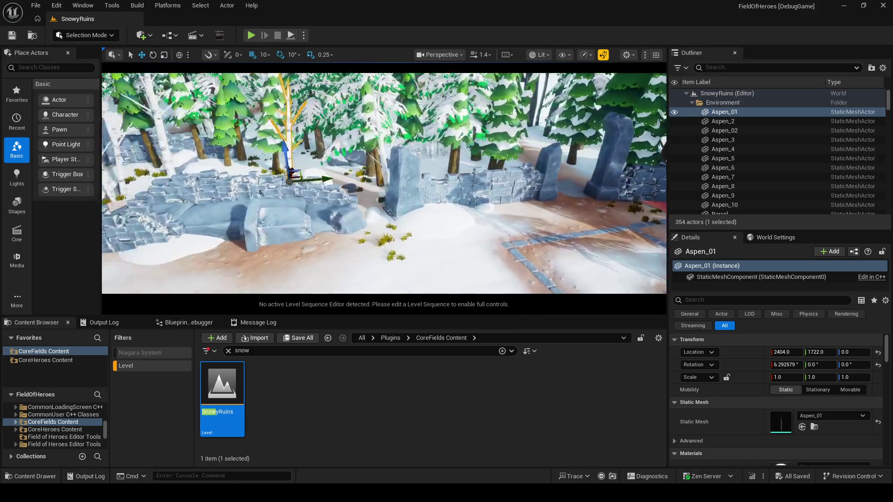
mouse_move(460, 220)
left_mouse_down()
mouse_move(471, 221)
mouse_move(472, 206)
mouse_move(436, 206)
left_mouse_up()
left_click(436, 206)
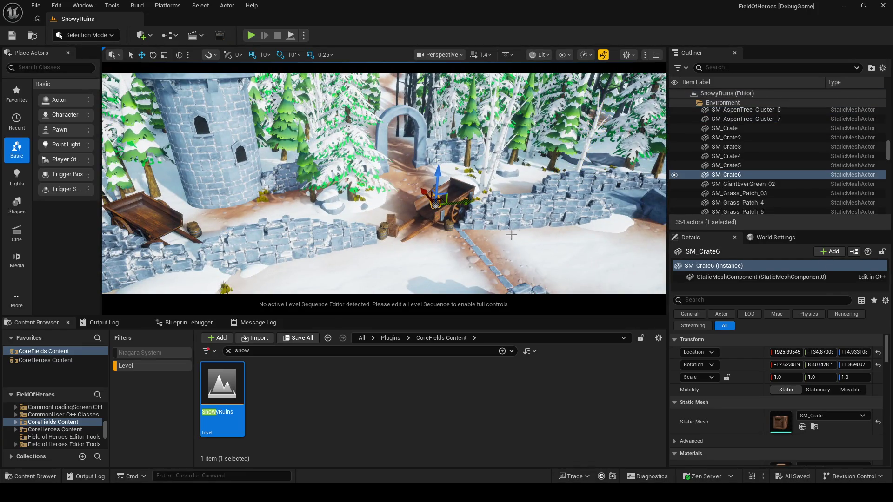
left_click(448, 197)
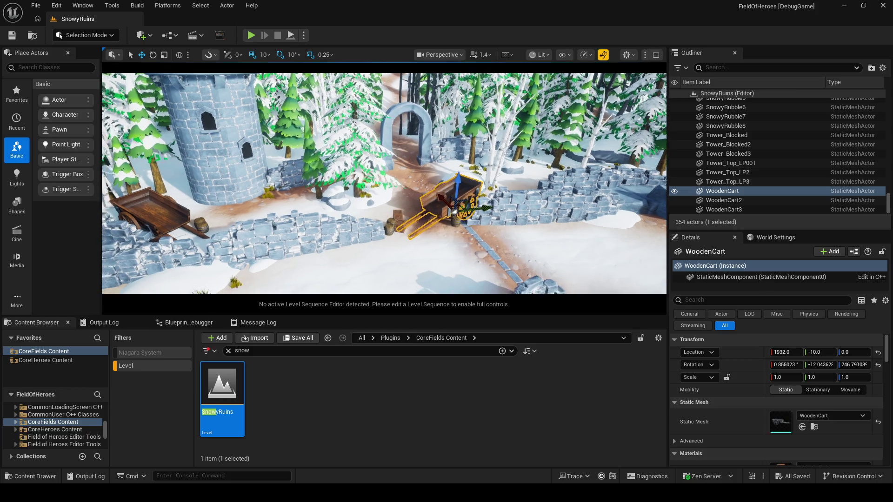